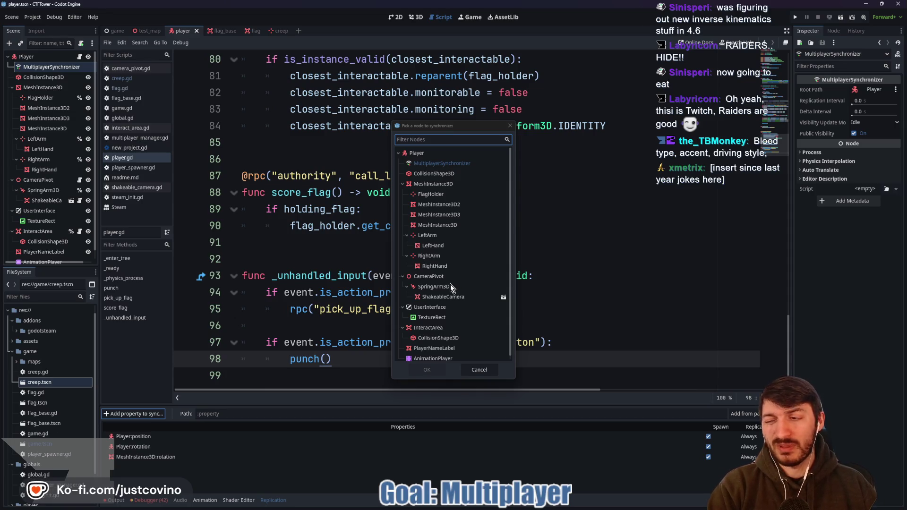
# - Add AnimationPlayer's current_animation property to the MultiplayerSynchronizer's replication list
pyautogui.click(432, 358)
pyautogui.click(425, 370)
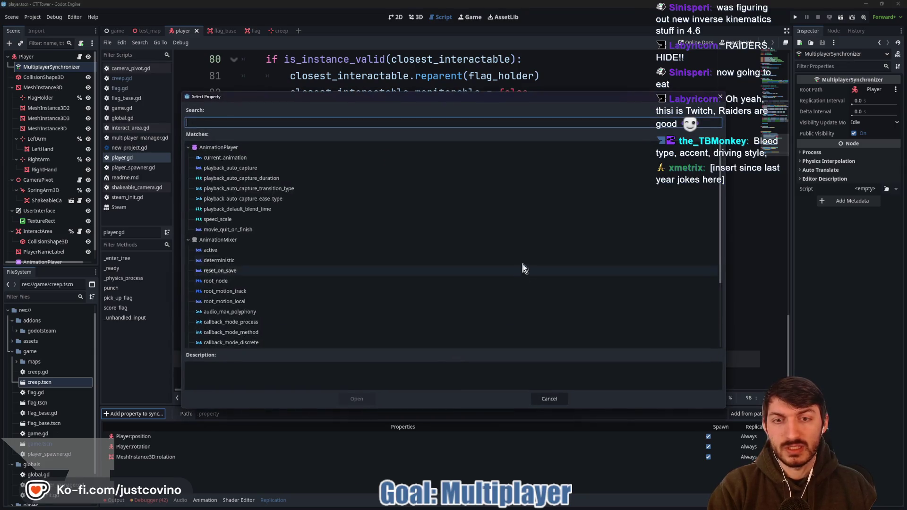
pyautogui.click(259, 157)
pyautogui.click(357, 399)
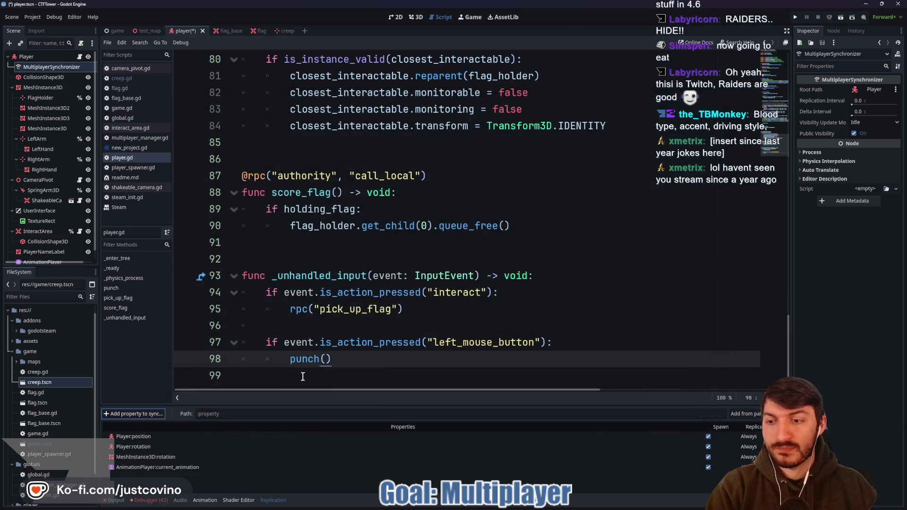
# - Save the player scene and launch the game to test it
pyautogui.click(410, 325)
pyautogui.hotkey('ctrl', 's')
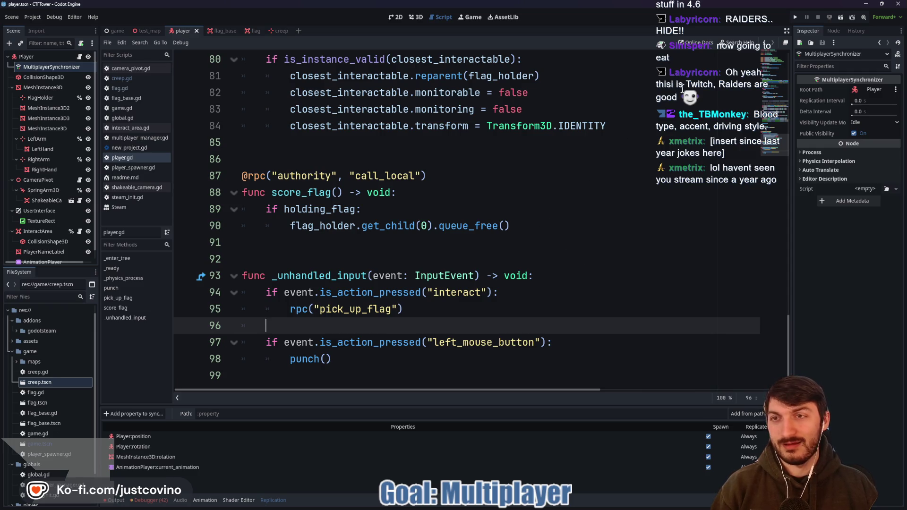
pyautogui.click(795, 18)
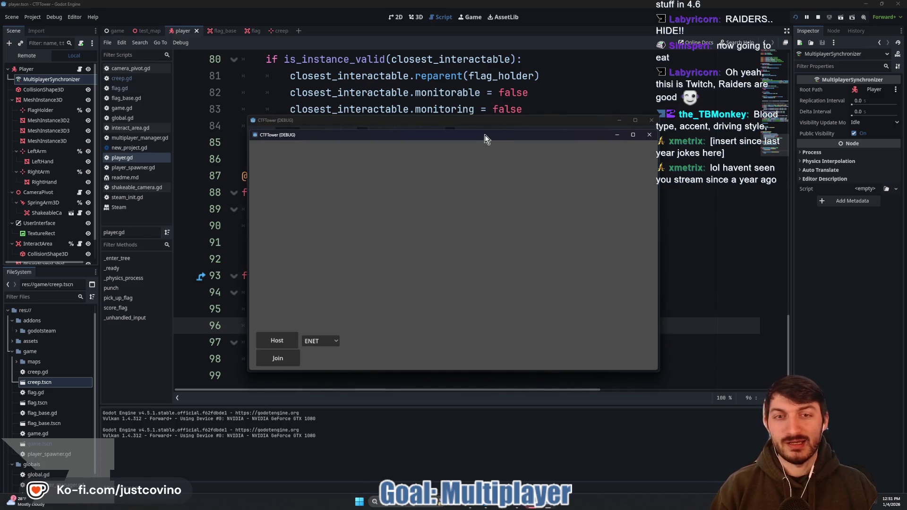
pyautogui.moveTo(480, 120); pyautogui.dragTo(282, 114)
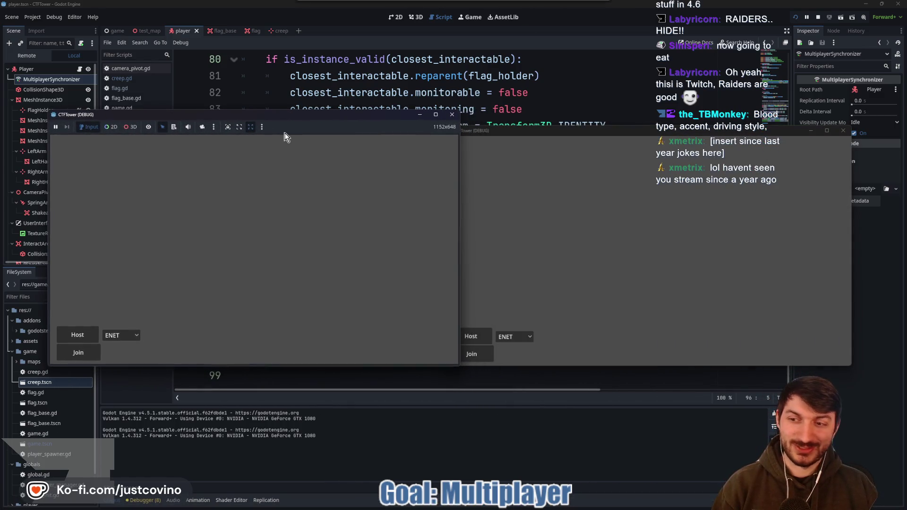
pyautogui.click(77, 334)
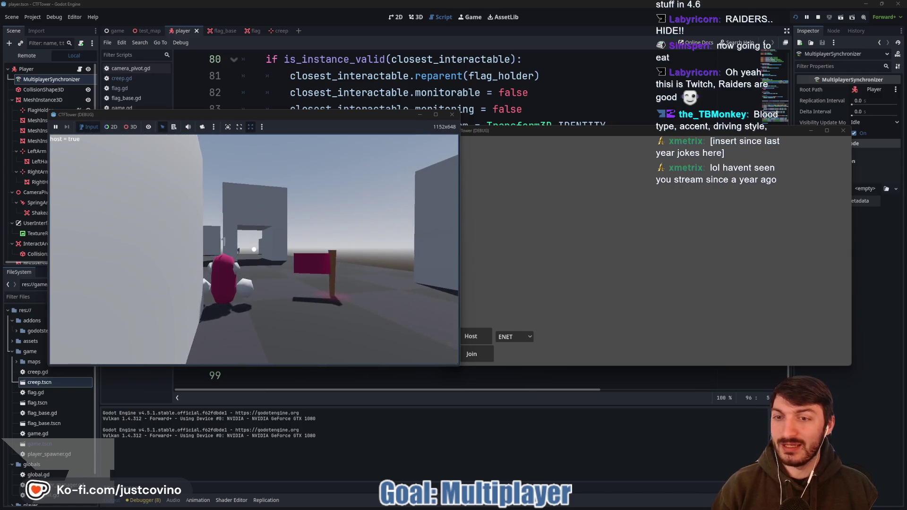
pyautogui.press('w')
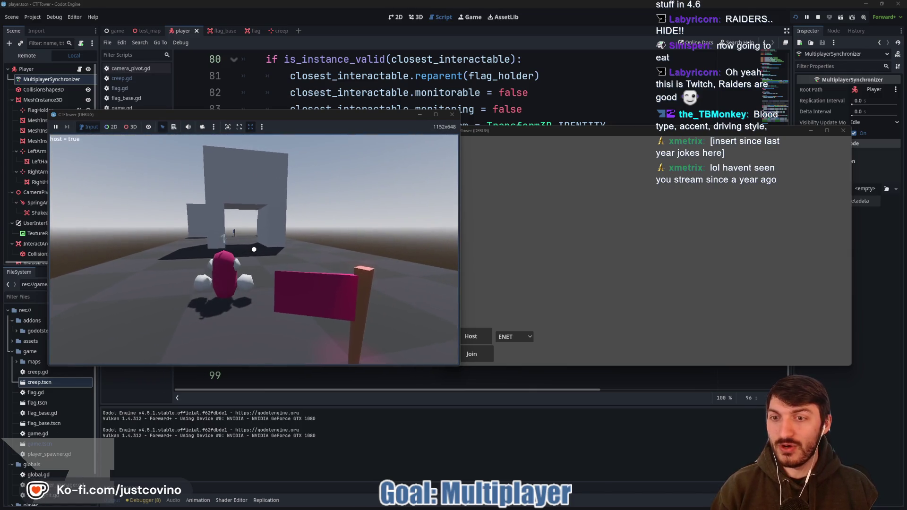
pyautogui.press('w')
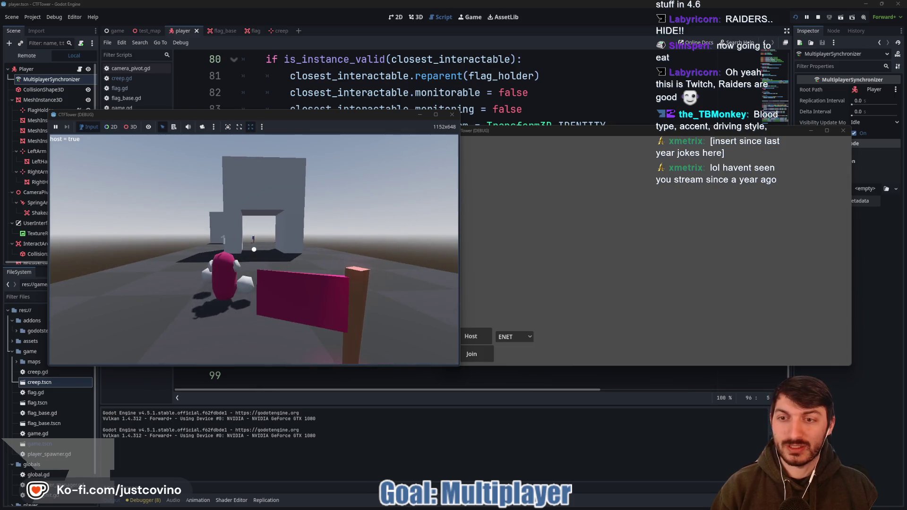
pyautogui.click(471, 355)
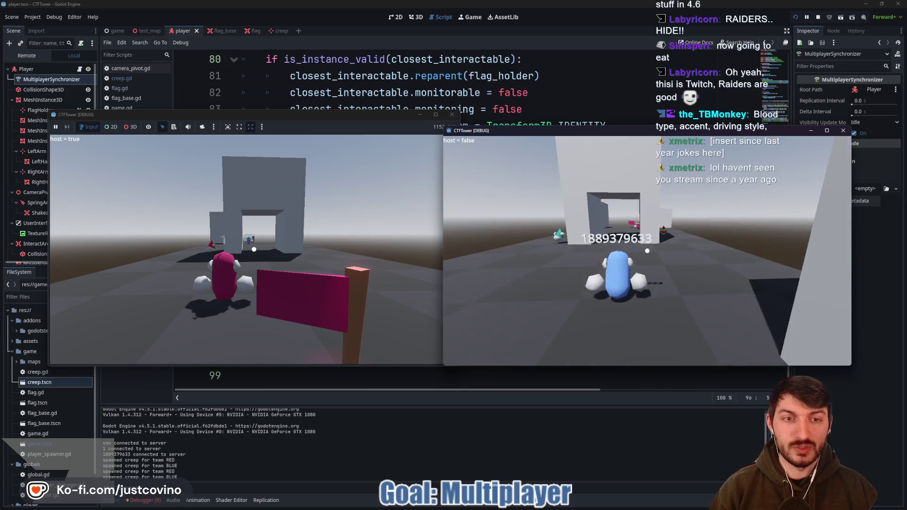
pyautogui.press('w')
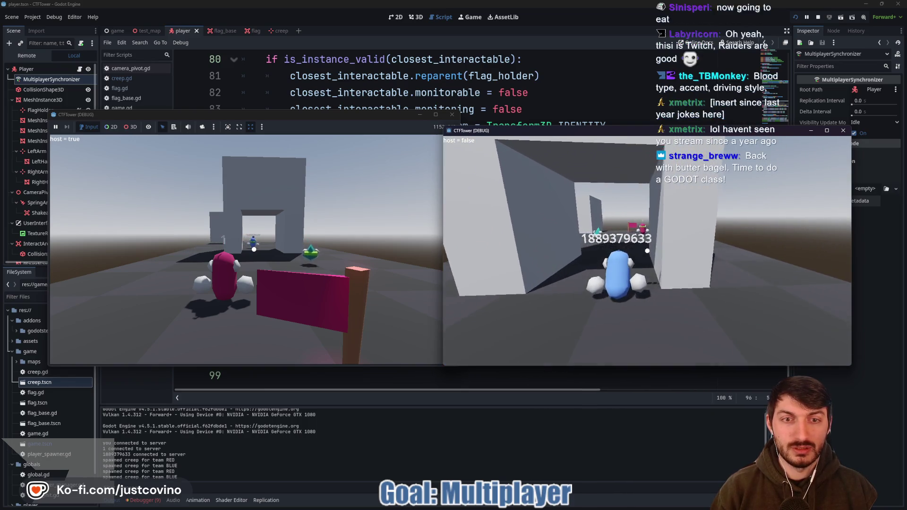
pyautogui.press('w')
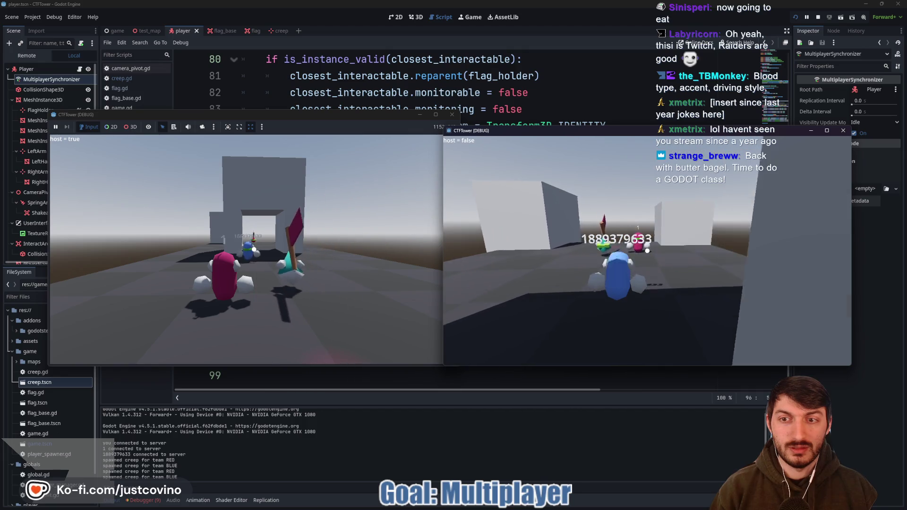
pyautogui.press('e')
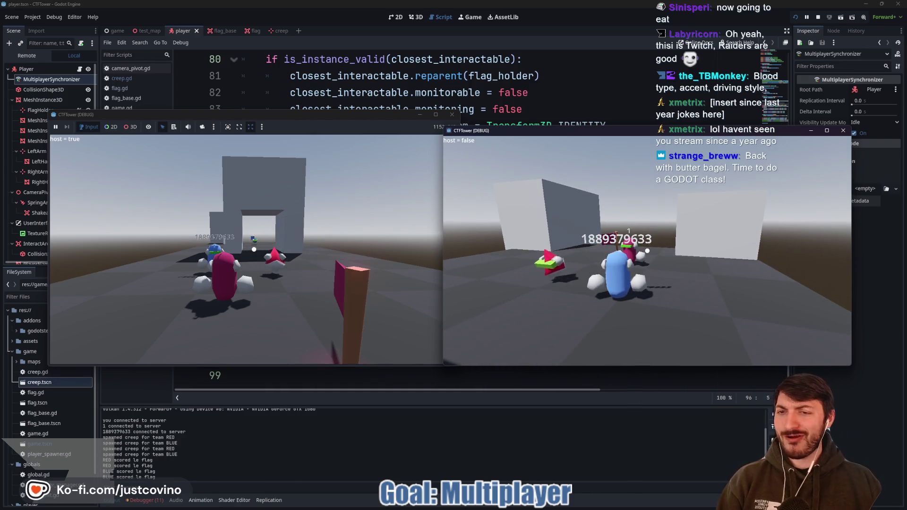
pyautogui.press('w')
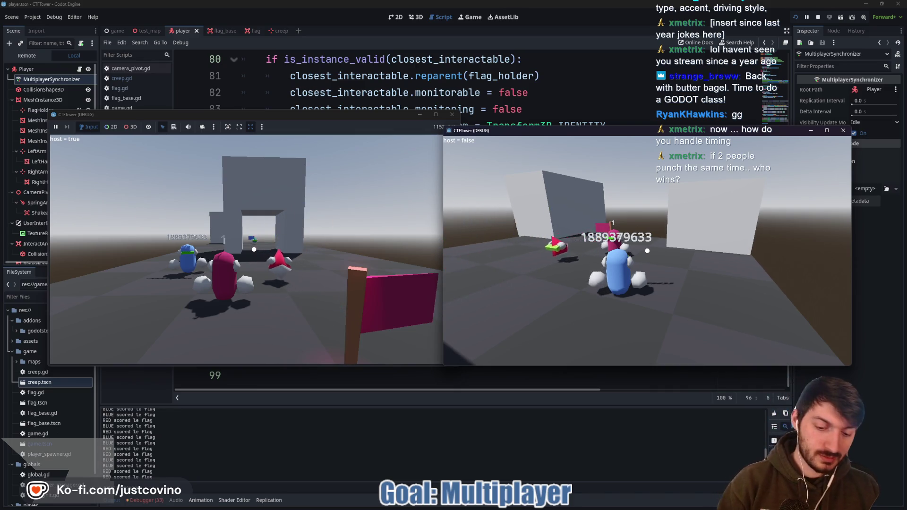
pyautogui.press('F8')
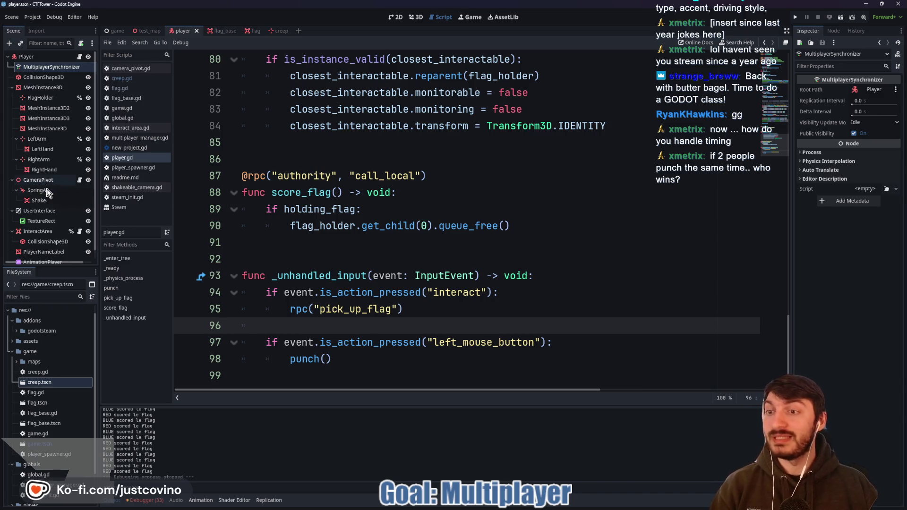
# - In the 3D view, add an Area3D child node to the Player root
pyautogui.scroll(-1, 50, 231)
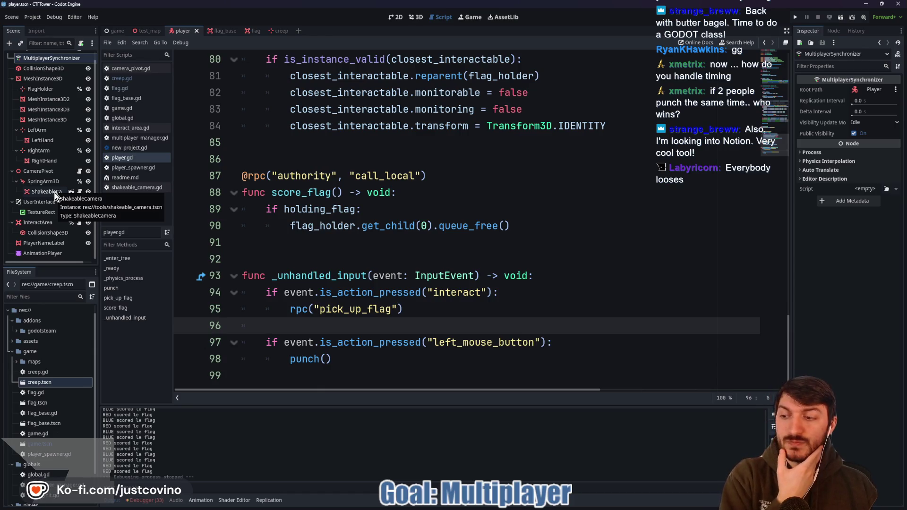
pyautogui.click(364, 257)
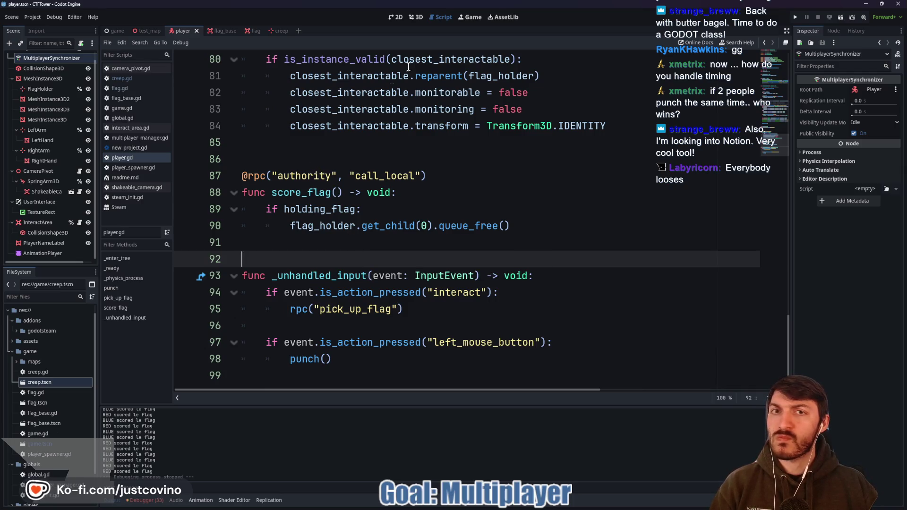
pyautogui.click(415, 17)
pyautogui.moveTo(414, 209); pyautogui.dragTo(498, 200)
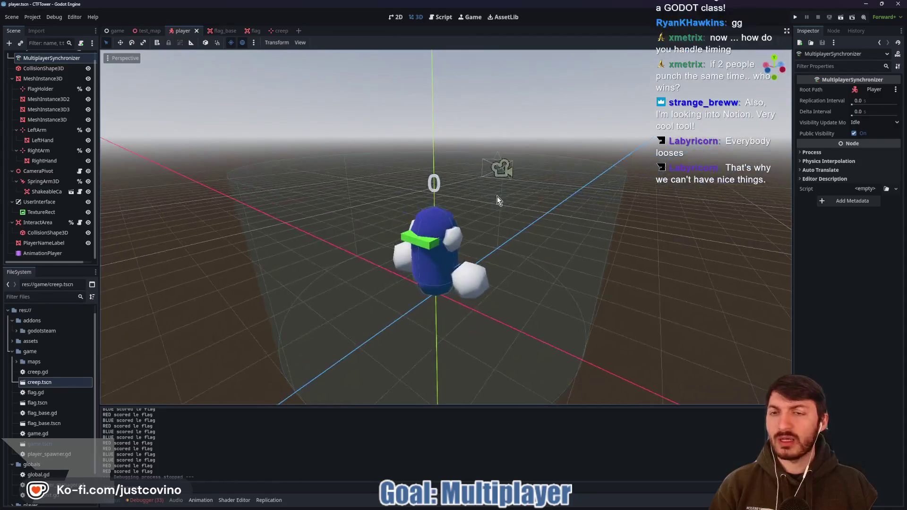
pyautogui.scroll(1, 78, 106)
pyautogui.click(27, 57)
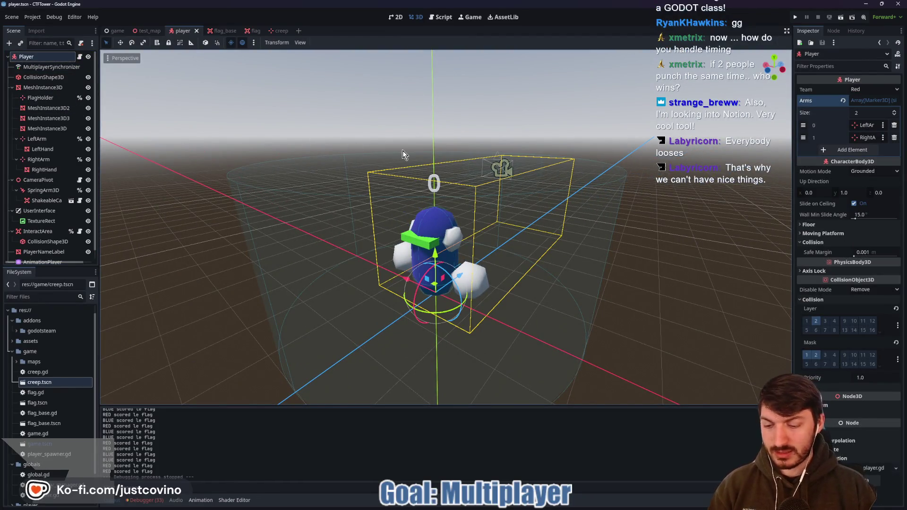
pyautogui.hotkey('ctrl', 'a')
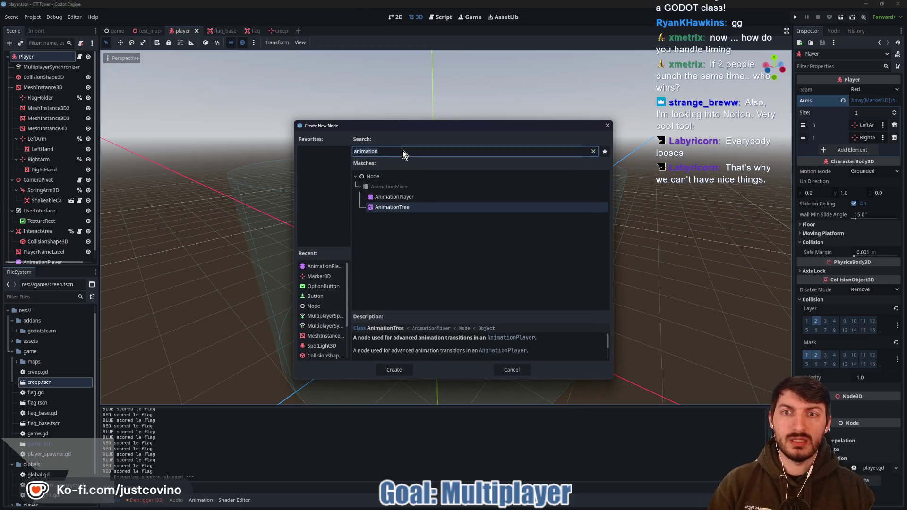
pyautogui.write('area')
pyautogui.press('Return')
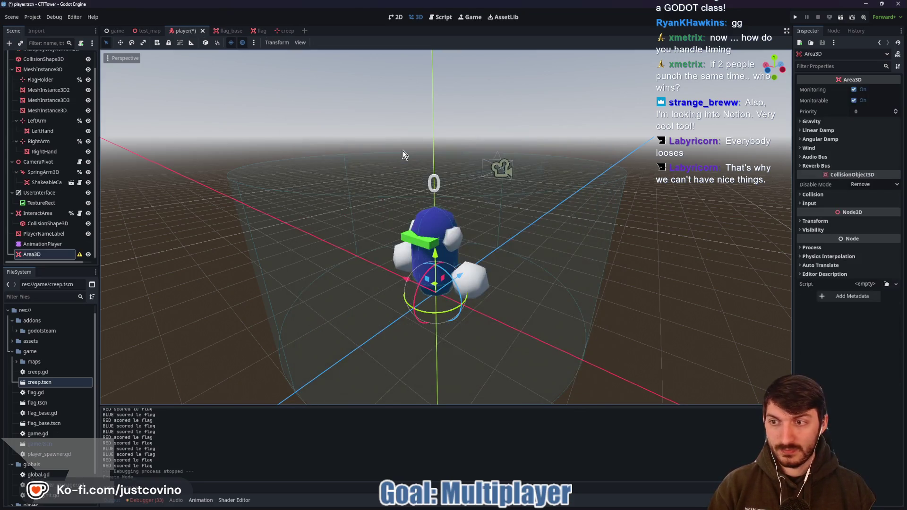
# - Rename the new Area3D node to HitBox and begin attaching a script to it
pyautogui.doubleClick(49, 250)
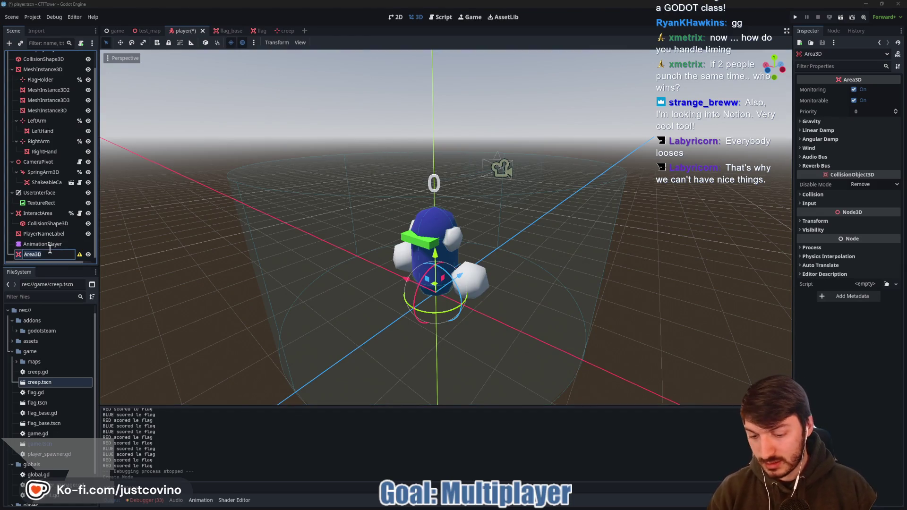
pyautogui.write('HitBox')
pyautogui.press('Return')
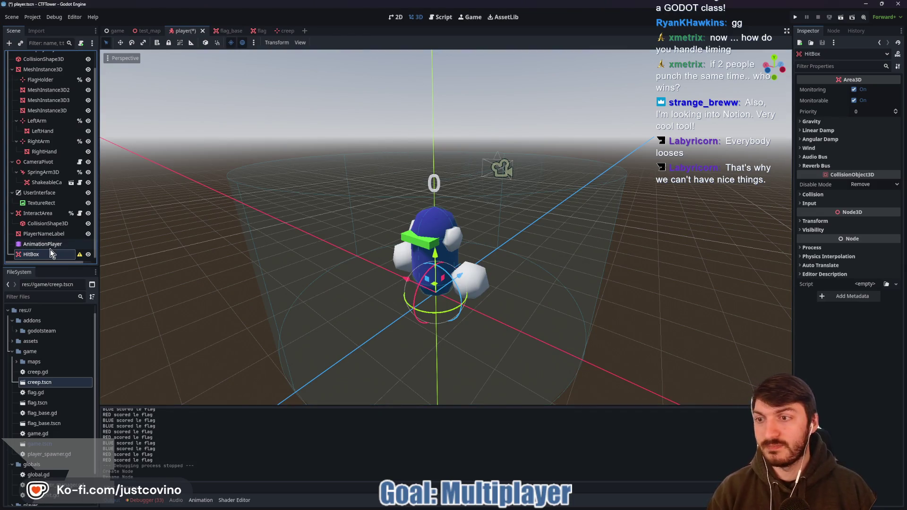
pyautogui.click(82, 43)
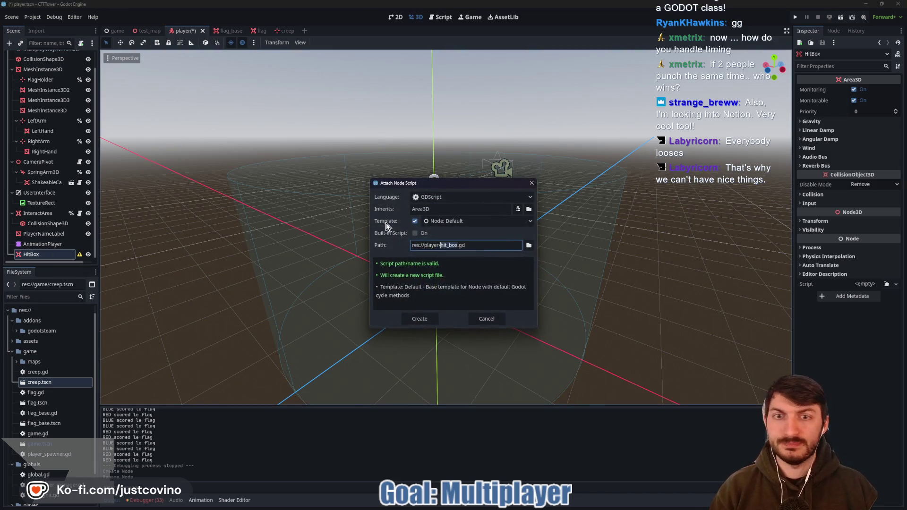
# - Create the hit_box.gd script in the project's player folder
pyautogui.click(529, 245)
pyautogui.click(293, 139)
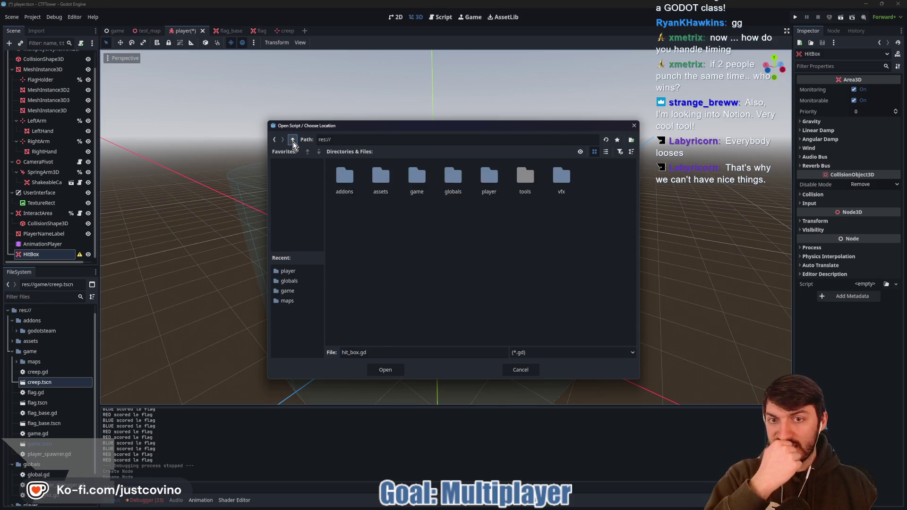
pyautogui.doubleClick(492, 181)
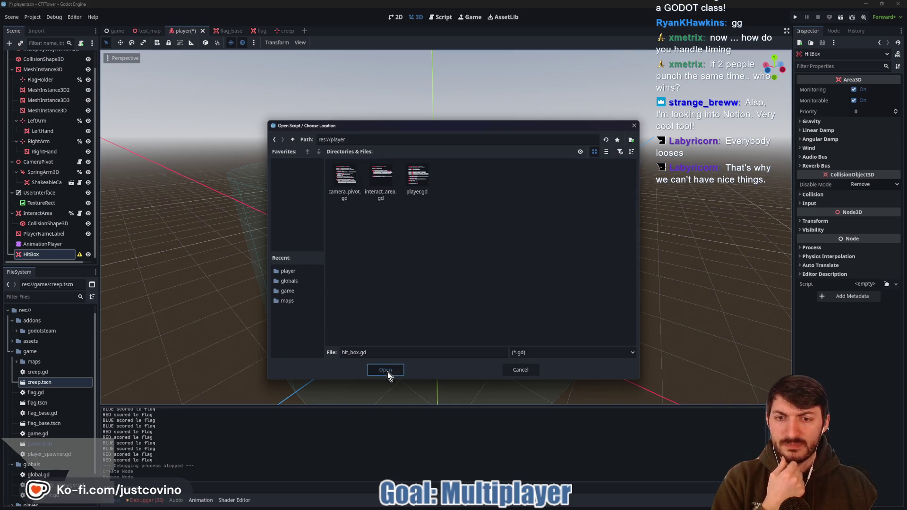
pyautogui.click(386, 371)
pyautogui.click(422, 319)
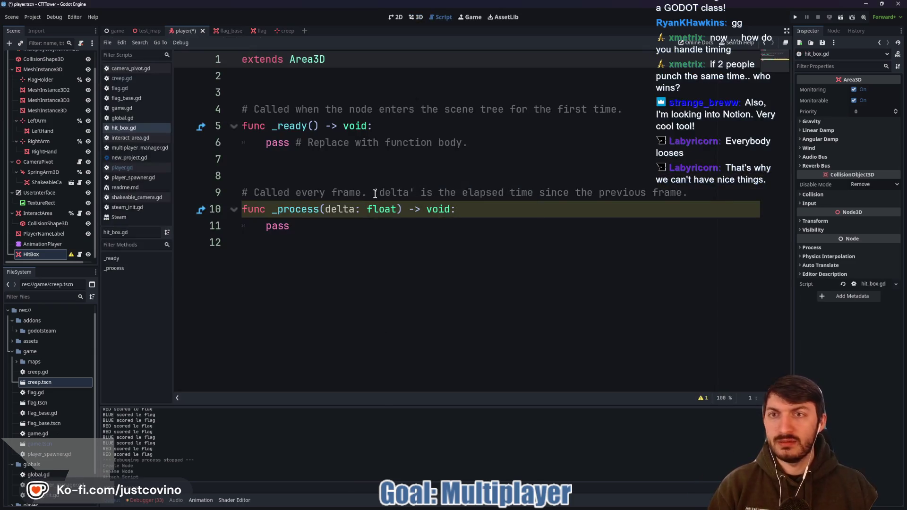
# - Add 'class_name HitBox' and replace the template functions with 'signal hit'
pyautogui.hotkey('ctrl', 'Home')
pyautogui.write('class_nam')
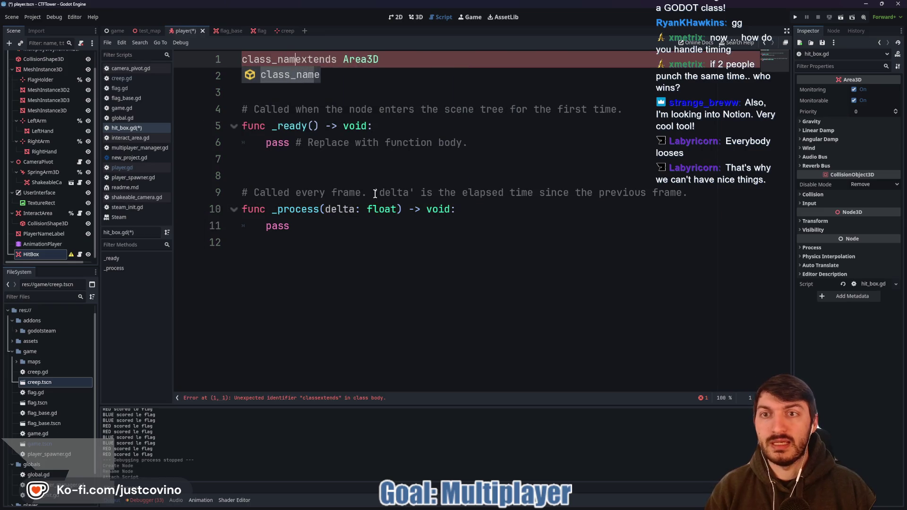
pyautogui.write('e HitBox')
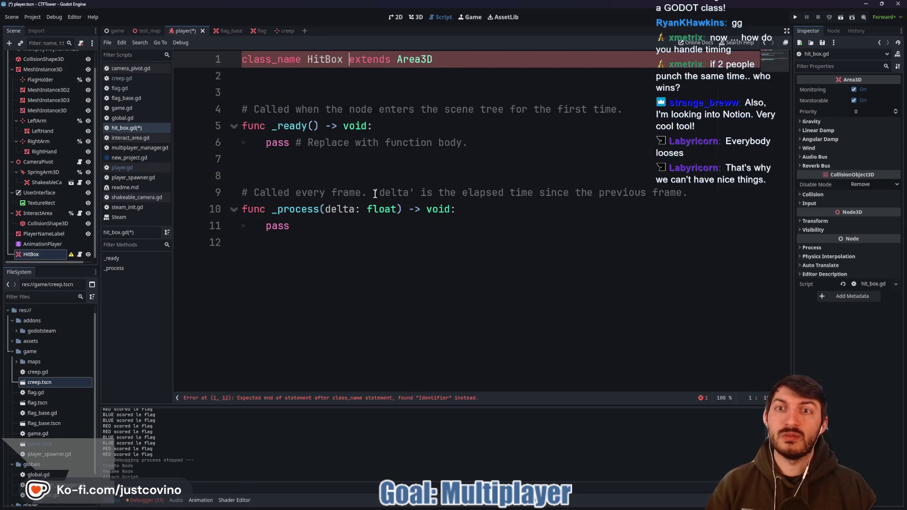
pyautogui.moveTo(342, 233); pyautogui.dragTo(225, 96)
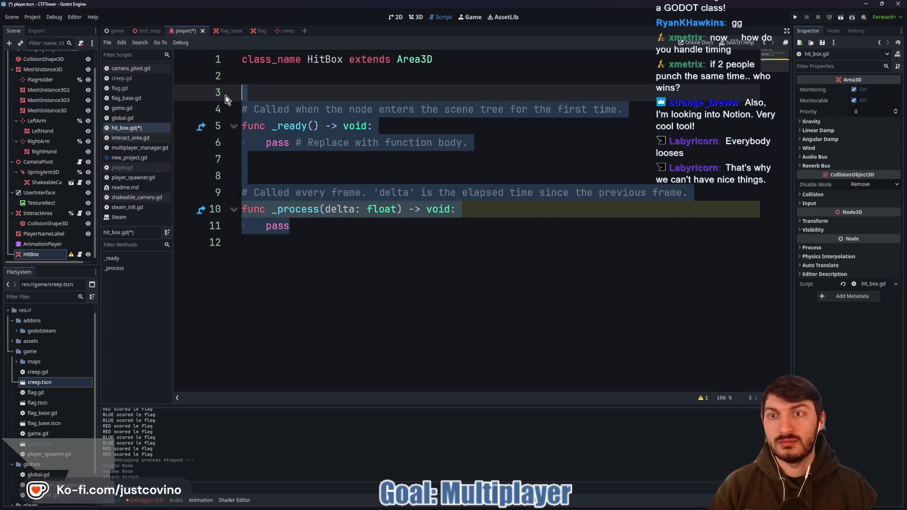
pyautogui.press('BackSpace')
pyautogui.write('signal ')
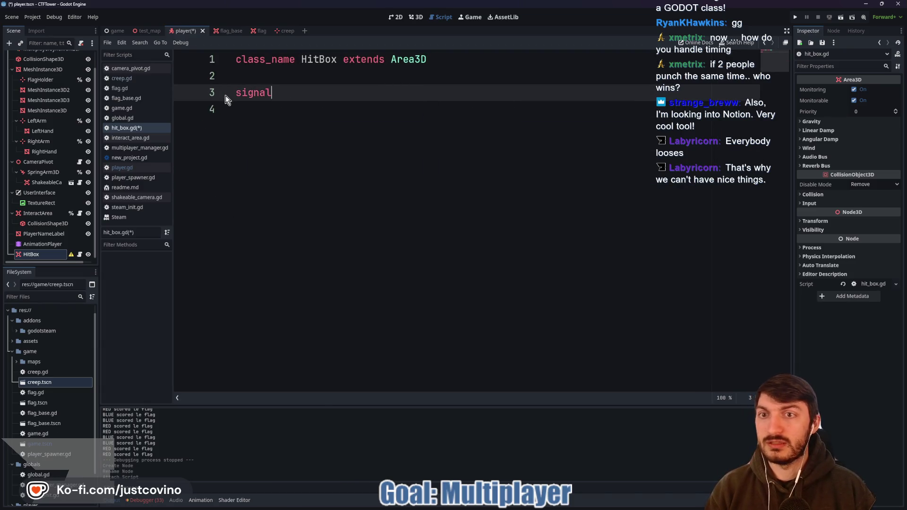
pyautogui.write('hit')
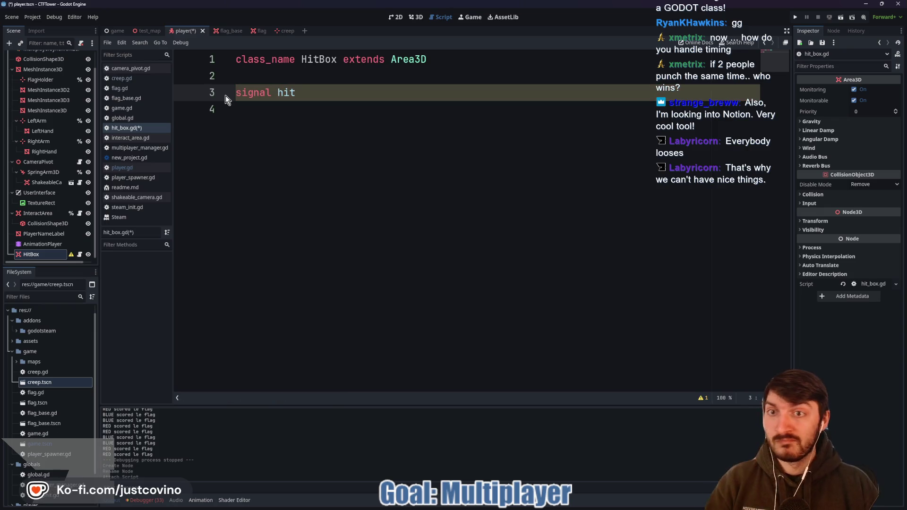
pyautogui.press('Return')
pyautogui.press('Return')
pyautogui.press('Return')
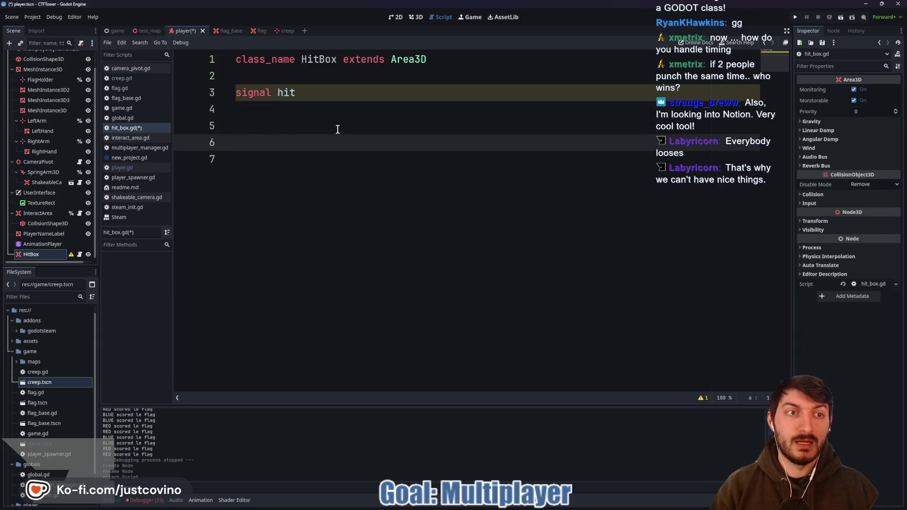
# - Toggle collision layer 1 and mask 1 in HitBox's collision settings
pyautogui.click(807, 194)
pyautogui.click(806, 216)
pyautogui.click(808, 249)
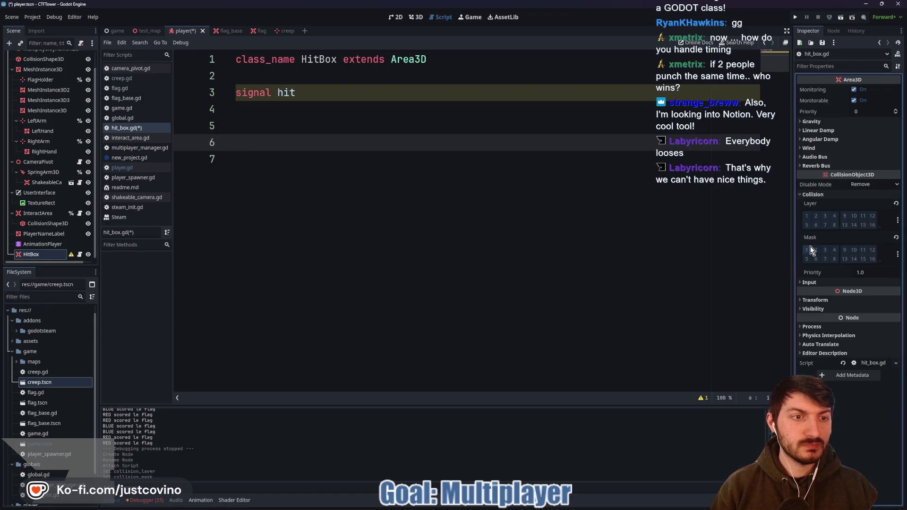
pyautogui.click(826, 216)
pyautogui.click(826, 216)
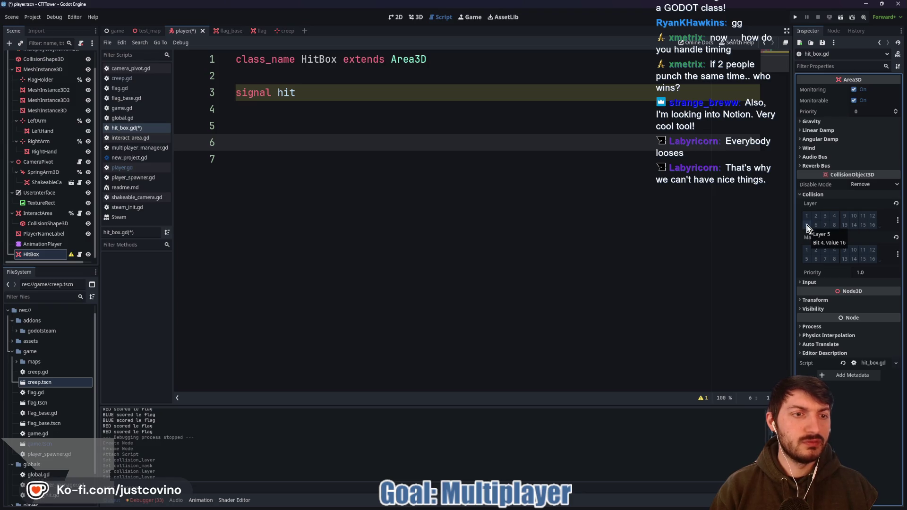
# - Rename collision layer 5, entering 'Hitbox' as its name
pyautogui.rightClick(809, 225)
pyautogui.click(817, 231)
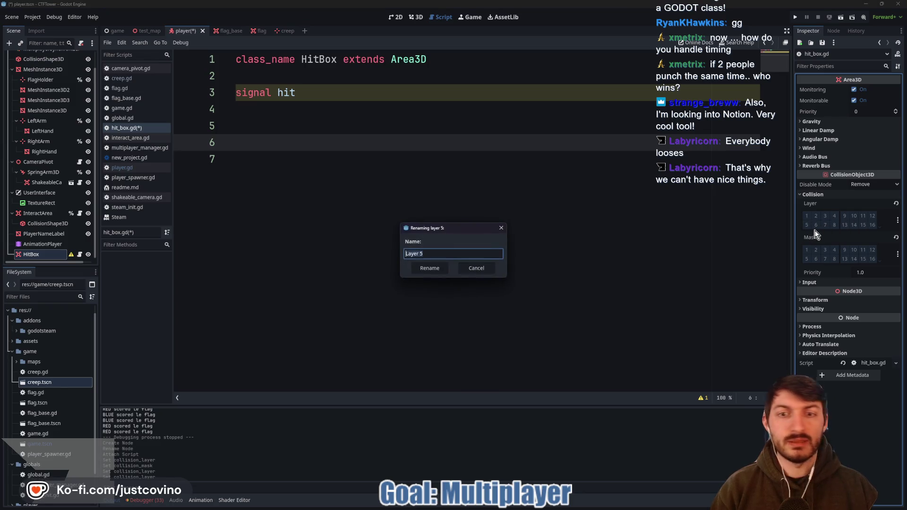
pyautogui.write('Hitbox')
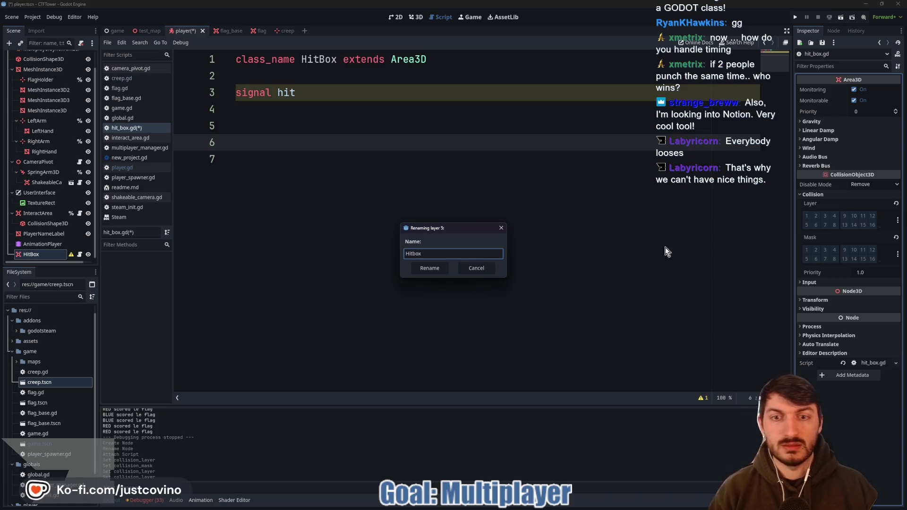
pyautogui.click(428, 267)
# - Change the script's class name to Hitbox and save it
pyautogui.click(324, 59)
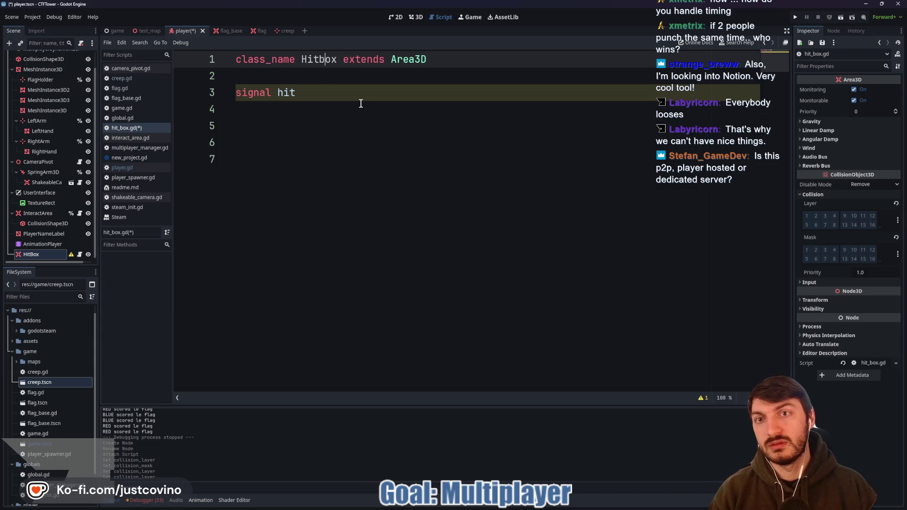
pyautogui.press('BackSpace')
pyautogui.write('B')
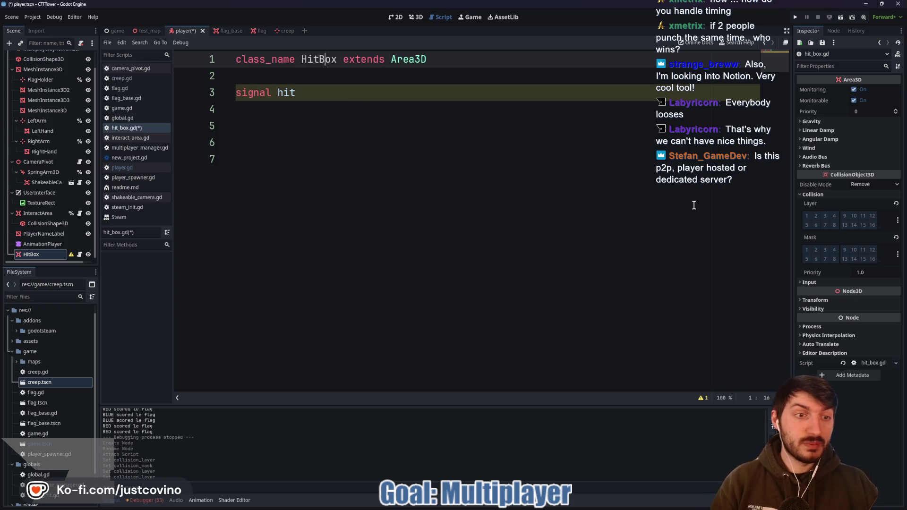
pyautogui.click(350, 114)
pyautogui.hotkey('ctrl', 's')
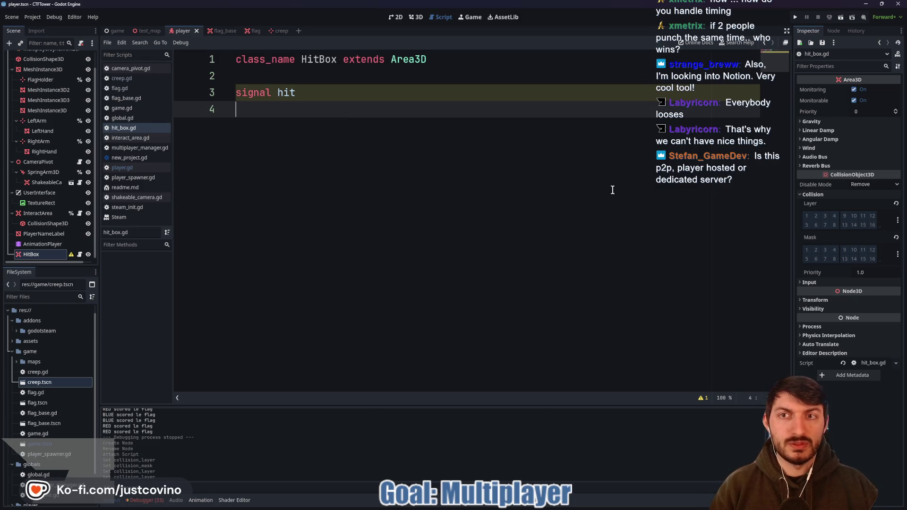
# - Rename collision layer 5 to 'Hitbox'
pyautogui.rightClick(807, 224)
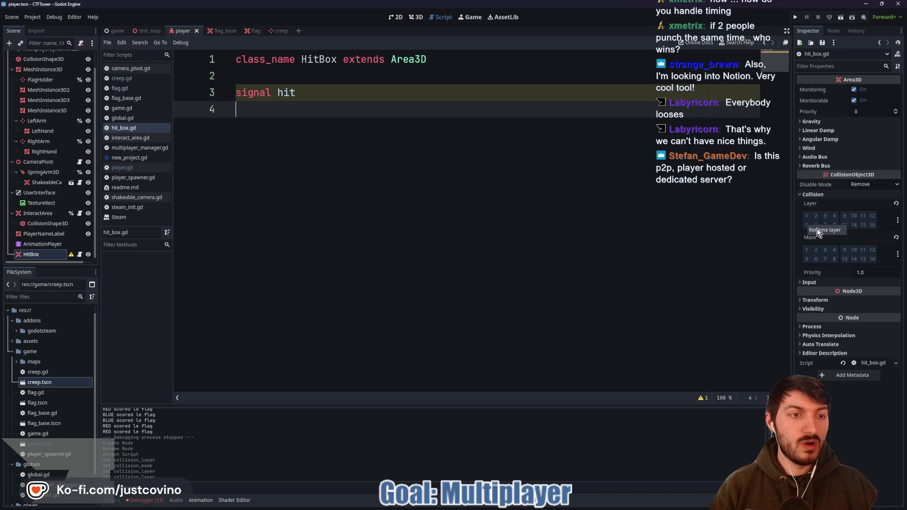
pyautogui.click(817, 228)
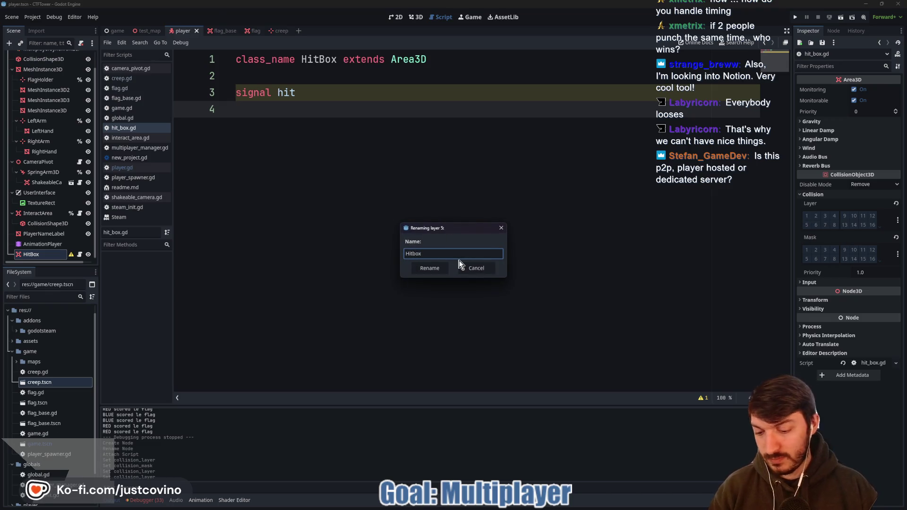
pyautogui.click(436, 267)
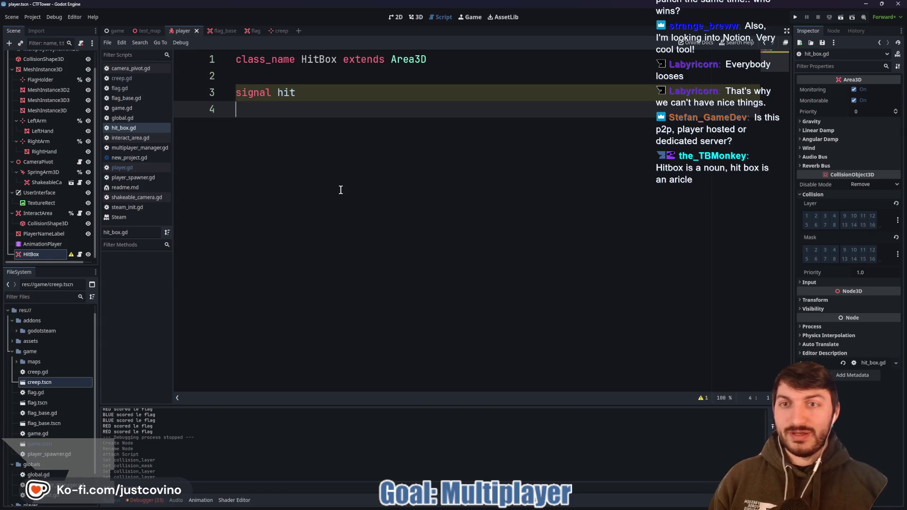
pyautogui.rightClick(808, 226)
pyautogui.click(825, 232)
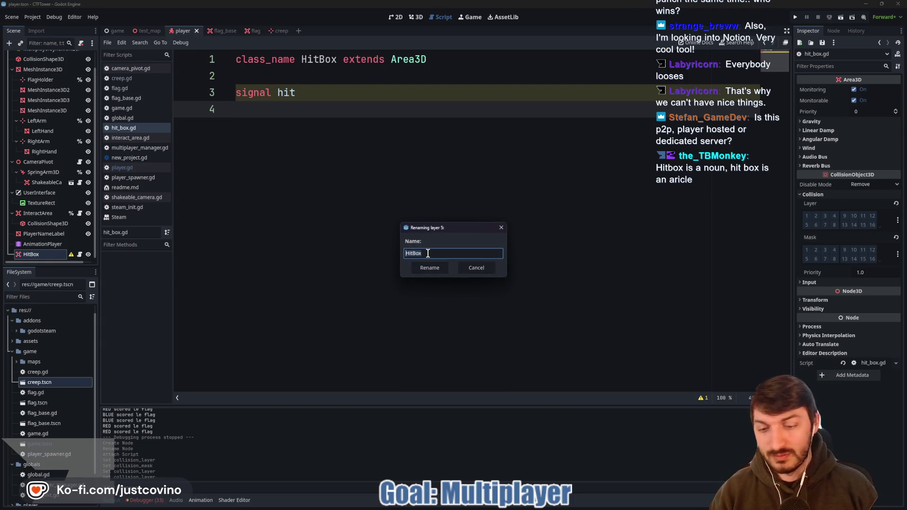
pyautogui.write('itbox')
pyautogui.press('Return')
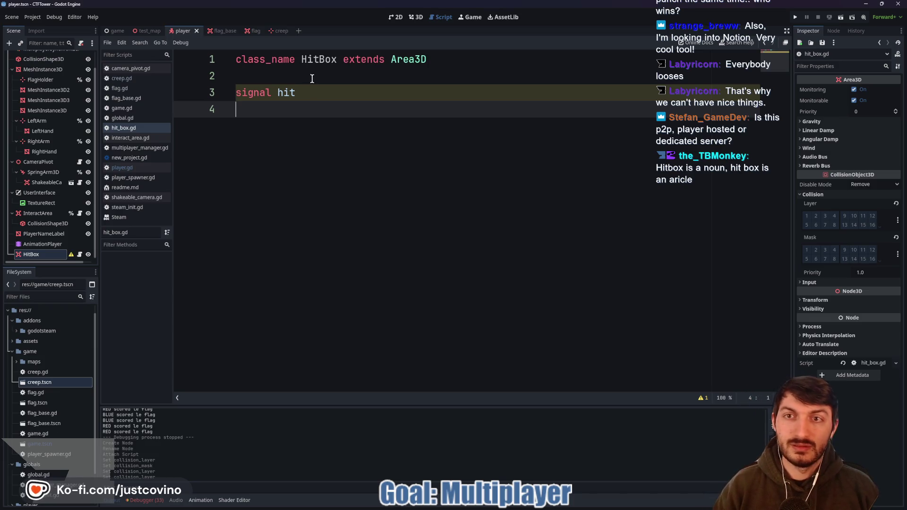
# - Save the script again with class name Hitbox
pyautogui.click(326, 66)
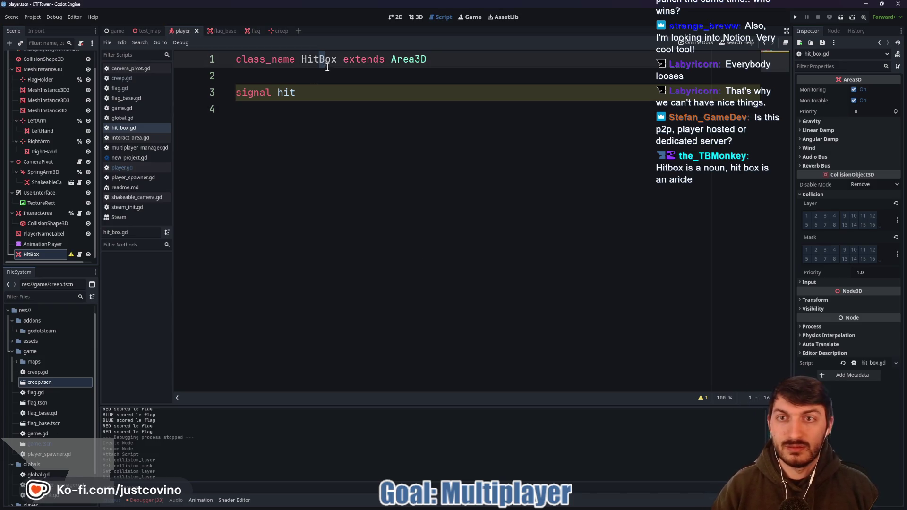
pyautogui.click(325, 133)
pyautogui.hotkey('ctrl', 's')
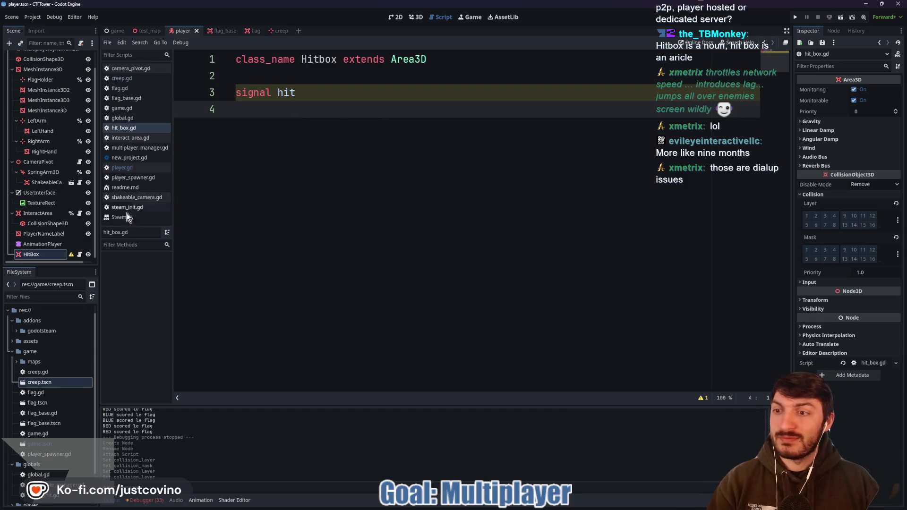
# - Put the HitBox node on collision layer 5 and save the scene
pyautogui.click(28, 256)
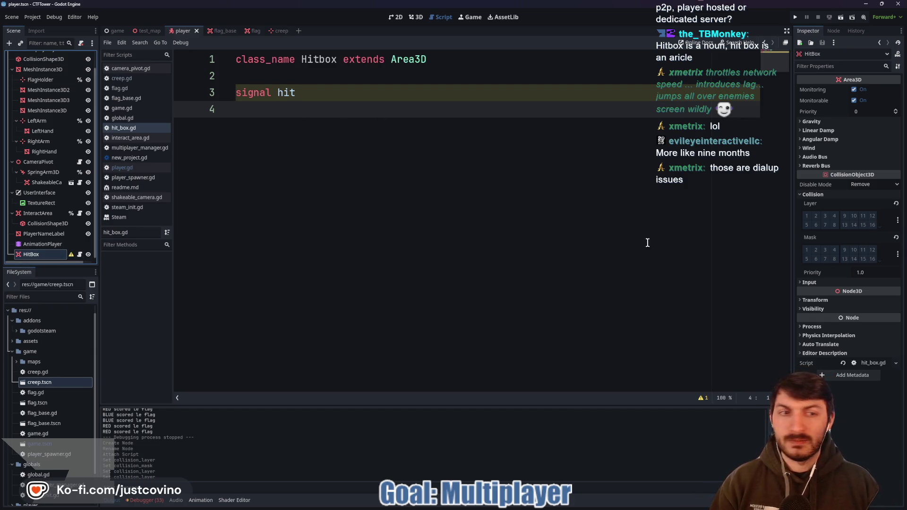
pyautogui.click(806, 225)
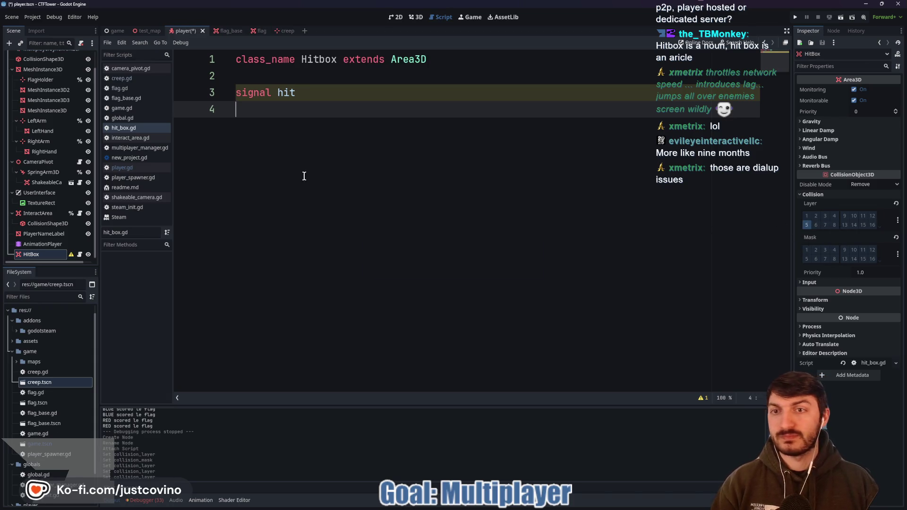
pyautogui.hotkey('ctrl', 's')
pyautogui.press('Return')
pyautogui.press('Return')
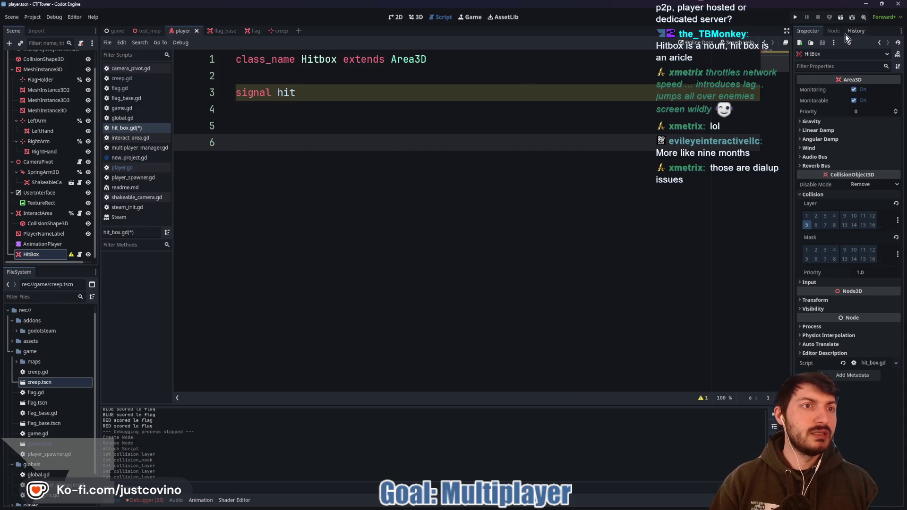
# - Connect HitBox's area_entered signal to its own script, creating _on_area_entered(area: Area3D)
pyautogui.click(835, 32)
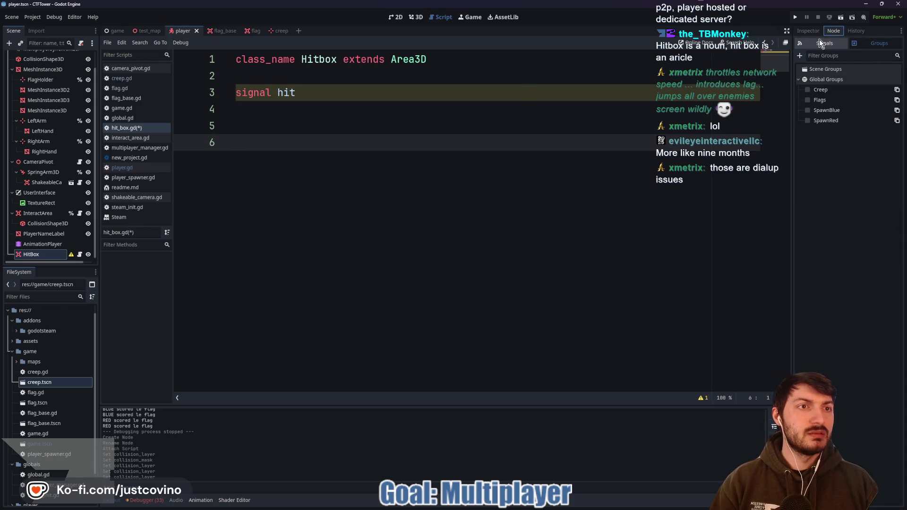
pyautogui.click(822, 43)
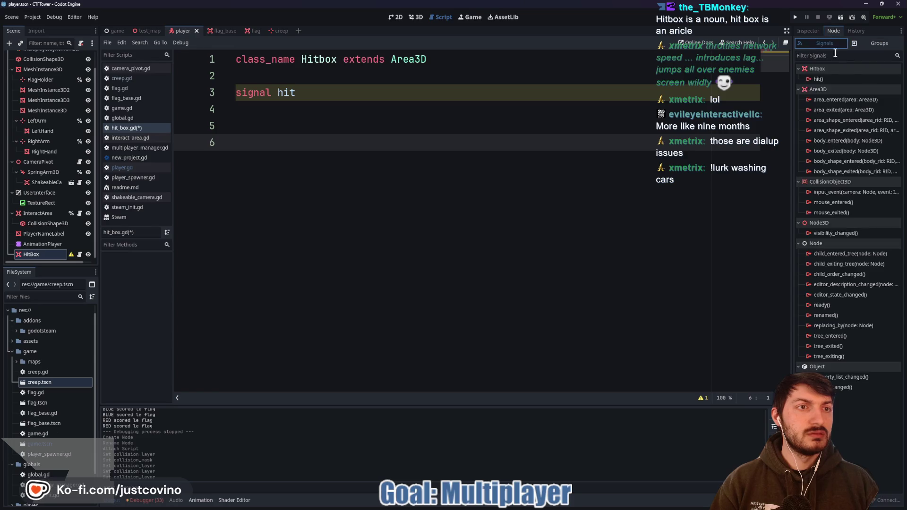
pyautogui.click(824, 101)
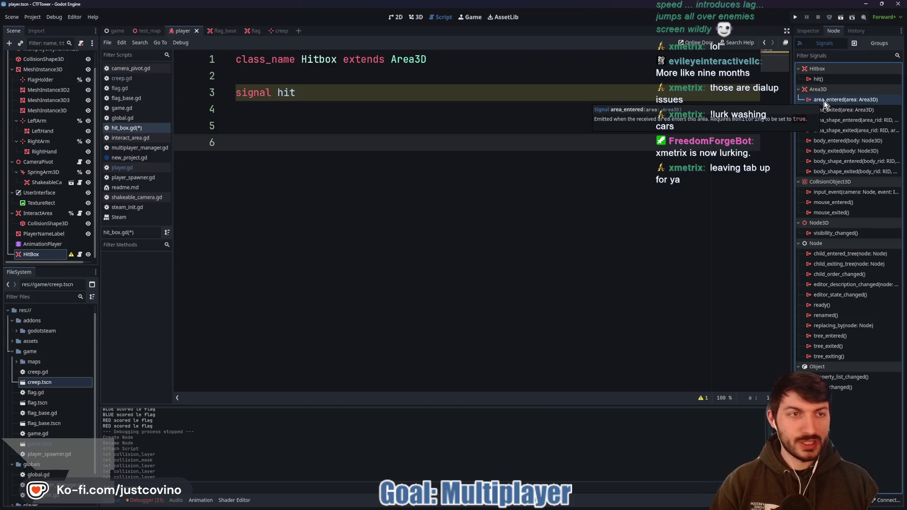
pyautogui.click(830, 108)
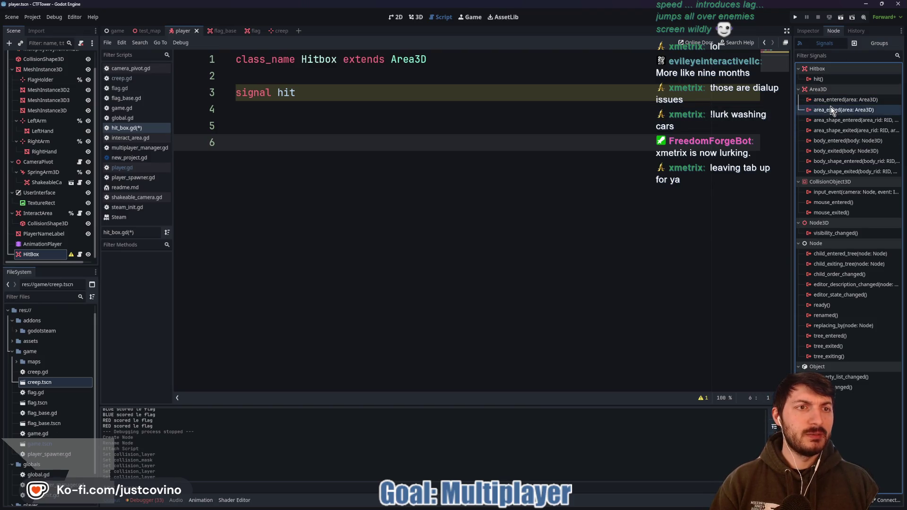
pyautogui.click(827, 101)
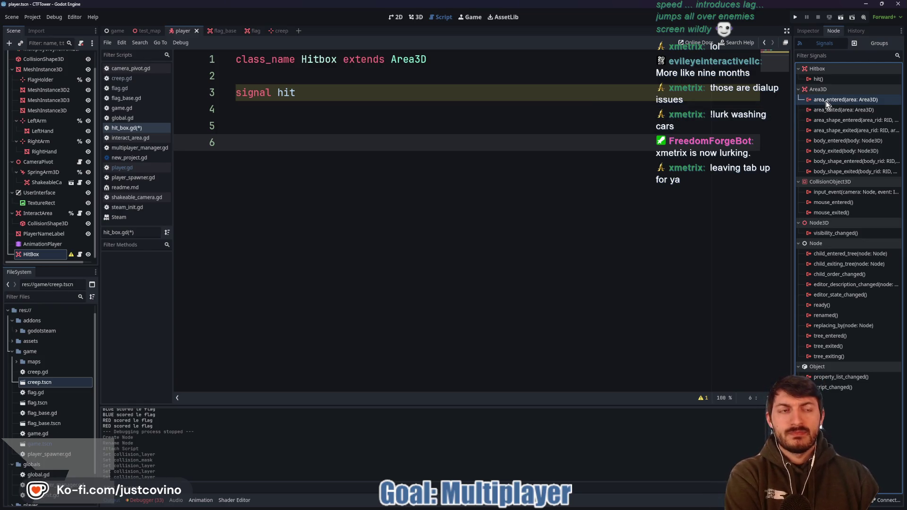
pyautogui.doubleClick(827, 101)
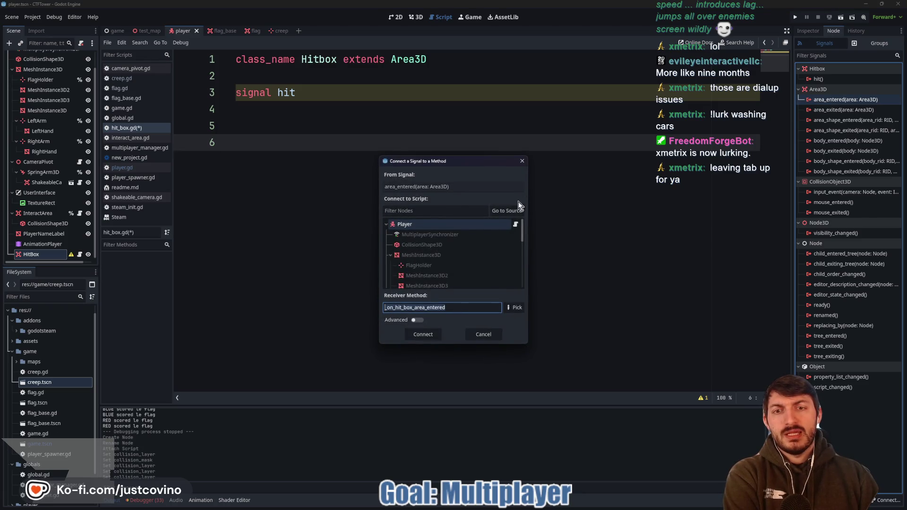
pyautogui.scroll(-5, 441, 256)
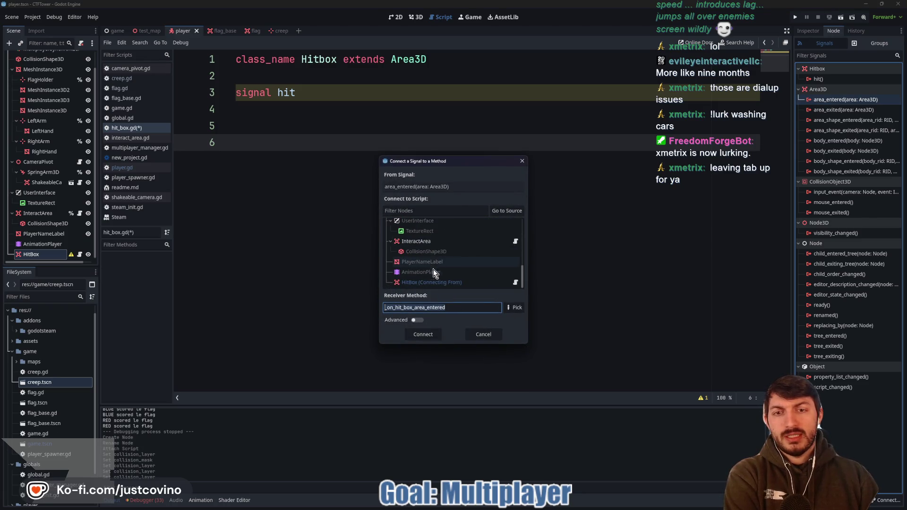
pyautogui.click(432, 282)
pyautogui.click(423, 335)
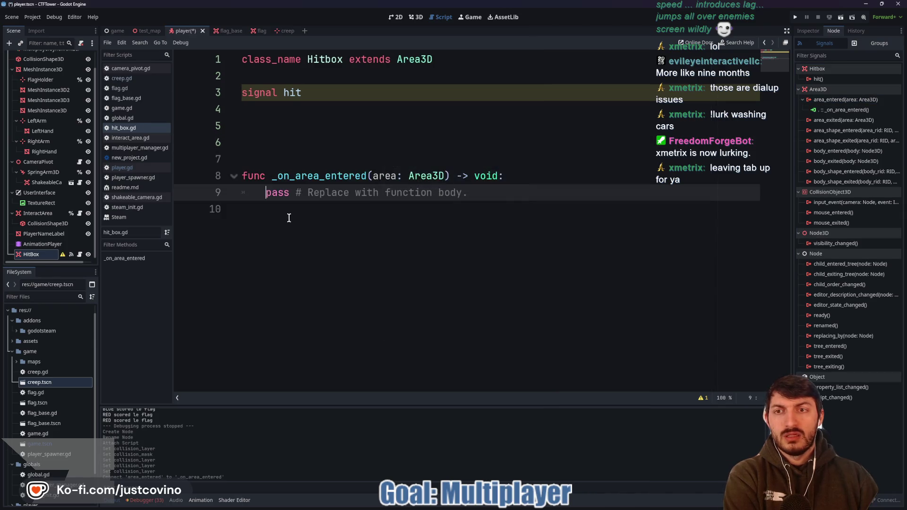
# - Replace pass with 'if area is not Hitbox: return' followed by a hit.emit( call
pyautogui.moveTo(467, 193); pyautogui.dragTo(259, 194)
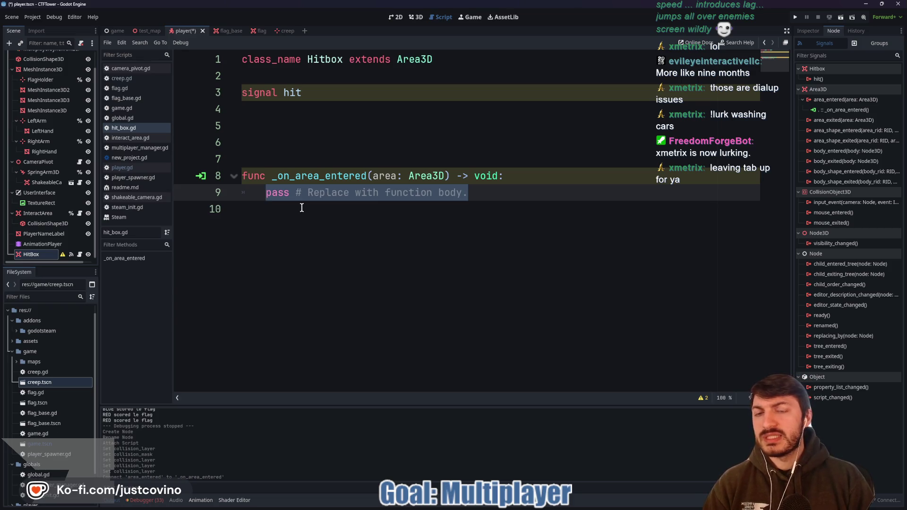
pyautogui.write('if area is not ')
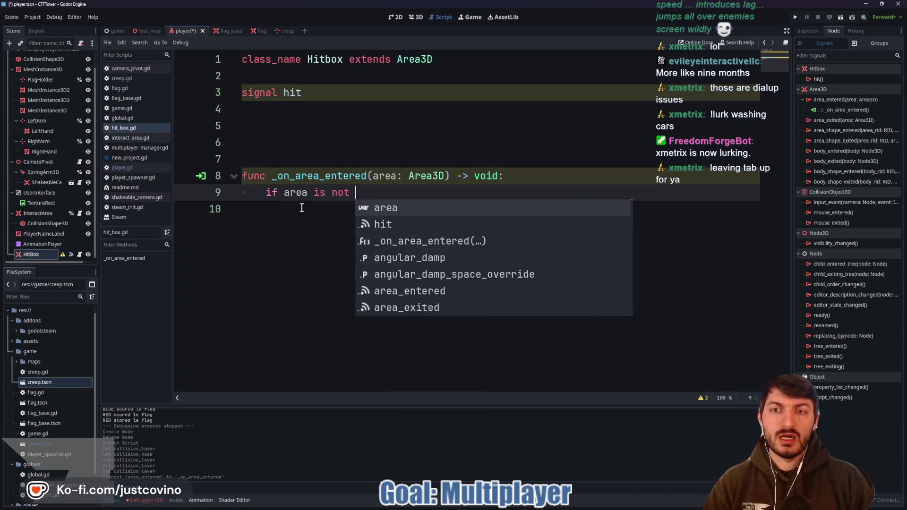
pyautogui.write('Hit')
pyautogui.press('Return')
pyautogui.write(':')
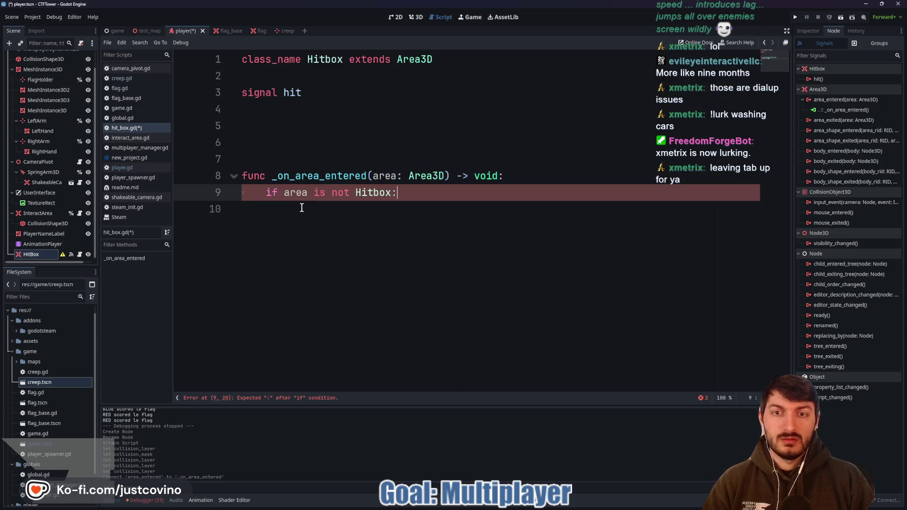
pyautogui.write(' retu')
pyautogui.press('Return')
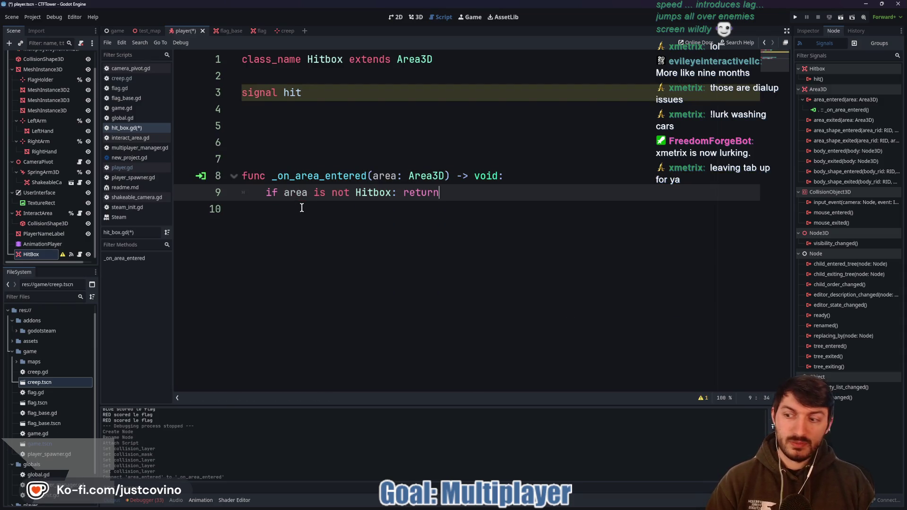
pyautogui.press('Return')
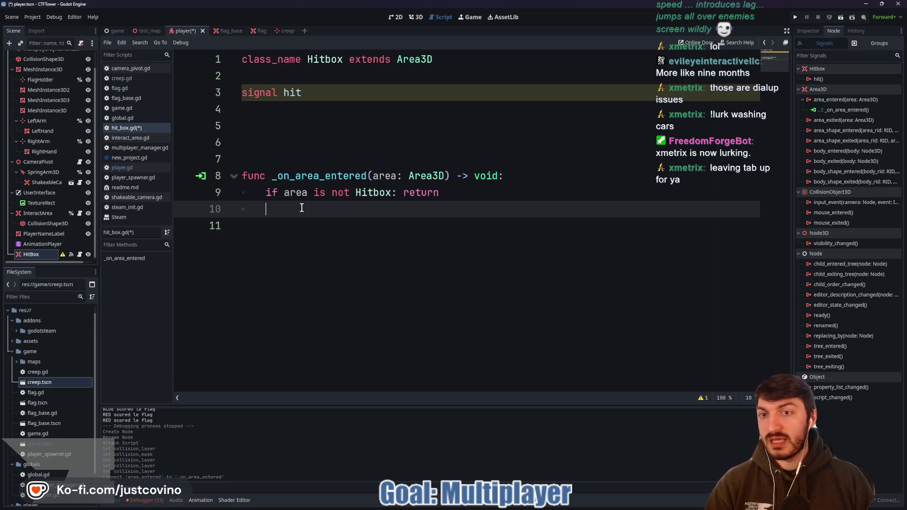
pyautogui.write('hit.emit')
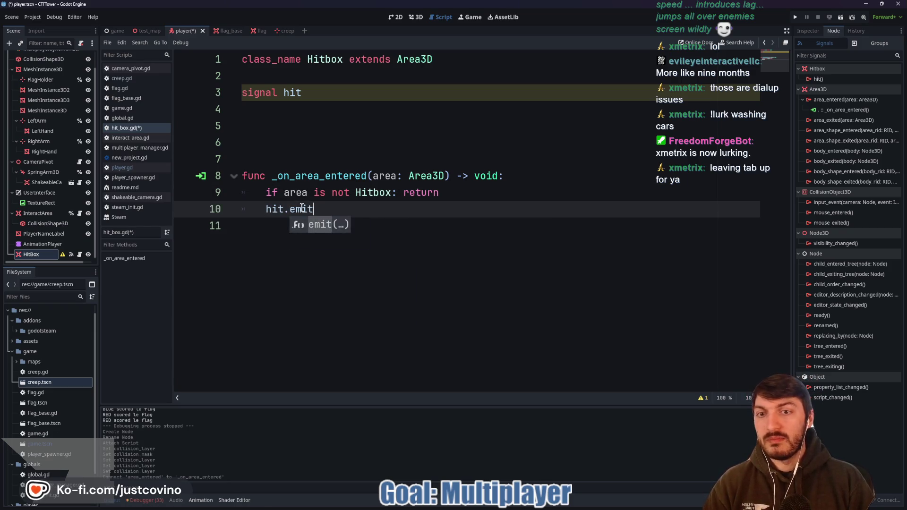
pyautogui.press('Escape')
pyautogui.write('(')
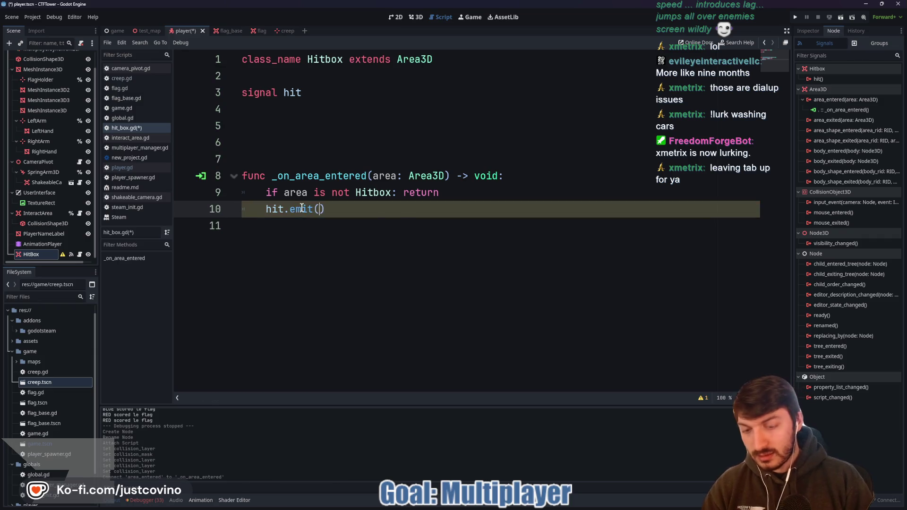
# - Give signal hit an 'area: Area3D' parameter, emit hit(area), and save the script
pyautogui.click(309, 95)
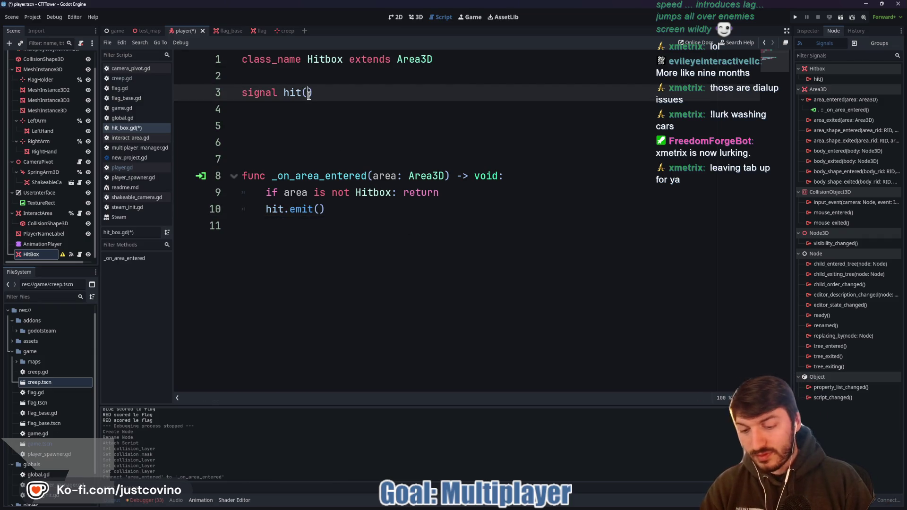
pyautogui.write('(')
pyautogui.press('BackSpace')
pyautogui.press('BackSpace')
pyautogui.press('BackSpace')
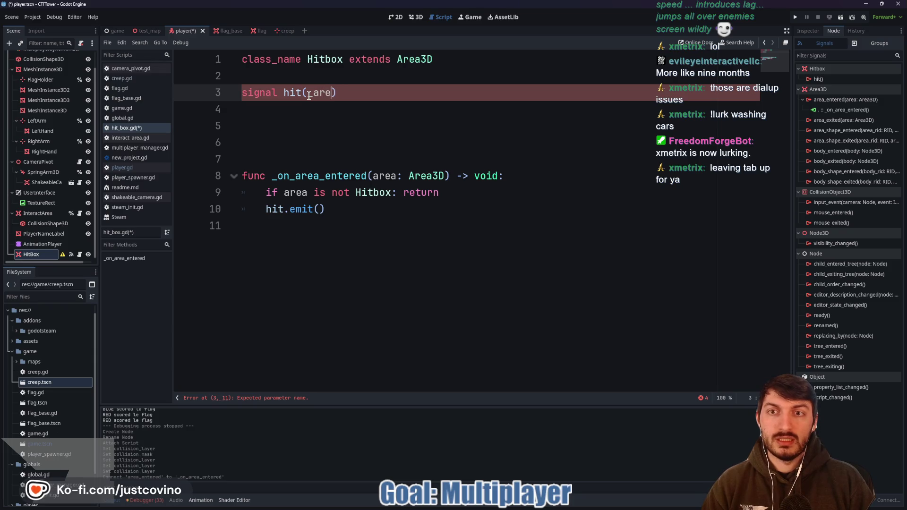
pyautogui.write('area:')
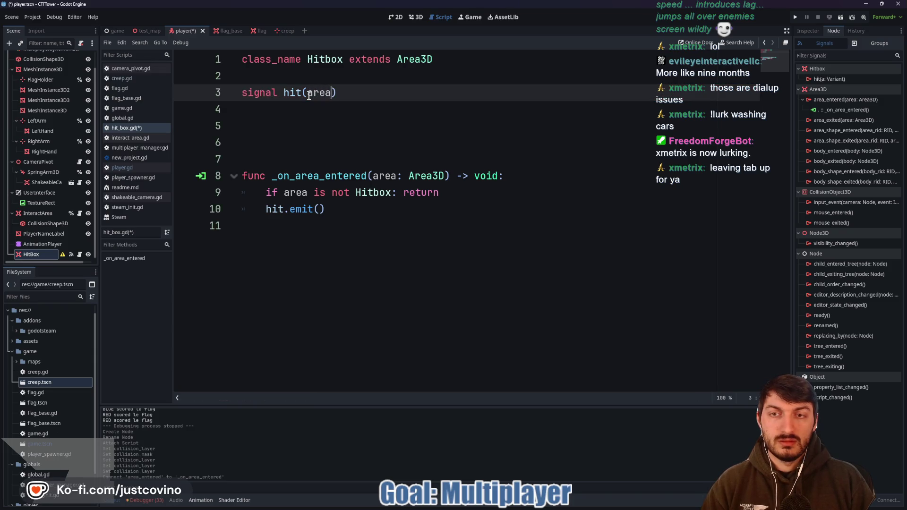
pyautogui.write(' Area')
pyautogui.press('Return')
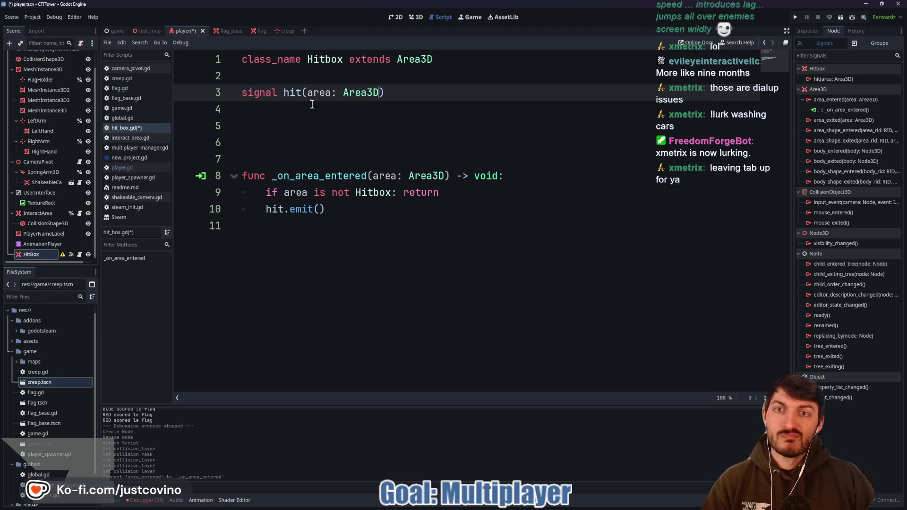
pyautogui.click(341, 216)
pyautogui.write('area')
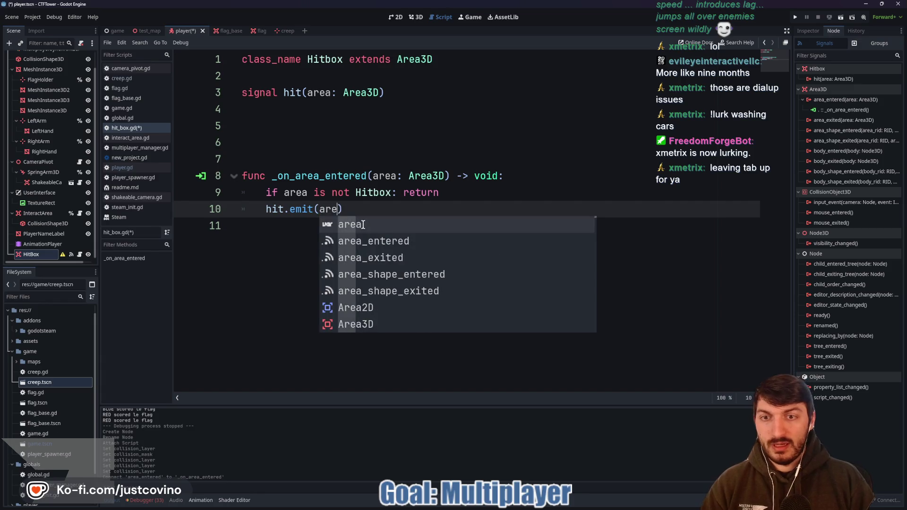
pyautogui.hotkey('ctrl', 's')
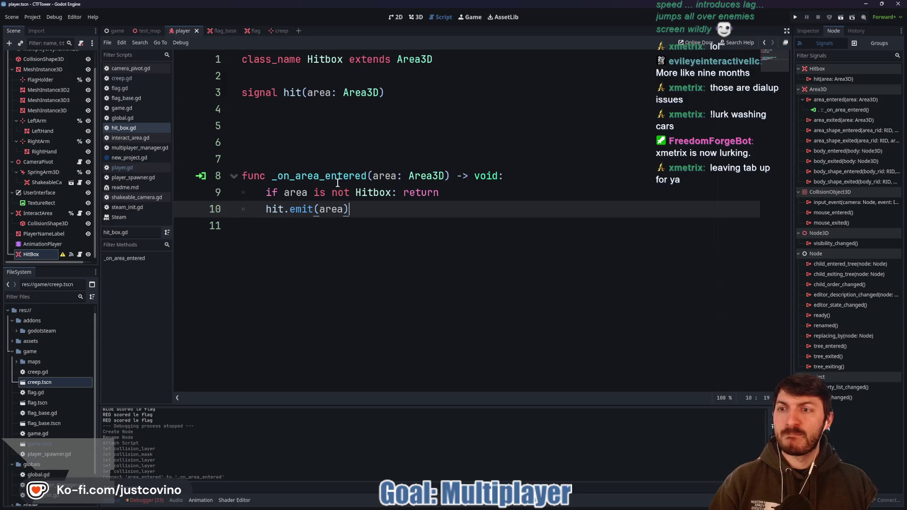
pyautogui.click(312, 151)
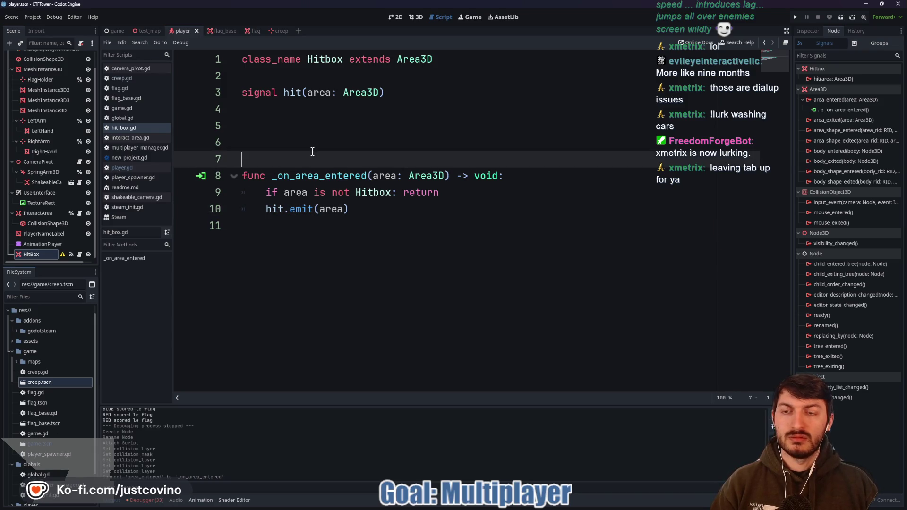
pyautogui.click(321, 127)
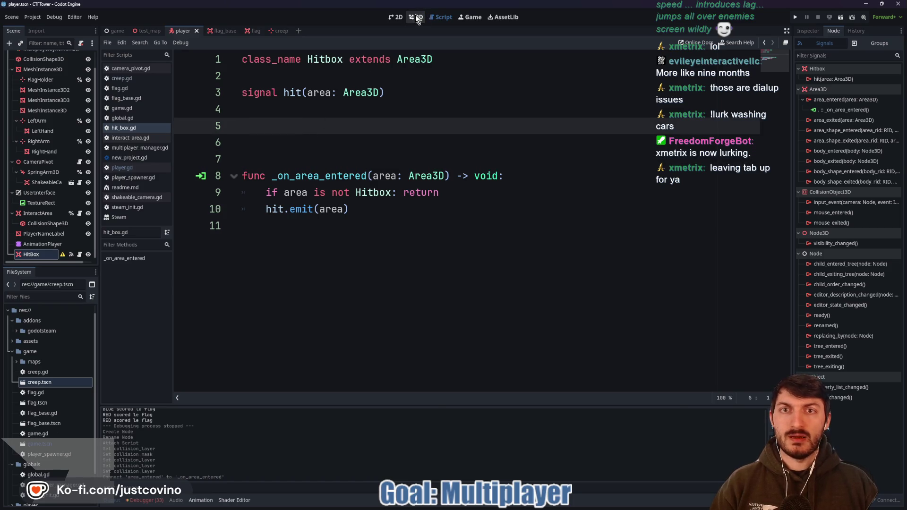
pyautogui.click(415, 18)
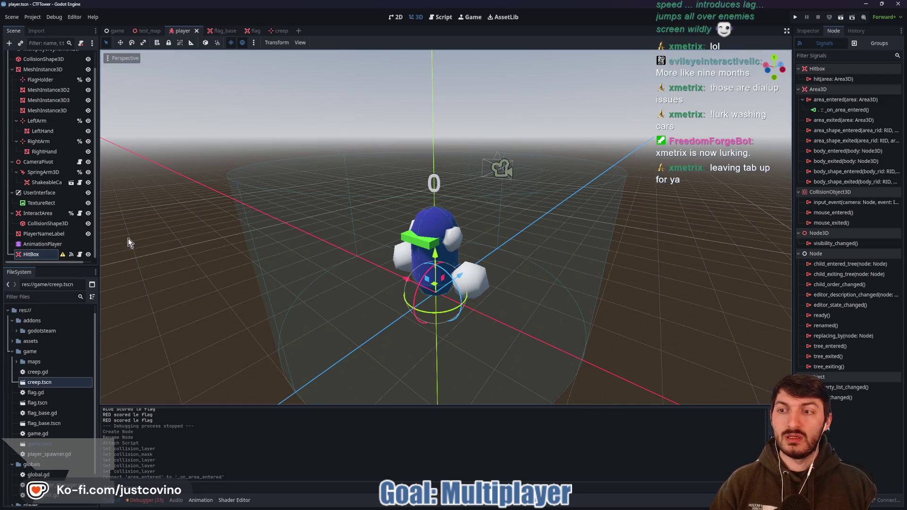
pyautogui.click(80, 254)
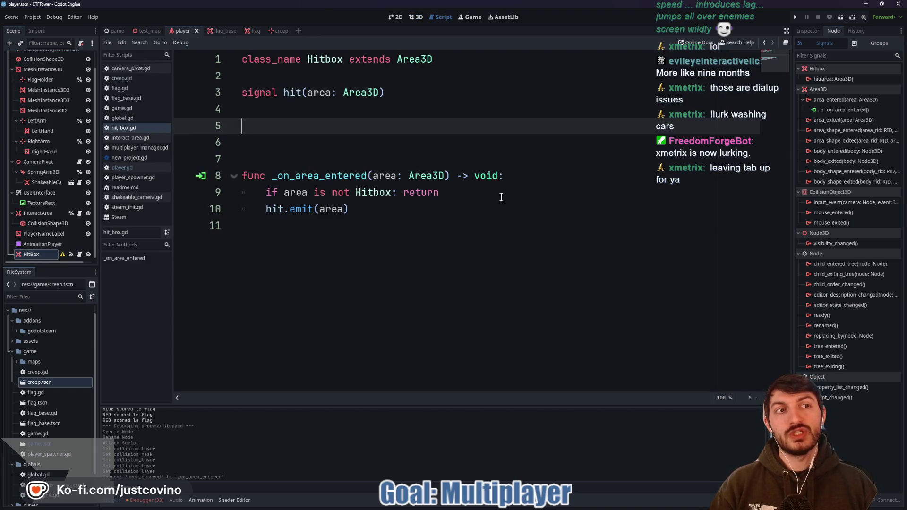
pyautogui.click(39, 255)
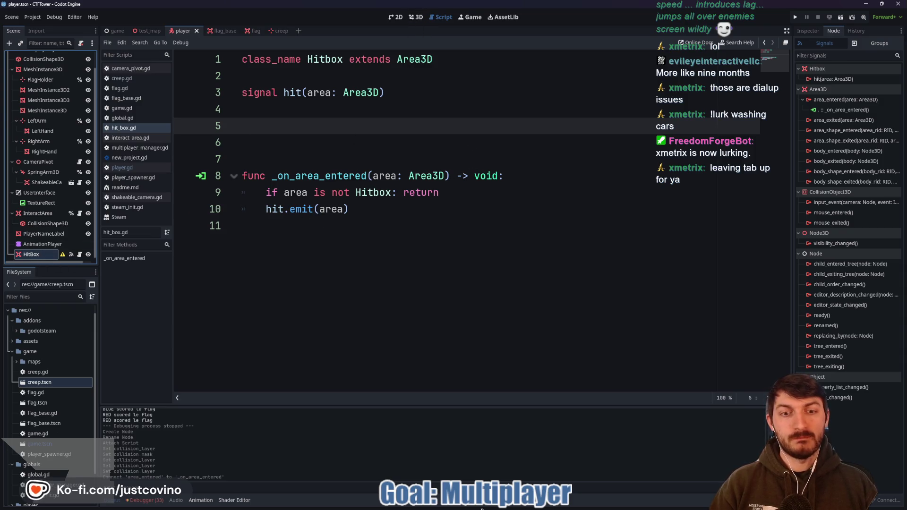
pyautogui.moveTo(480, 507)
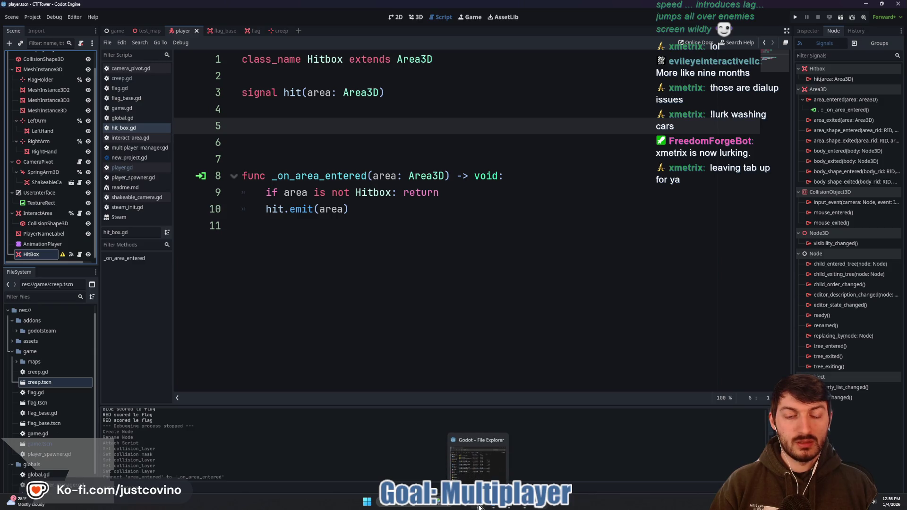
# - Start Godot_v4.5.1-stable_win64, open Bear Attack Simulator, then go back to the CTFTower editor
pyautogui.click(479, 507)
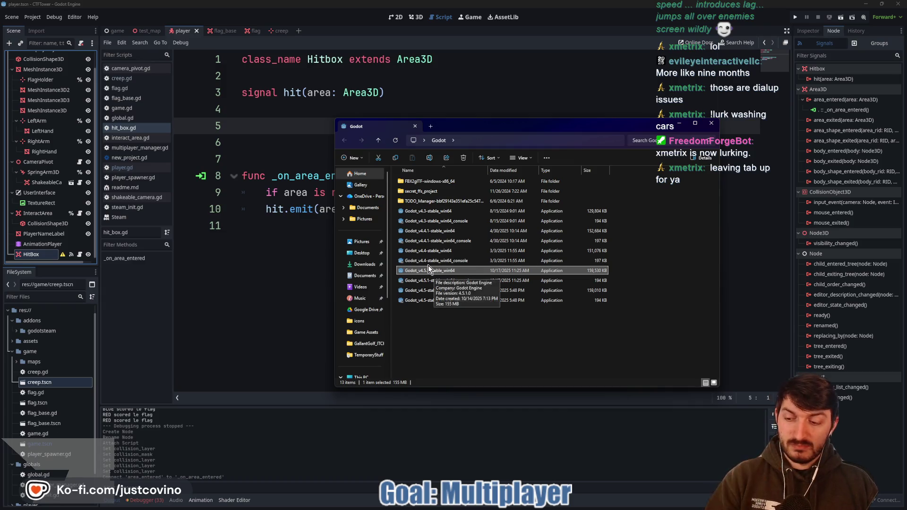
pyautogui.doubleClick(432, 272)
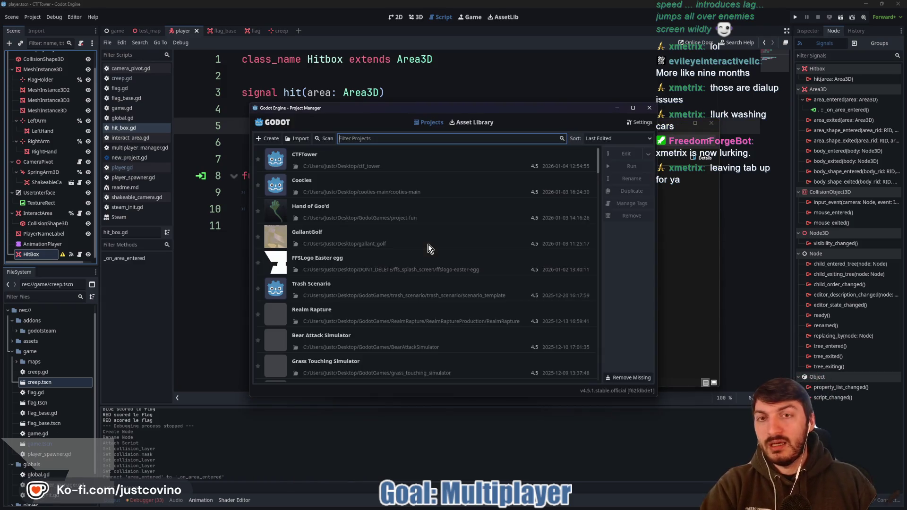
pyautogui.doubleClick(370, 341)
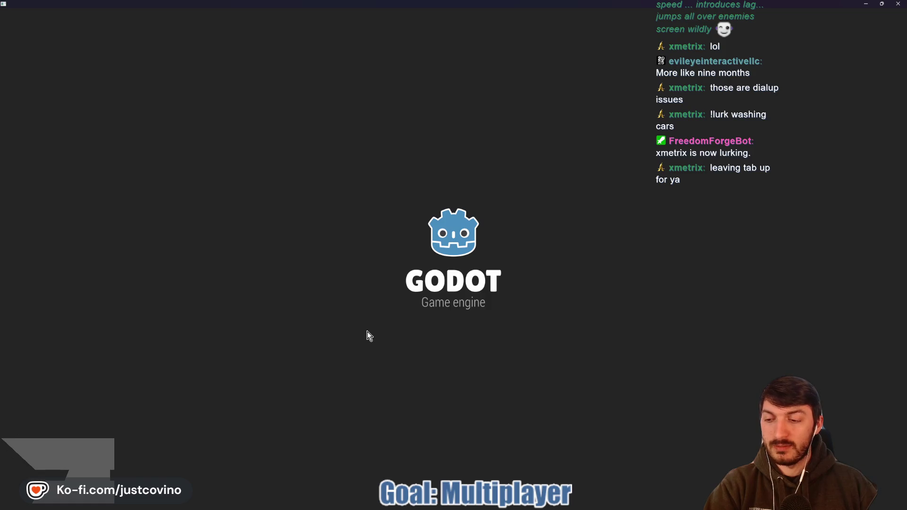
pyautogui.moveTo(526, 506)
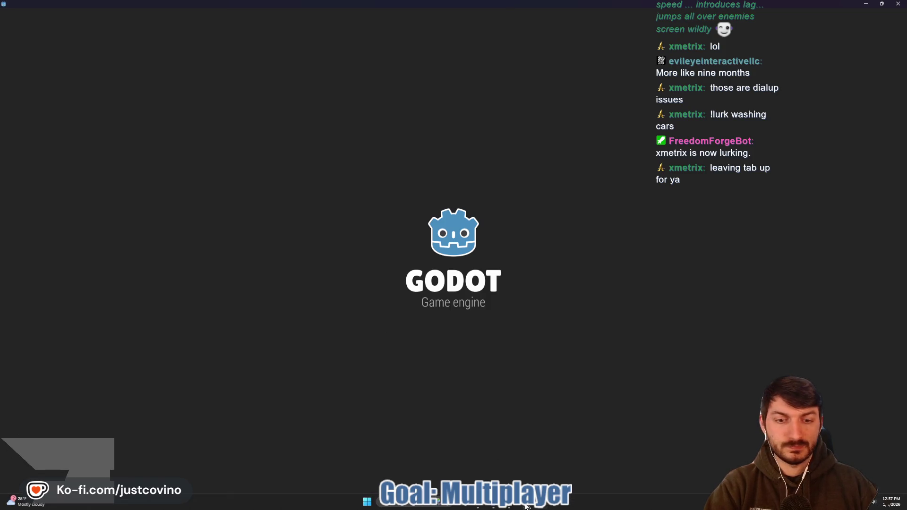
pyautogui.click(496, 454)
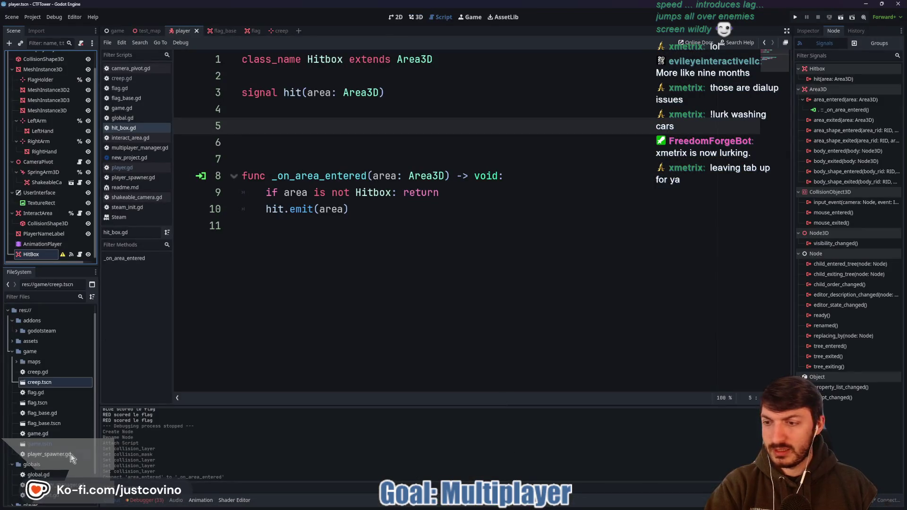
pyautogui.click(18, 479)
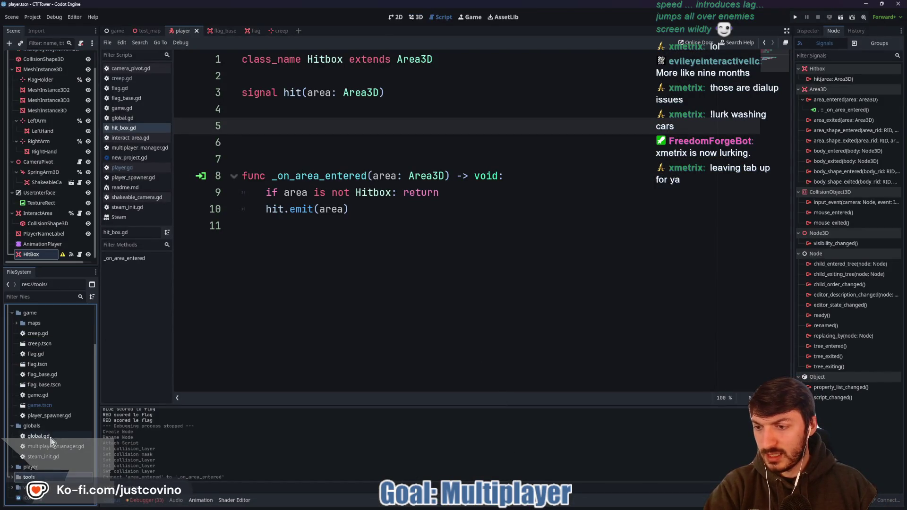
pyautogui.scroll(-5, 47, 425)
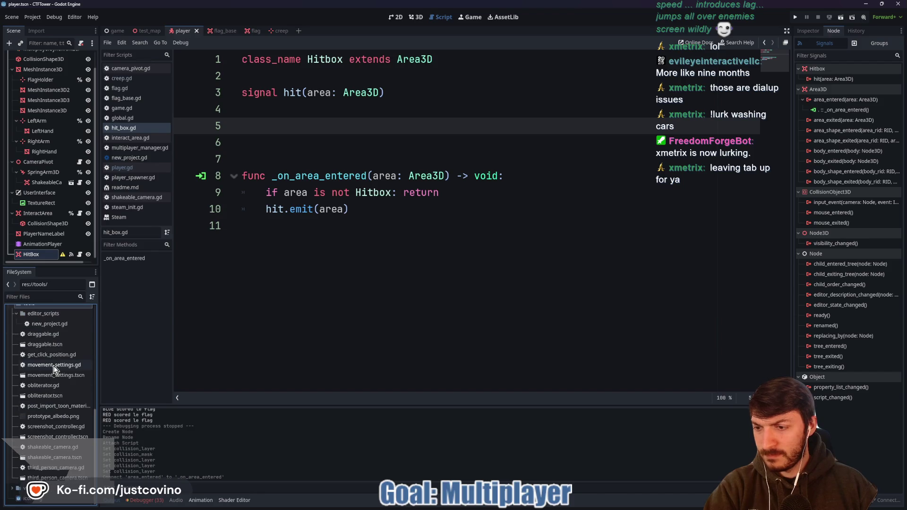
pyautogui.scroll(10, 52, 389)
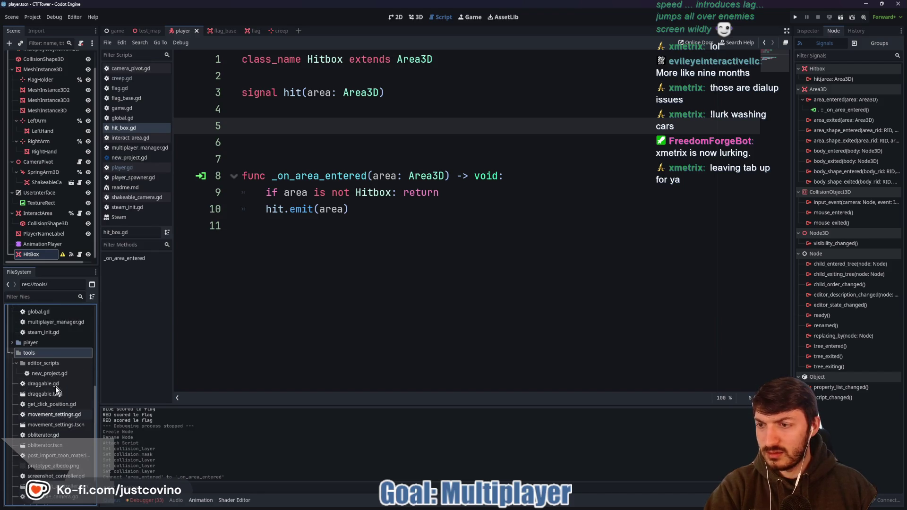
pyautogui.scroll(2, 48, 389)
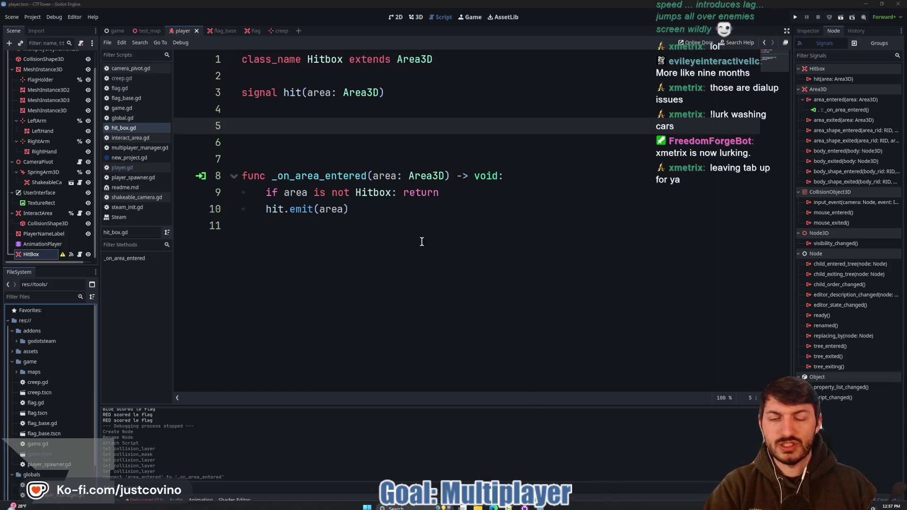
pyautogui.moveTo(547, 504)
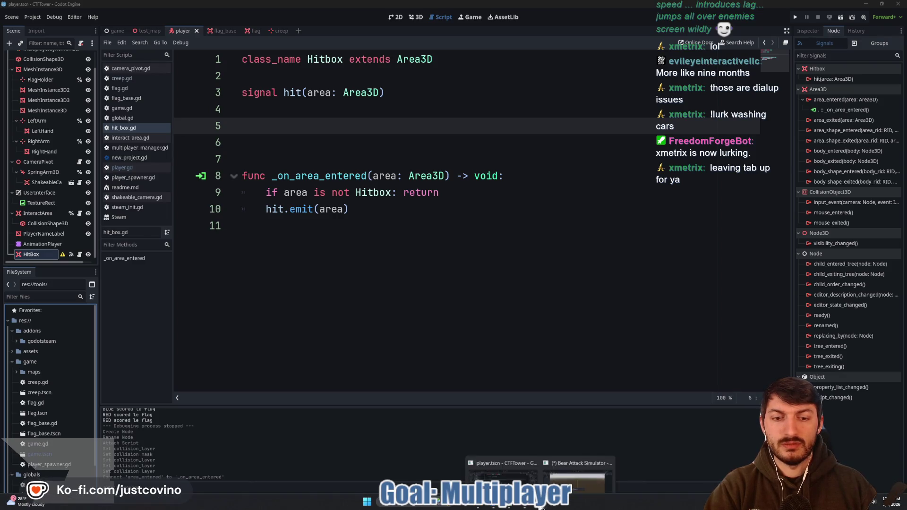
# - Inspect Bear Attack Simulator's hit_box.gd and HeadHitBox node, then switch to the CTFTower window
pyautogui.click(569, 459)
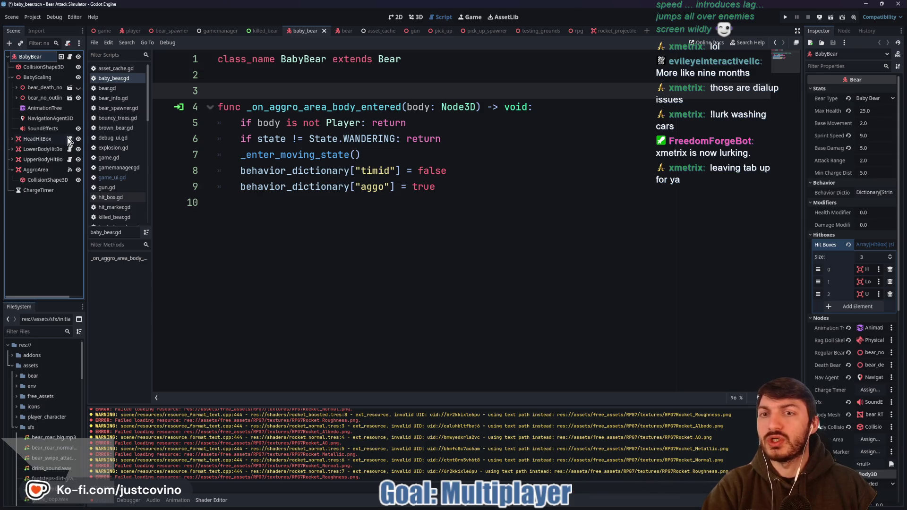
pyautogui.click(69, 139)
pyautogui.click(299, 149)
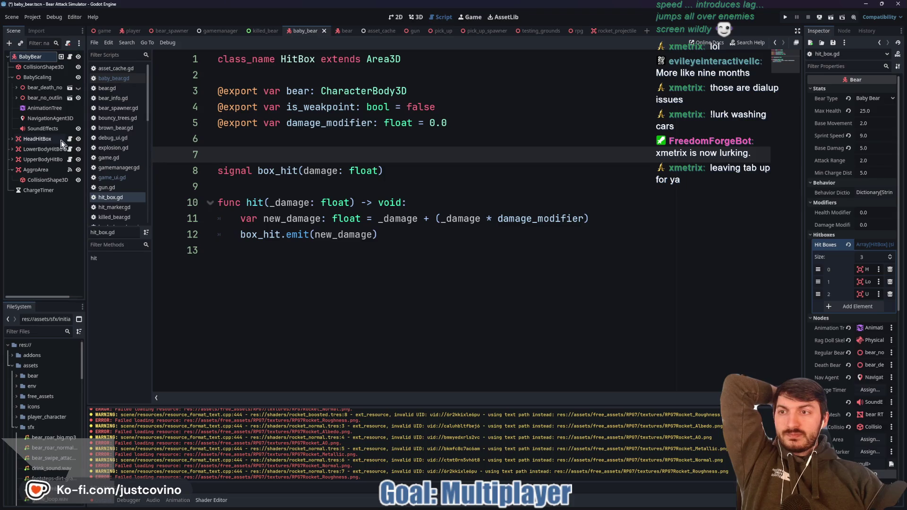
pyautogui.click(49, 140)
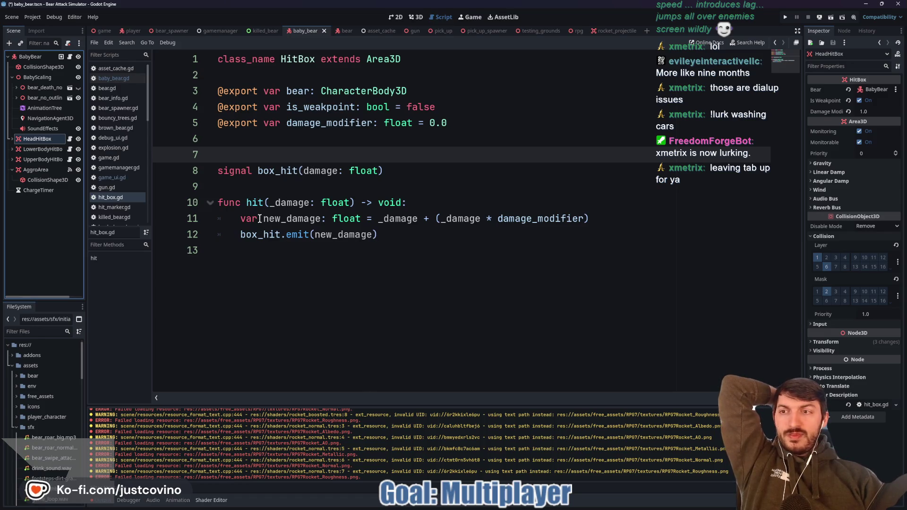
pyautogui.click(174, 208)
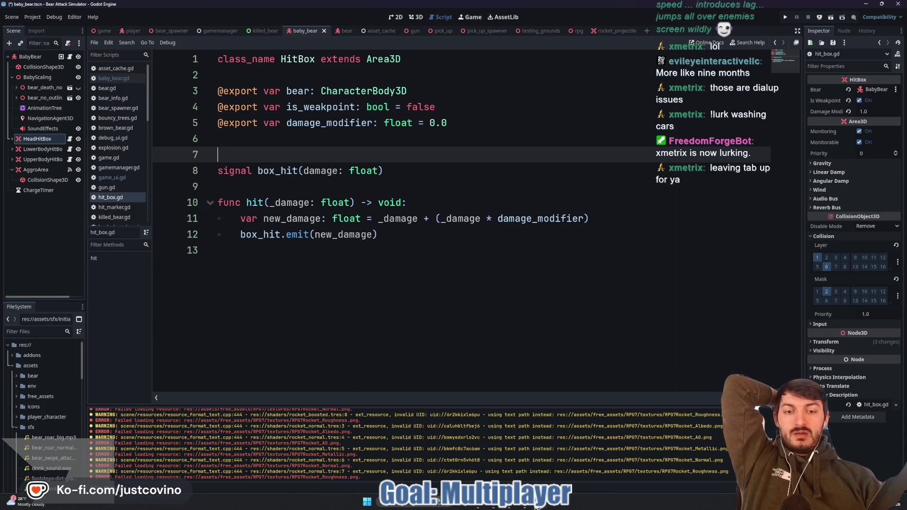
pyautogui.moveTo(540, 507)
pyautogui.click(502, 460)
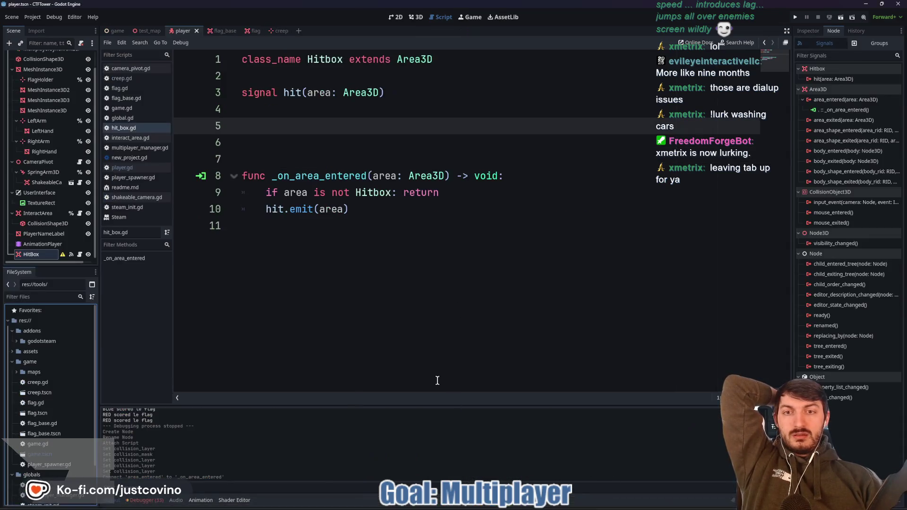
# - Recheck the Bear Attack Simulator HitBox script, then delete _on_area_entered from CTFTower's hit_box.gd
pyautogui.moveTo(532, 507)
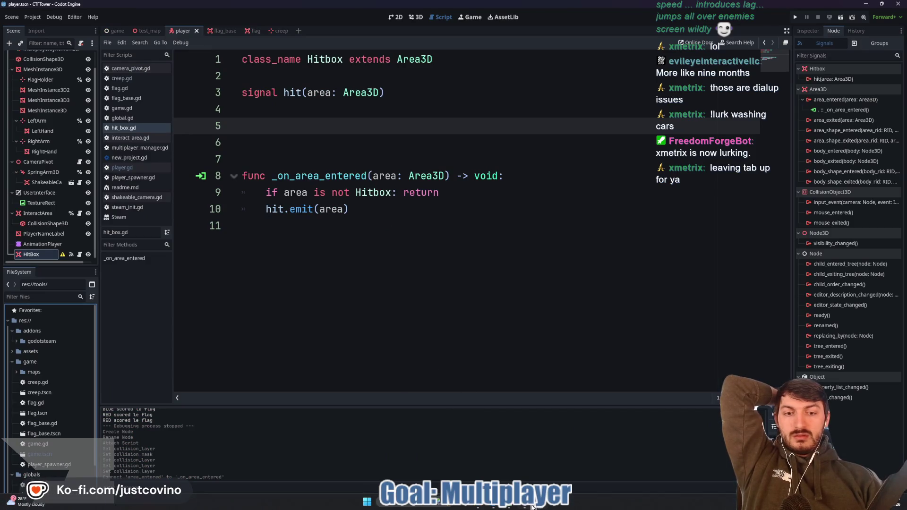
pyautogui.click(579, 463)
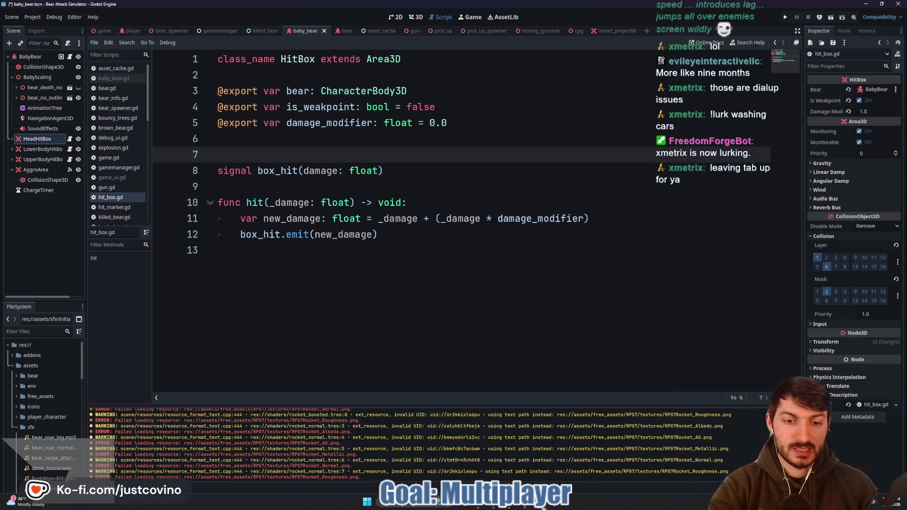
pyautogui.hotkey('alt', 'Tab')
pyautogui.moveTo(350, 210)
pyautogui.mouseDown()
pyautogui.moveTo(227, 176)
pyautogui.moveTo(211, 163)
pyautogui.mouseUp()
pyautogui.press('BackSpace')
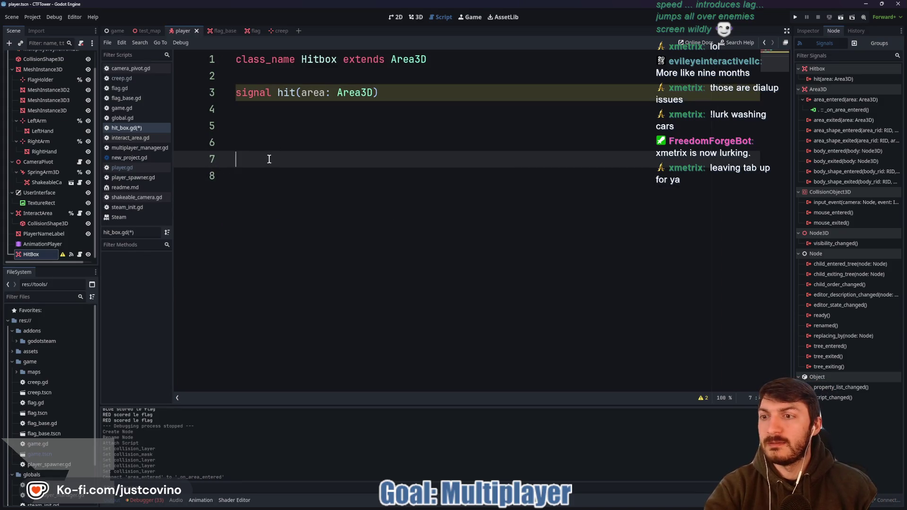
# - Disconnect area_entered and add a 'func hit(_damage: float) -> void:' function
pyautogui.rightClick(829, 109)
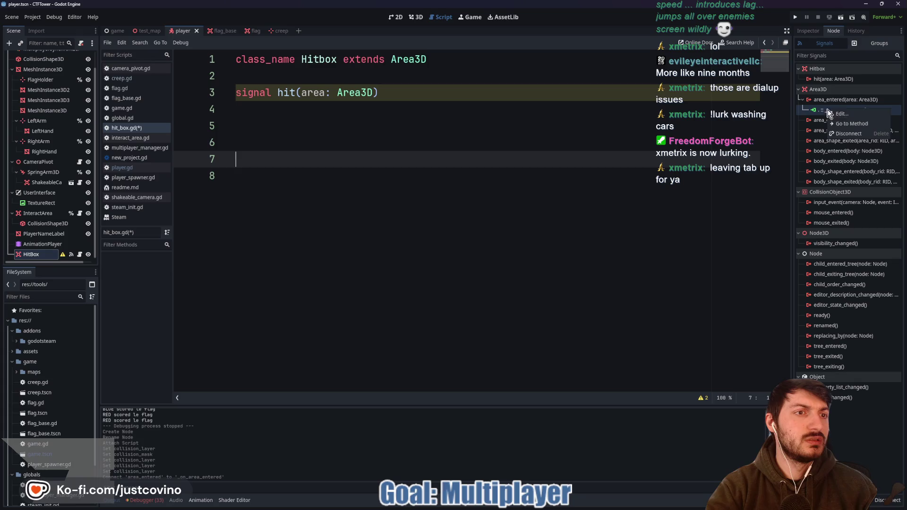
pyautogui.click(847, 134)
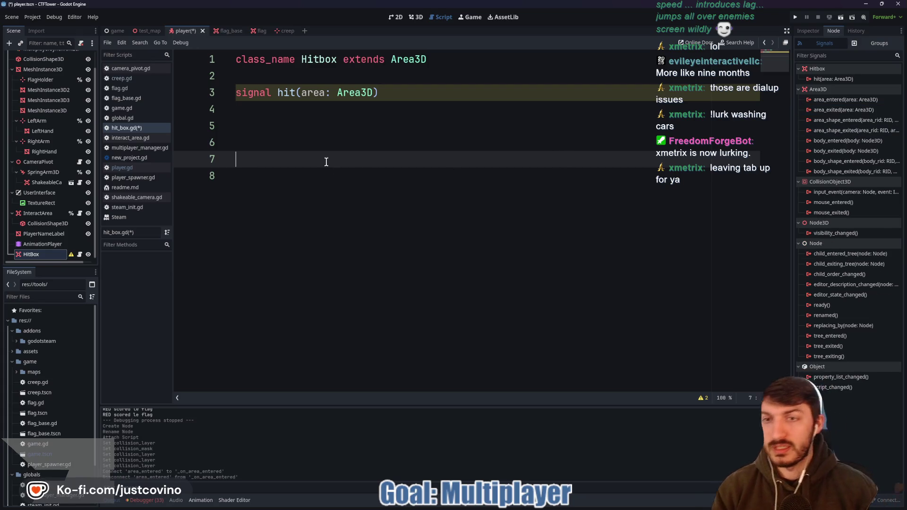
pyautogui.write('func h')
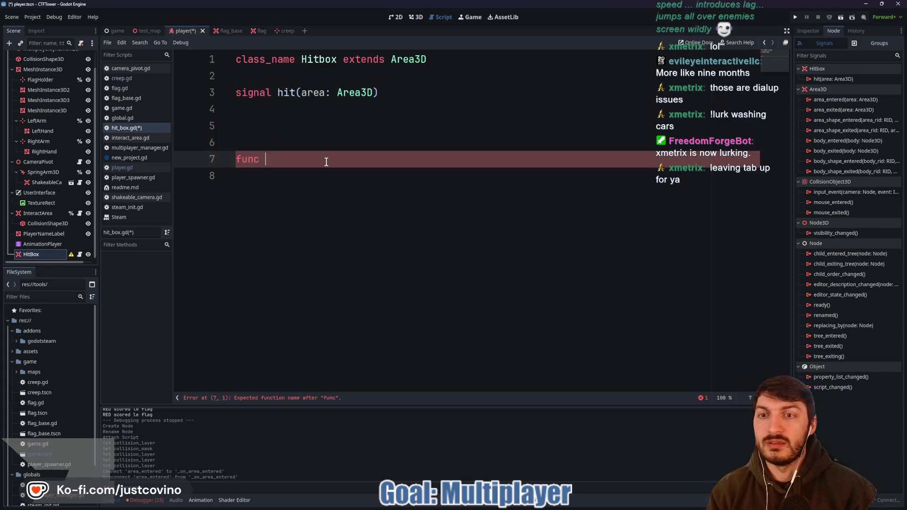
pyautogui.write('it(')
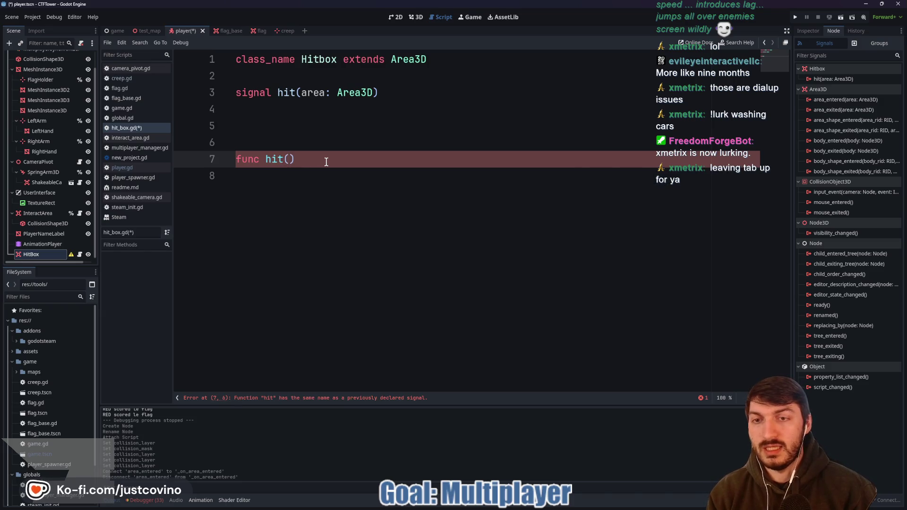
pyautogui.write('_damage:')
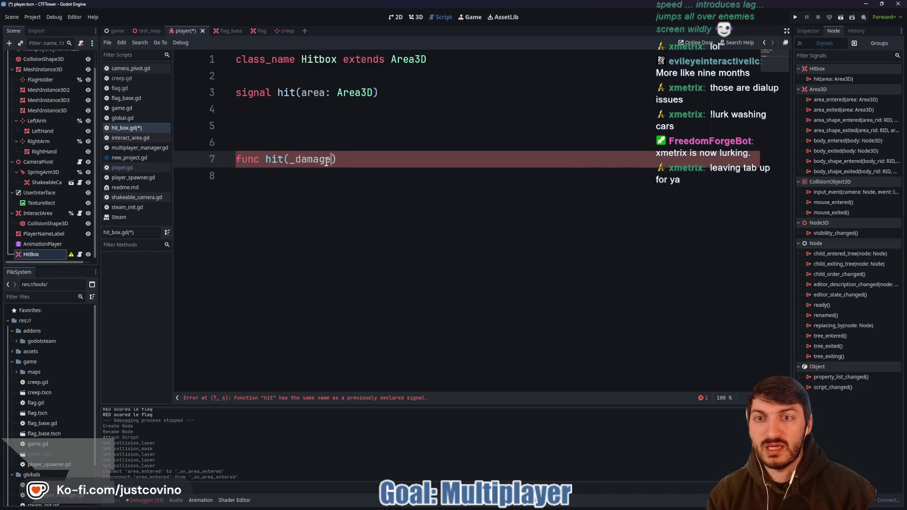
pyautogui.write(' float) ')
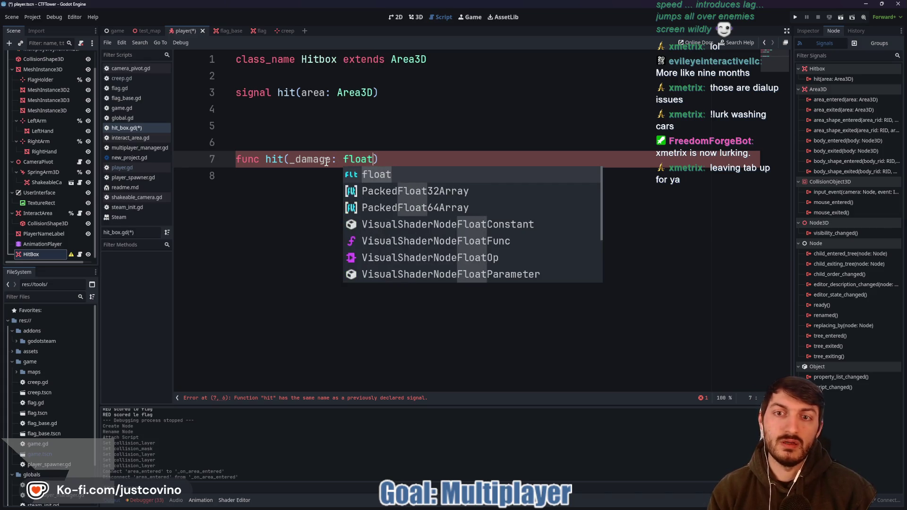
pyautogui.write('-> void:')
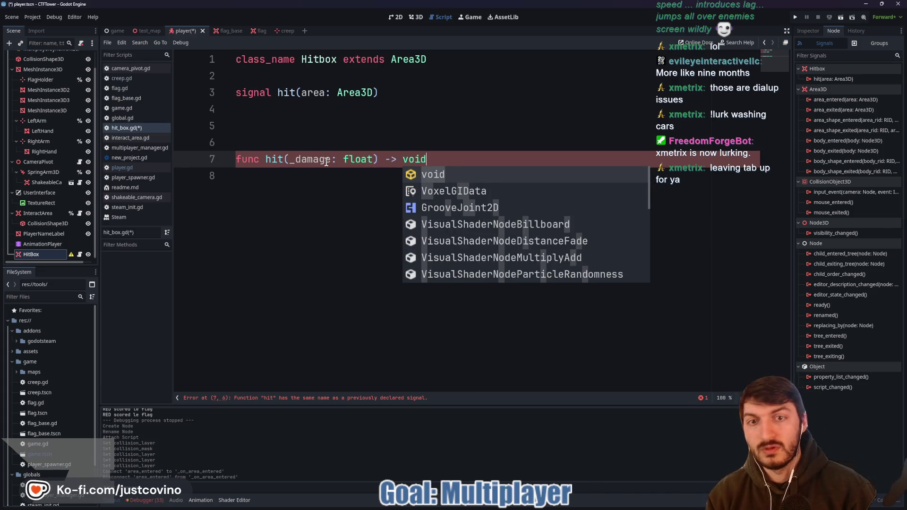
pyautogui.press('Return')
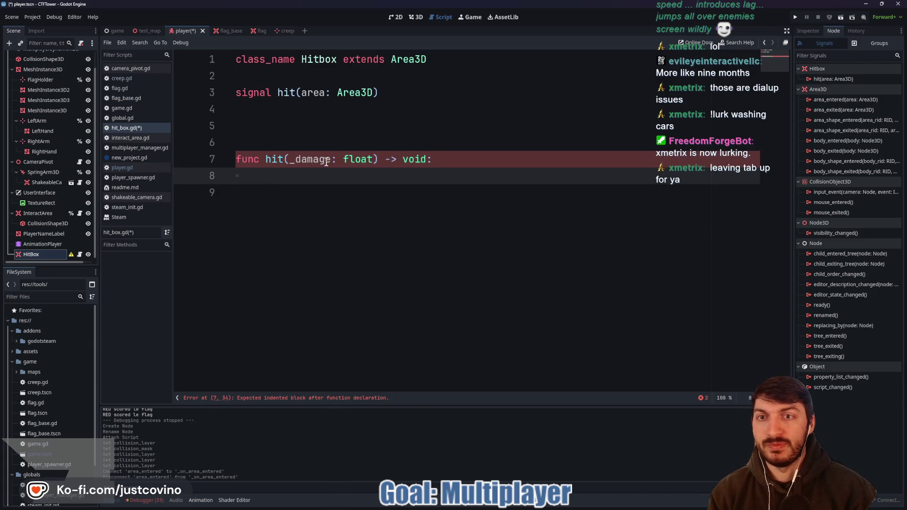
pyautogui.write('hit')
# - Change the signal parameter to 'damage: float' and make hit() emit it with _damage
pyautogui.moveTo(373, 92); pyautogui.dragTo(300, 88)
pyautogui.write('damage')
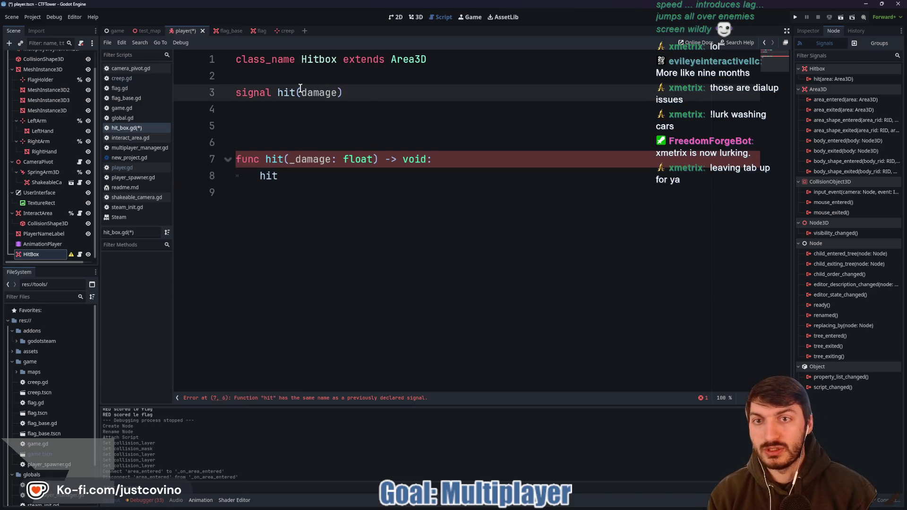
pyautogui.write(': float')
pyautogui.click(298, 177)
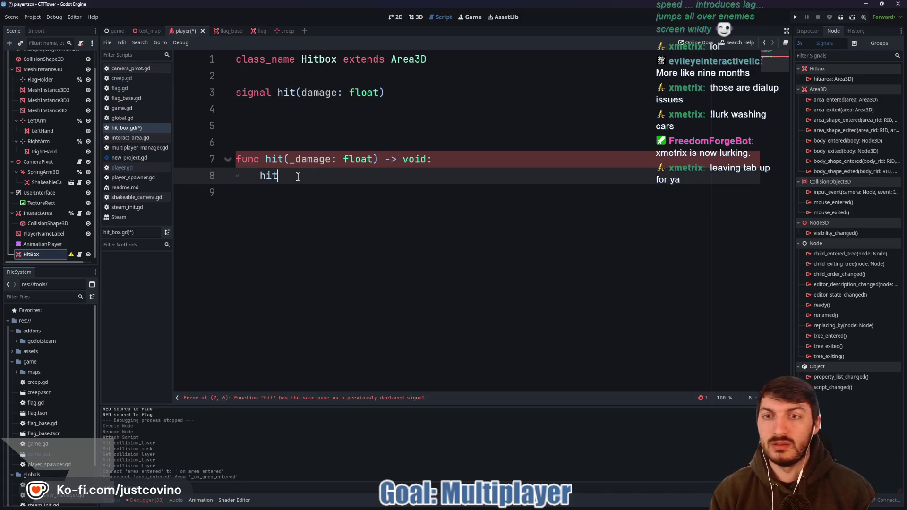
pyautogui.write('emi')
pyautogui.press('Return')
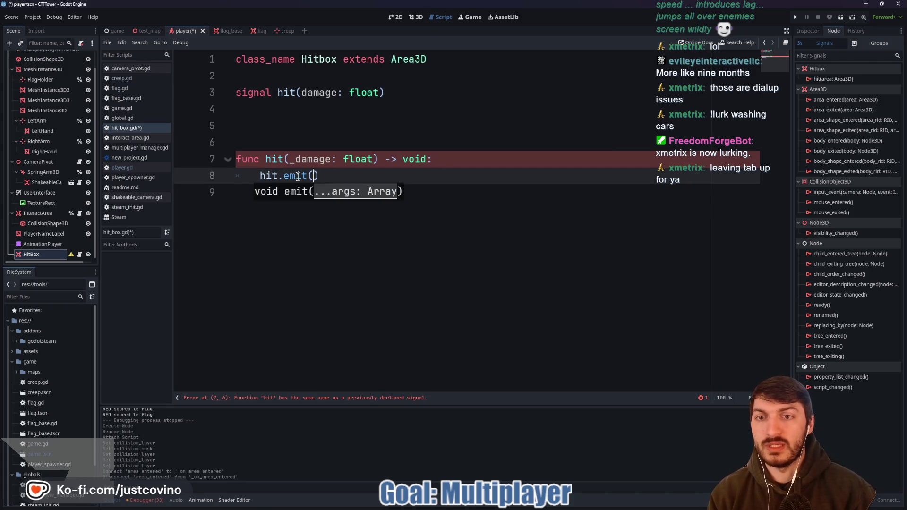
pyautogui.write('_dam')
pyautogui.press('Return')
pyautogui.click(378, 178)
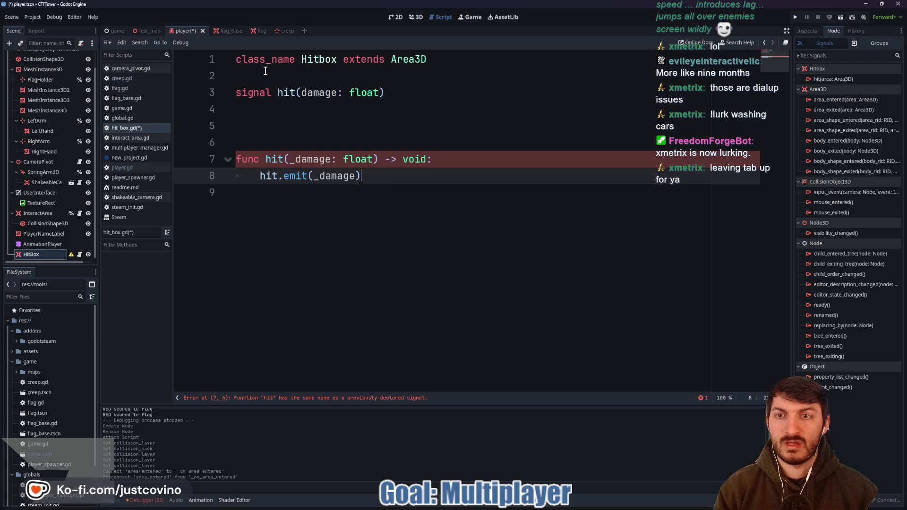
# - Rename the signal to box_hit in its declaration and emit call, then save
pyautogui.click(264, 159)
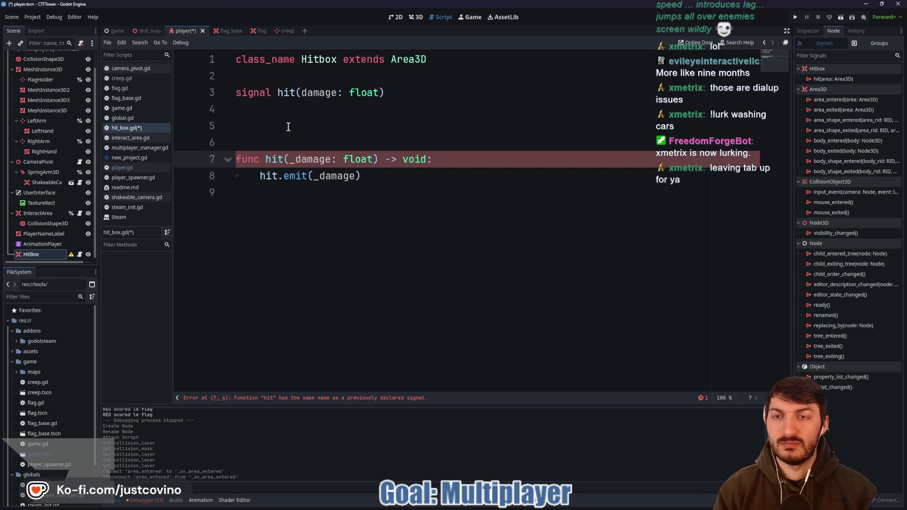
pyautogui.click(296, 93)
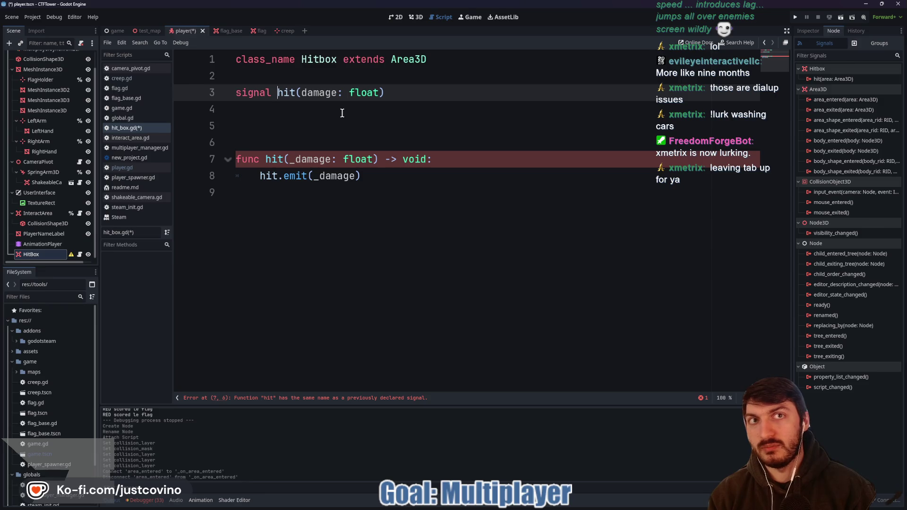
pyautogui.write('box_')
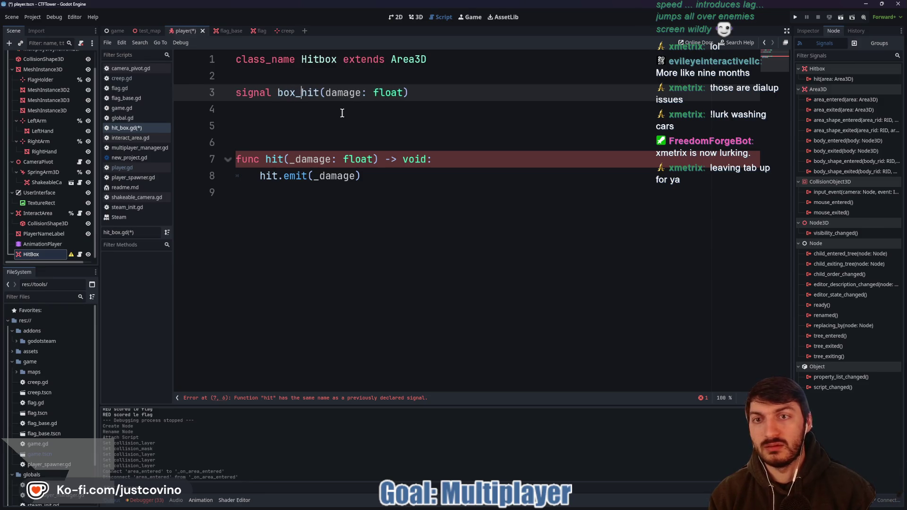
pyautogui.click(261, 175)
pyautogui.write('box_')
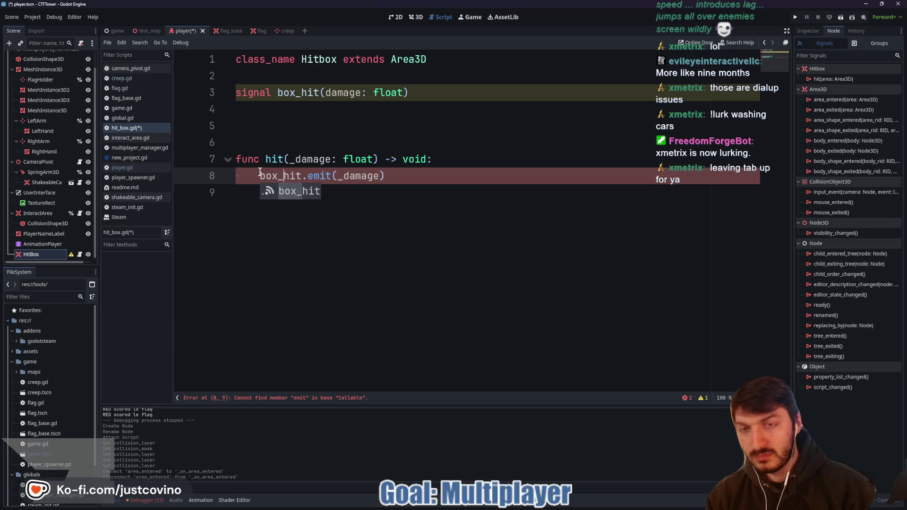
pyautogui.click(385, 202)
pyautogui.hotkey('ctrl', 's')
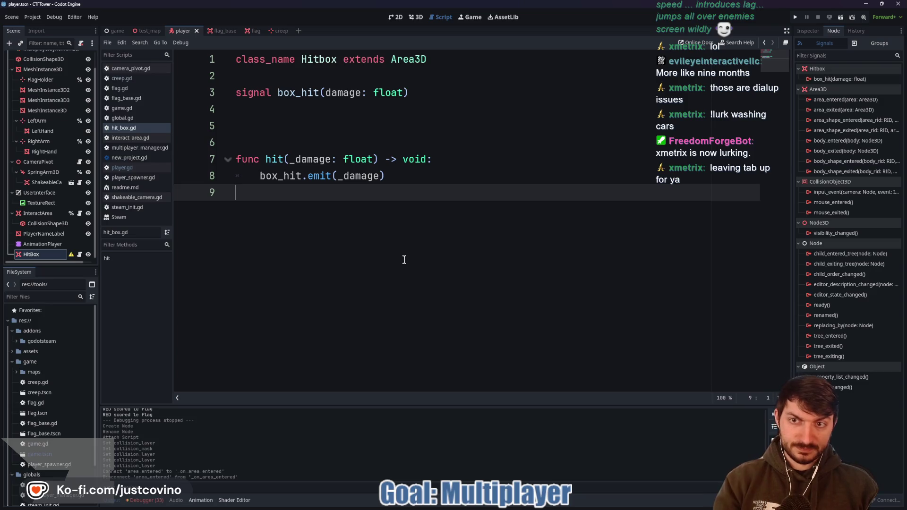
pyautogui.click(263, 125)
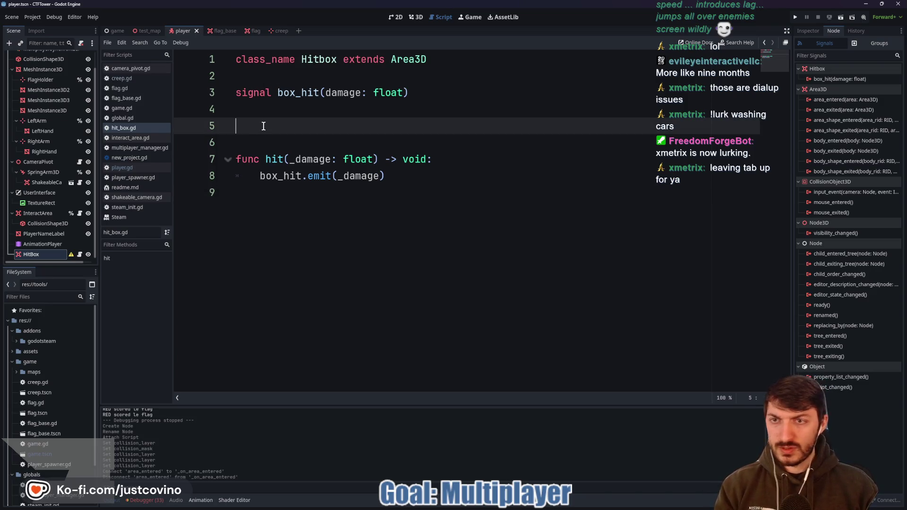
pyautogui.press('BackSpace')
pyautogui.click(250, 79)
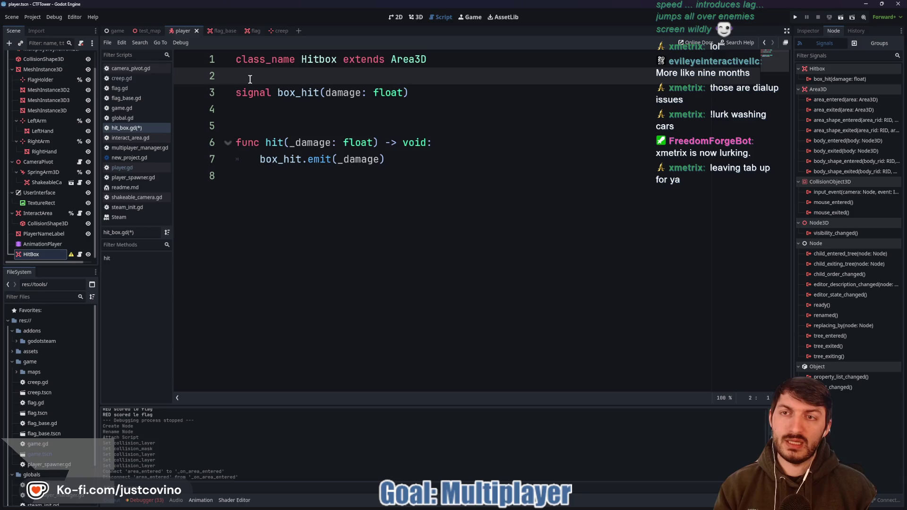
pyautogui.press('Return')
pyautogui.press('Return')
pyautogui.click(268, 100)
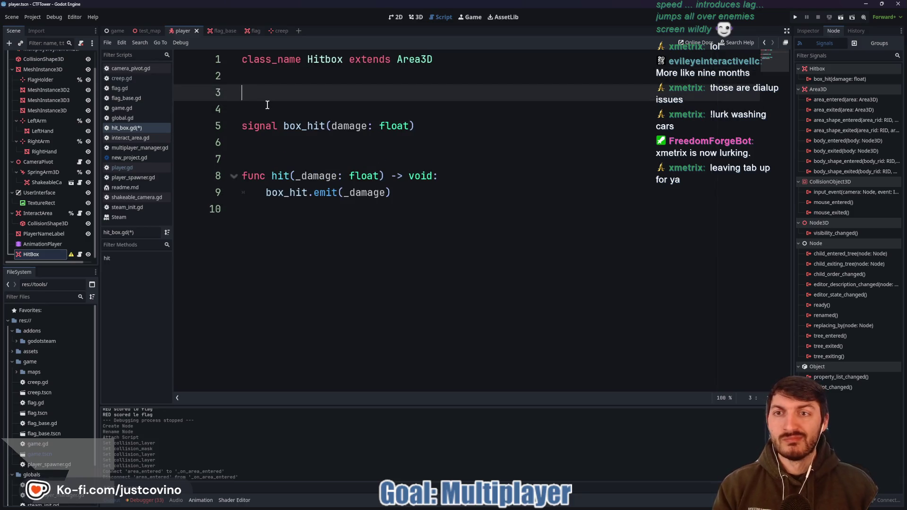
pyautogui.write('@export var is_wea')
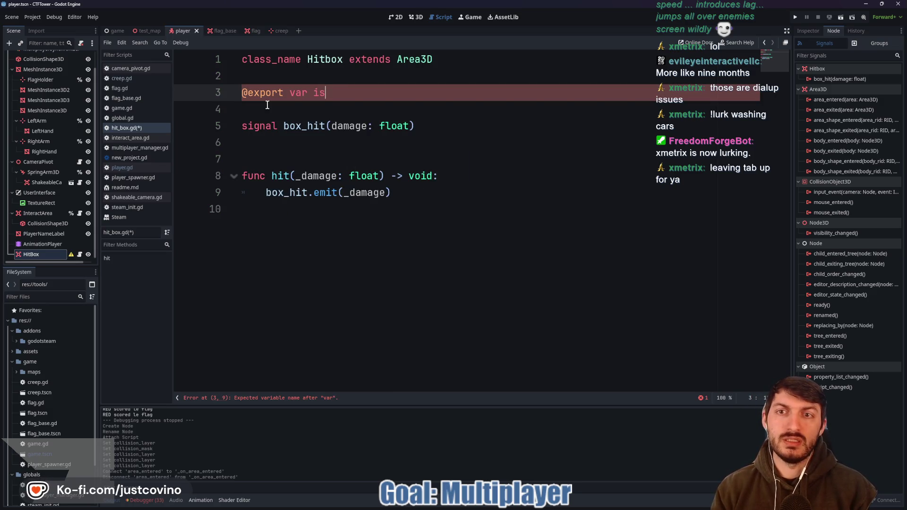
pyautogui.write('kpoint: ')
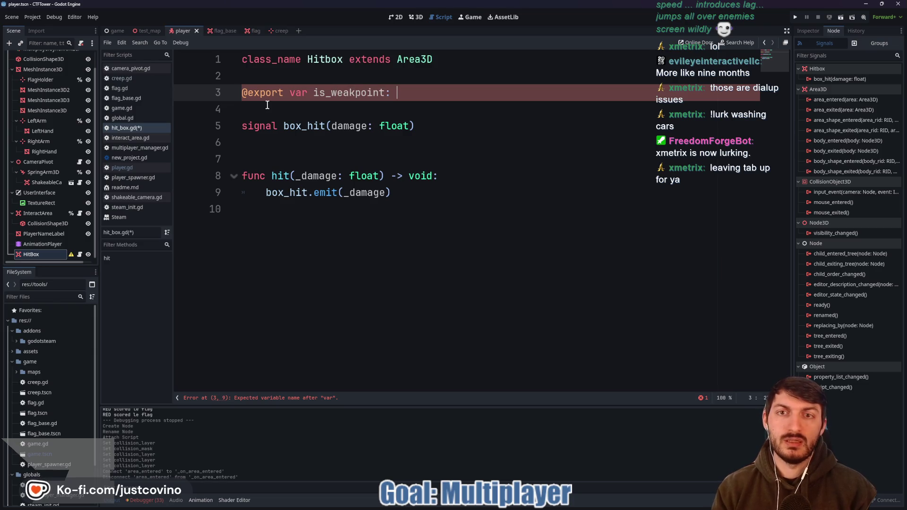
pyautogui.write('bool = false')
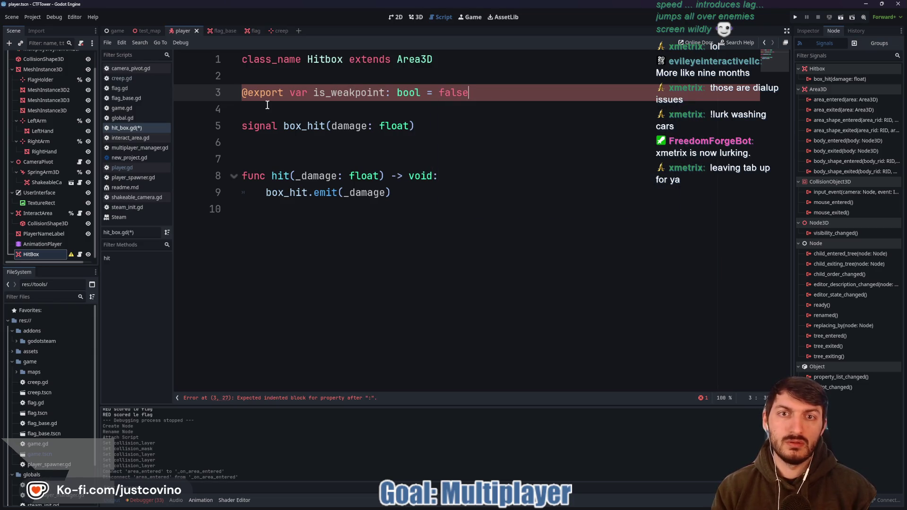
# - Save hit_box.gd and bring back the Bear Attack Simulator project for reference
pyautogui.click(268, 104)
pyautogui.hotkey('ctrl', 's')
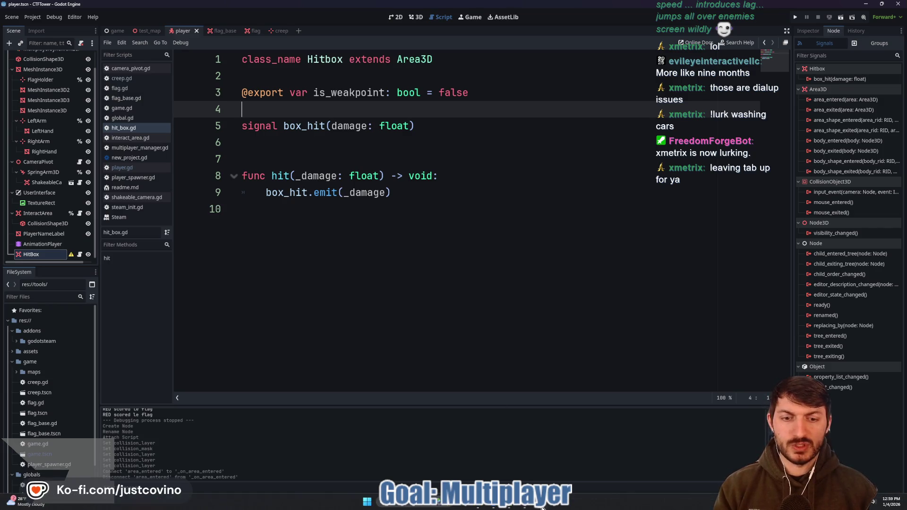
pyautogui.moveTo(542, 507)
pyautogui.click(573, 454)
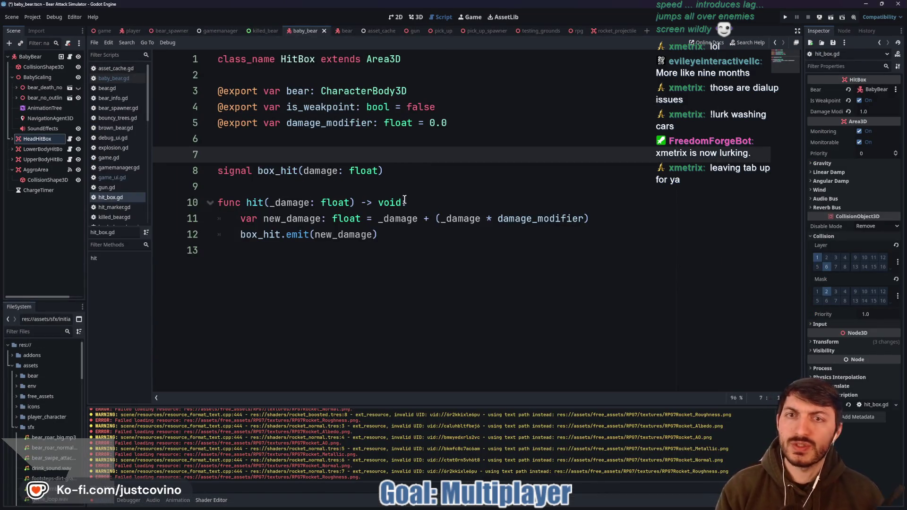
pyautogui.click(345, 31)
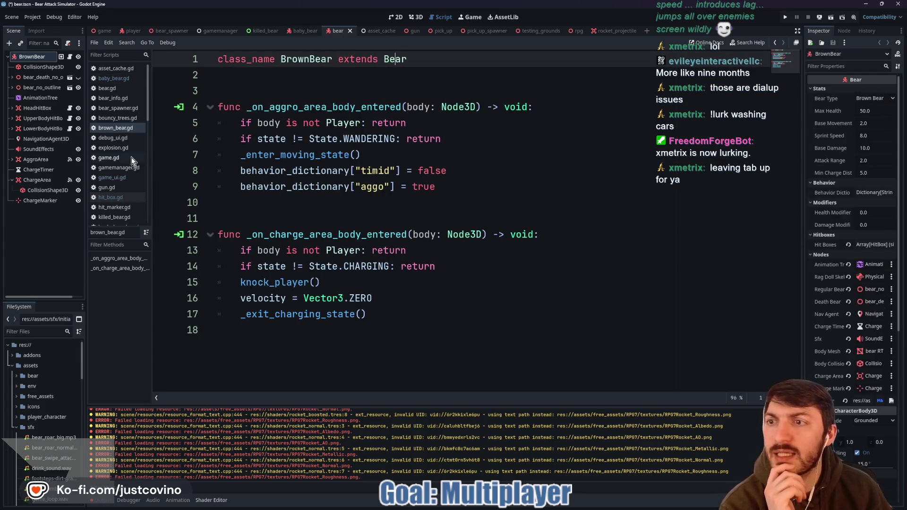
pyautogui.click(69, 109)
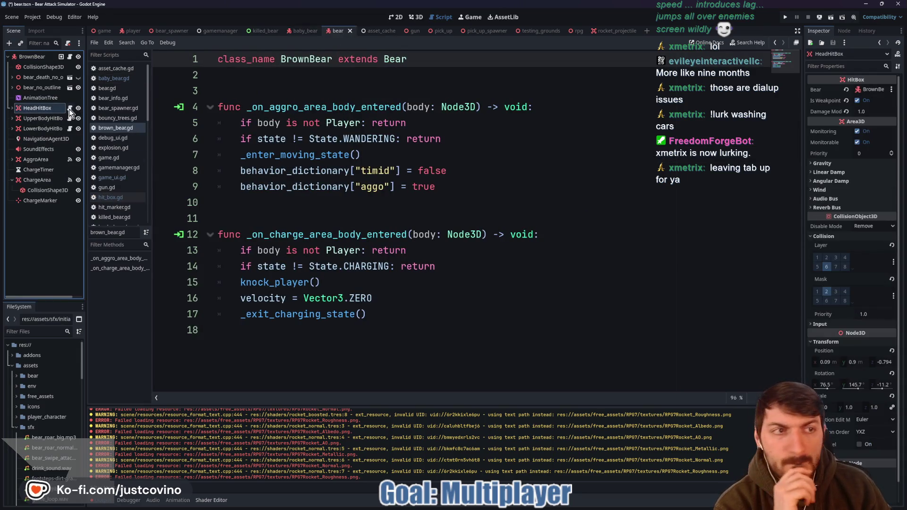
pyautogui.click(70, 108)
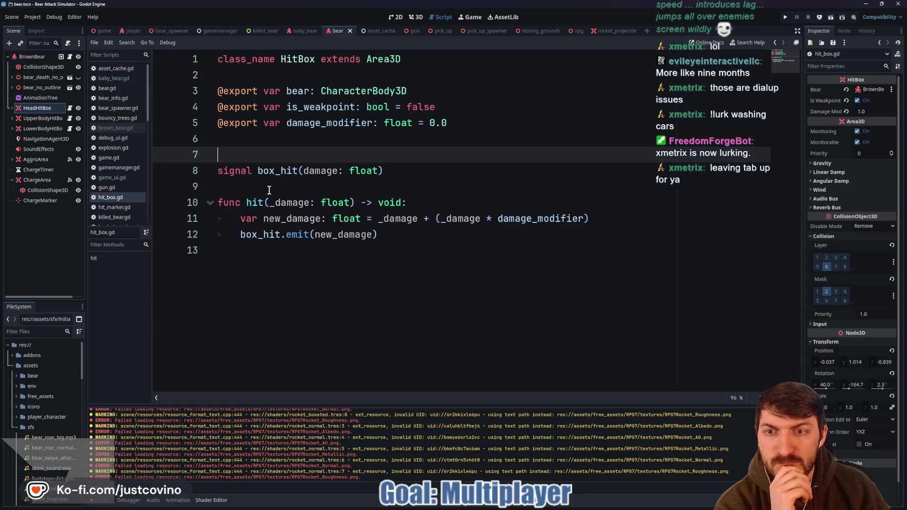
pyautogui.click(70, 58)
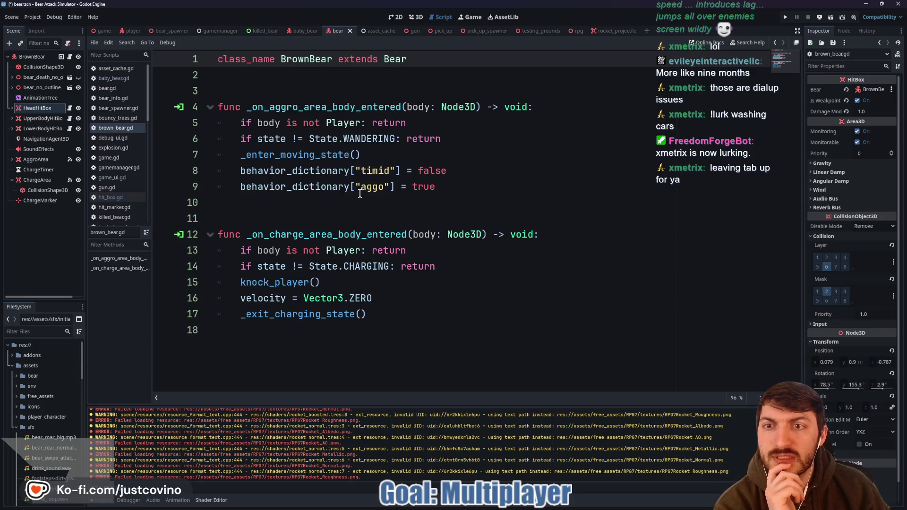
pyautogui.keyDown('ctrl'); pyautogui.click(395, 57); pyautogui.keyUp('ctrl')
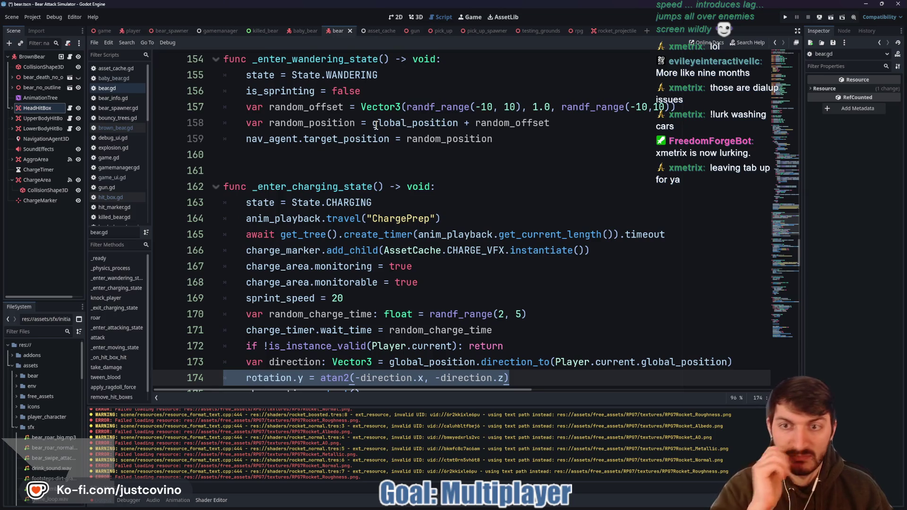
pyautogui.scroll(8, 373, 142)
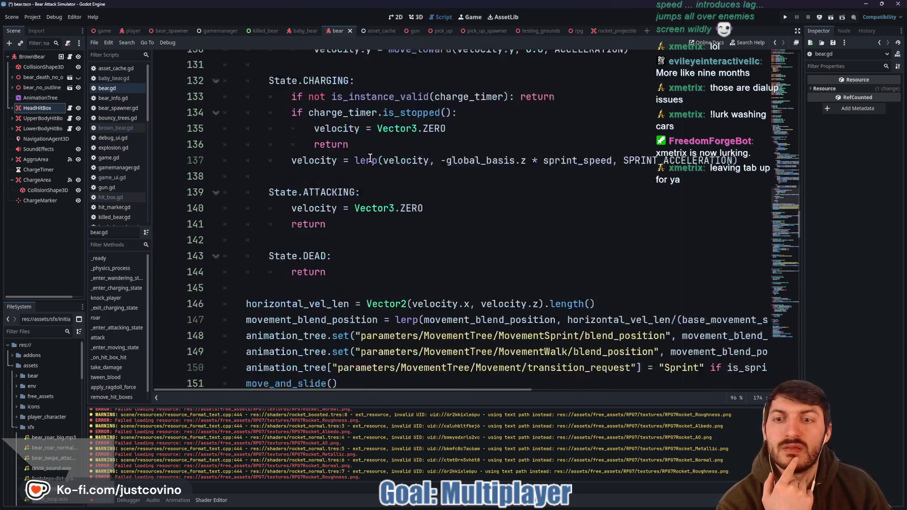
pyautogui.scroll(20, 370, 157)
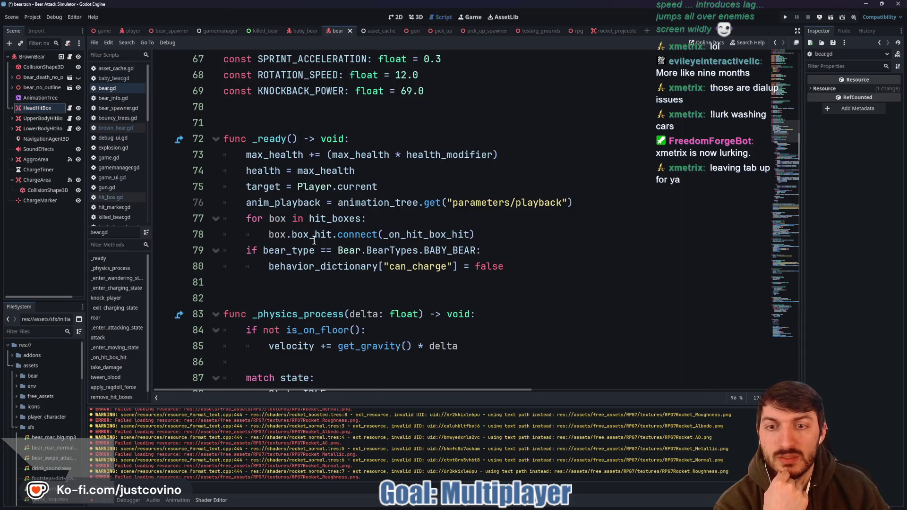
pyautogui.doubleClick(409, 235)
pyautogui.scroll(-4, 485, 245)
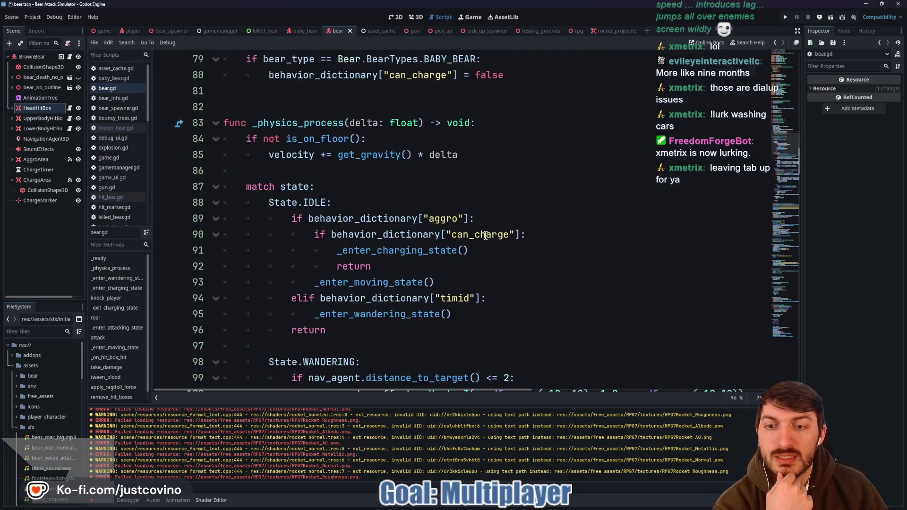
pyautogui.scroll(-19, 485, 235)
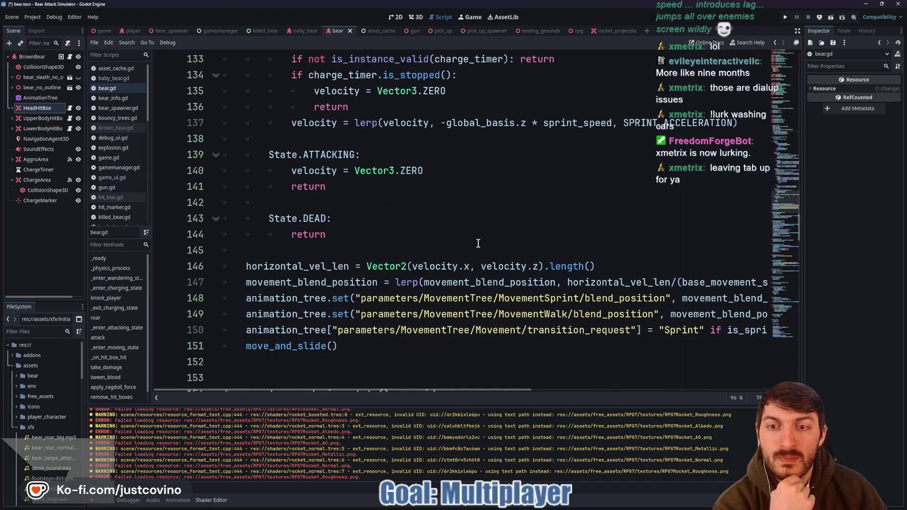
pyautogui.scroll(-18, 479, 243)
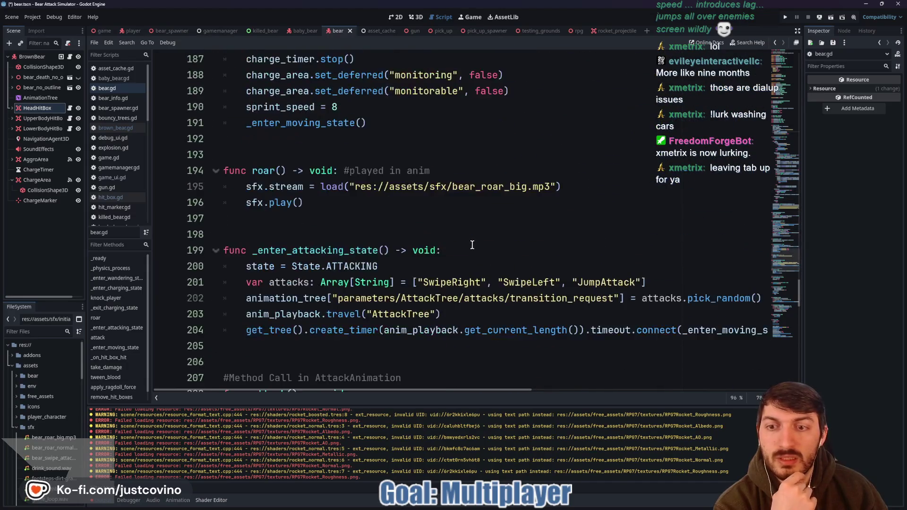
pyautogui.scroll(-7, 473, 245)
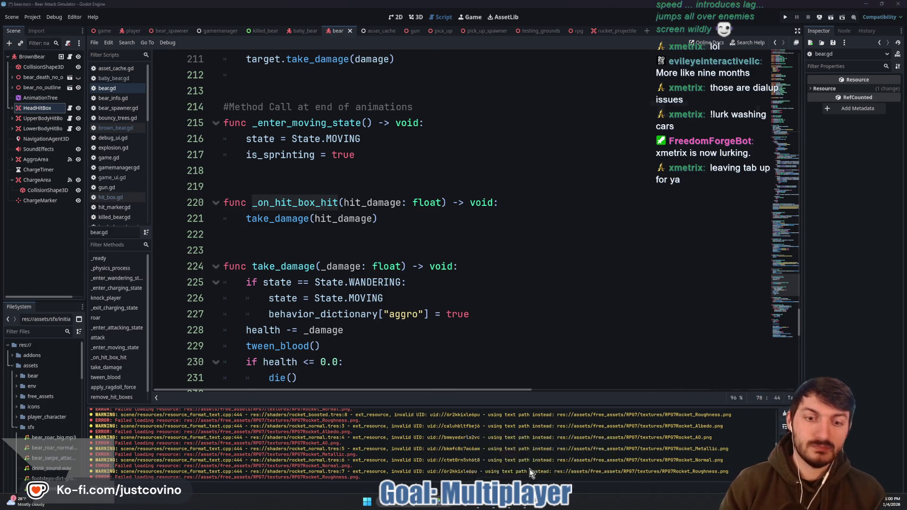
pyautogui.hotkey('alt', 'Tab')
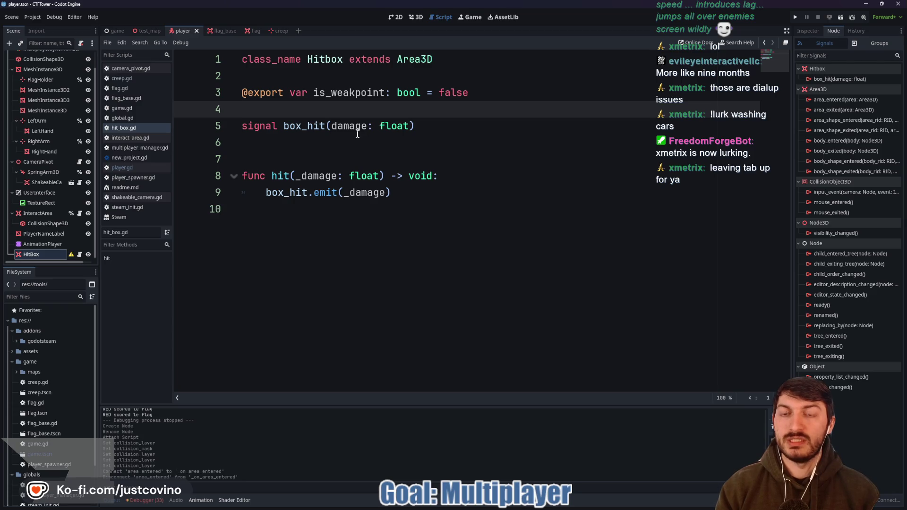
# - Add an exported damage_modifier float defaulting to 0.0 below the is_weakpoint export
pyautogui.press('Return')
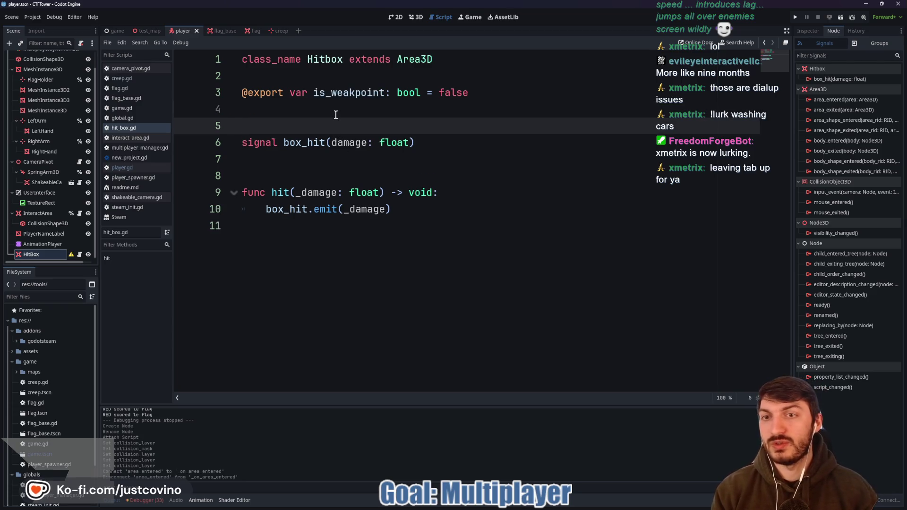
pyautogui.press('Up')
pyautogui.write('@export var ')
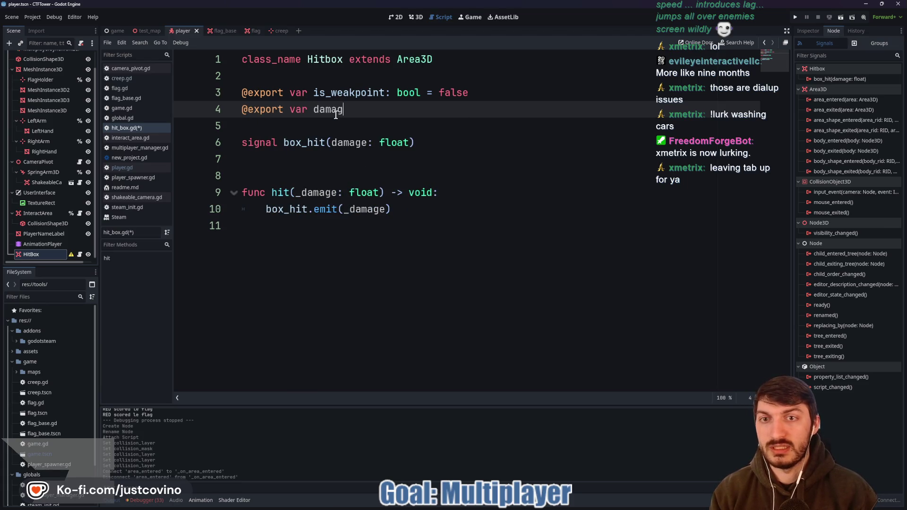
pyautogui.write('_modifier: floa')
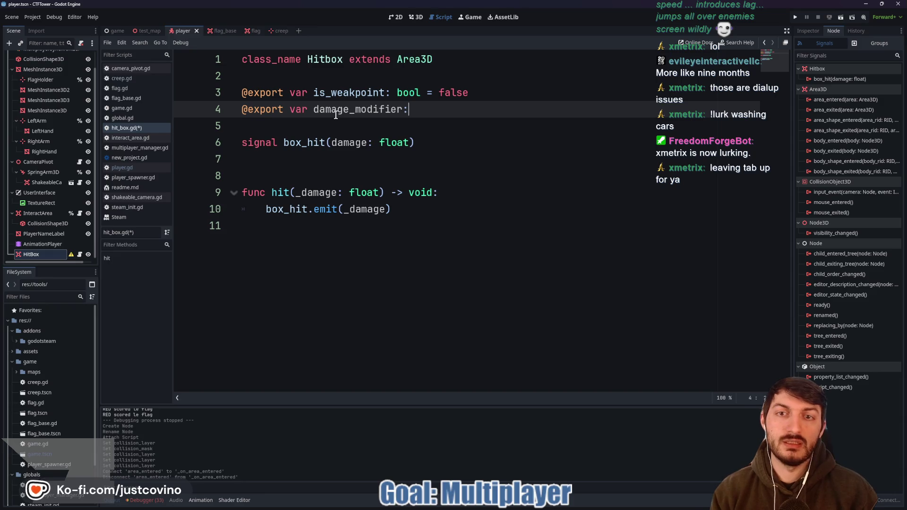
pyautogui.write('t = 0.0')
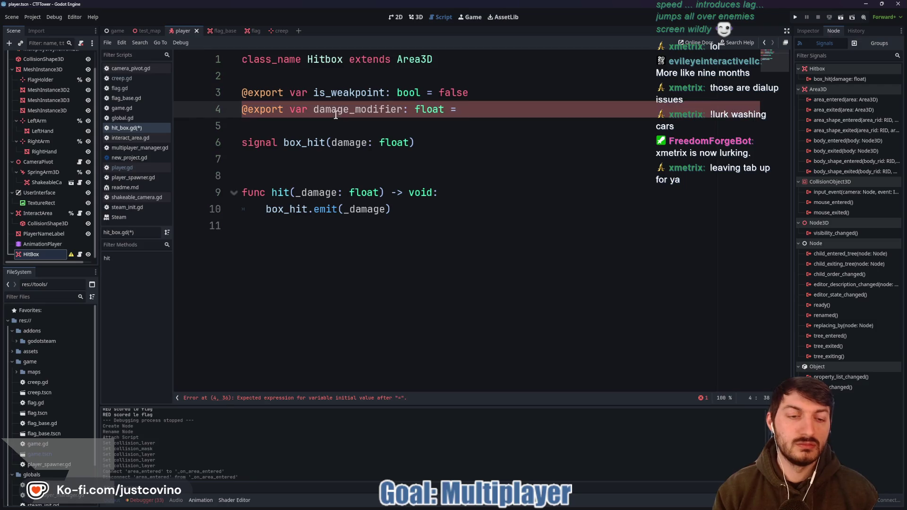
pyautogui.write('0.0')
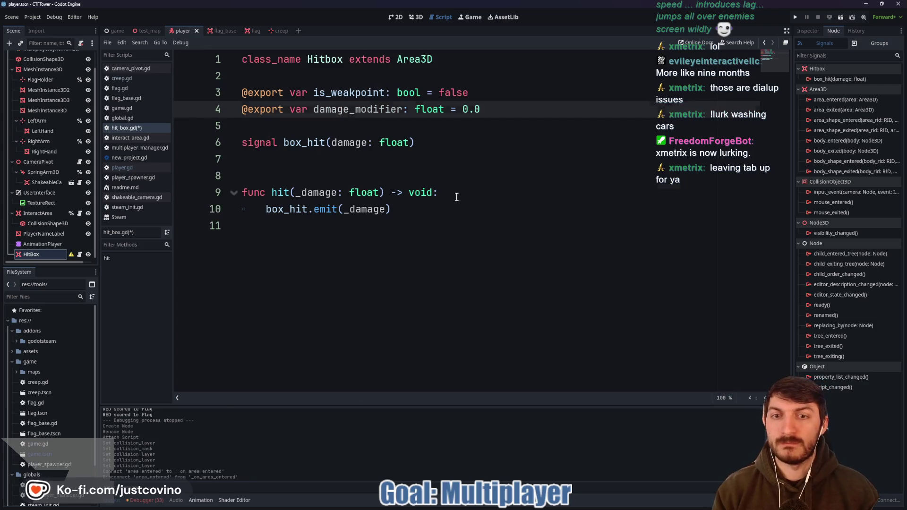
pyautogui.click(456, 197)
pyautogui.press('Return')
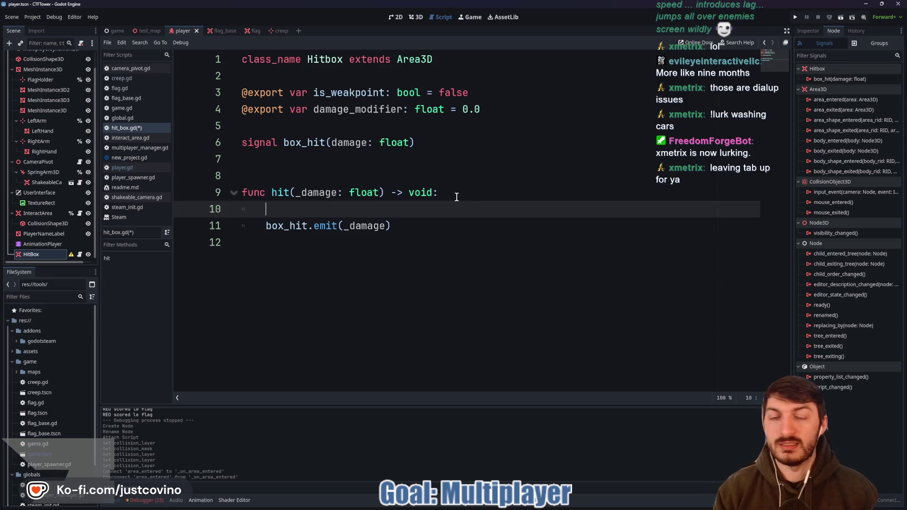
# - Declare 'var damage_taken: float = 0.0' near the signal, fixing the surrounding blank lines
pyautogui.click(294, 133)
pyautogui.press('Down')
pyautogui.press('Down')
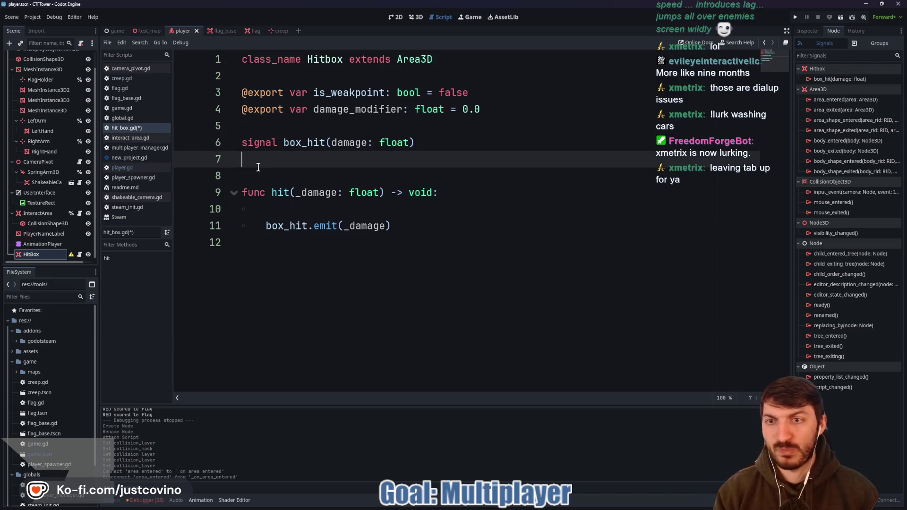
pyautogui.press('BackSpace')
pyautogui.click(286, 128)
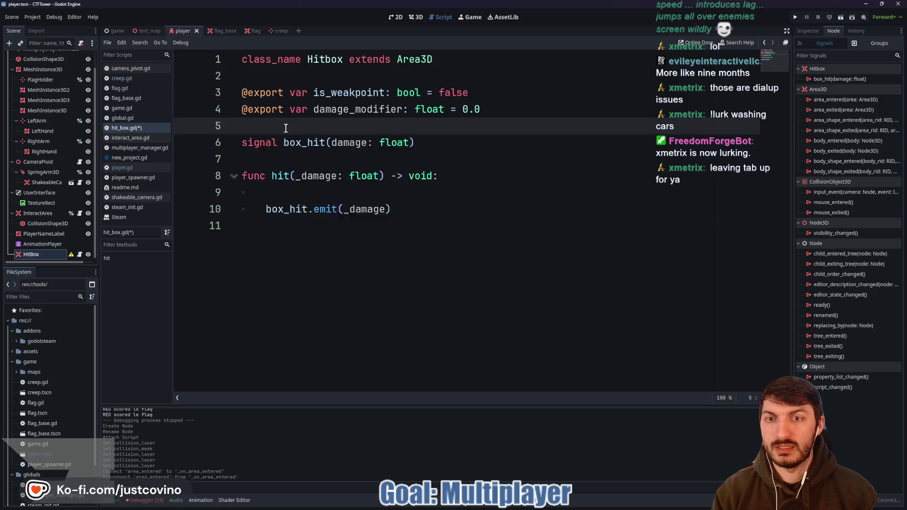
pyautogui.press('Return')
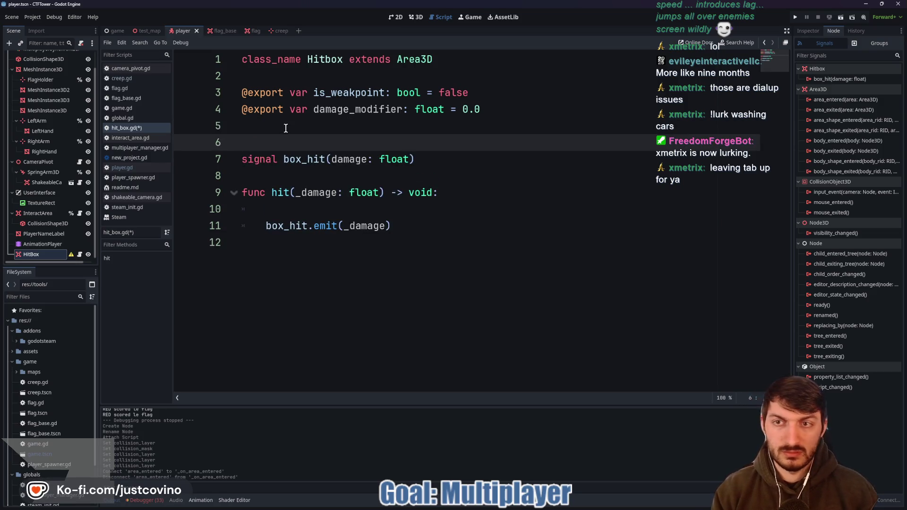
pyautogui.press('Return')
pyautogui.press('Up')
pyautogui.write('var dam')
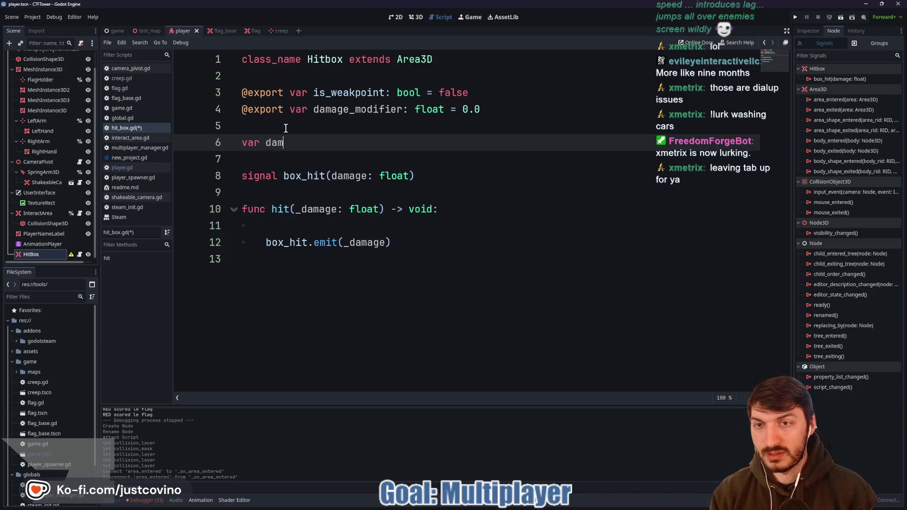
pyautogui.write('age_taken: float = ')
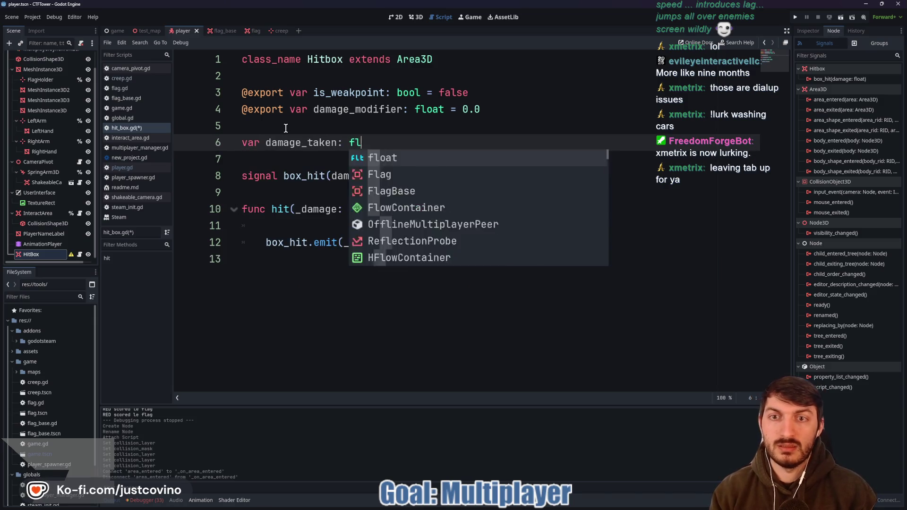
pyautogui.write('0.0')
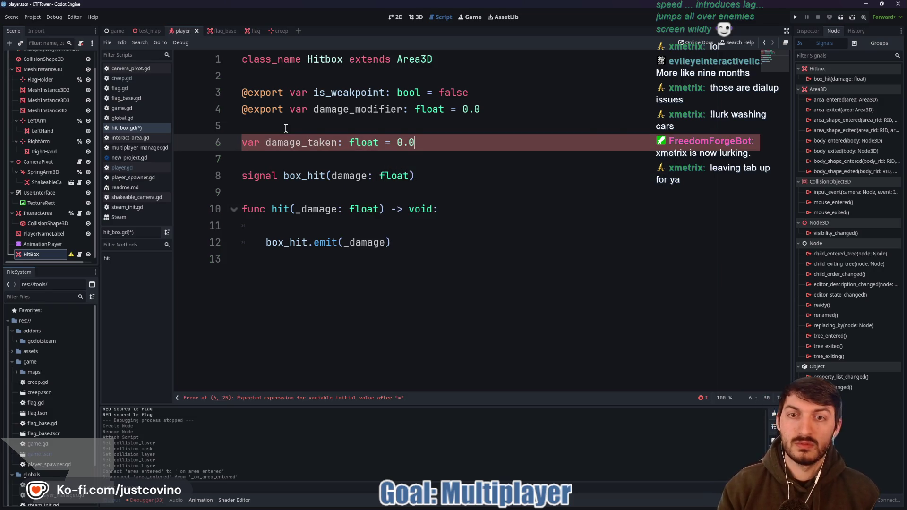
# - In hit(), set damage_taken = _damage + (_damage * damage_modifier)
pyautogui.click(304, 221)
pyautogui.write('damage_taken')
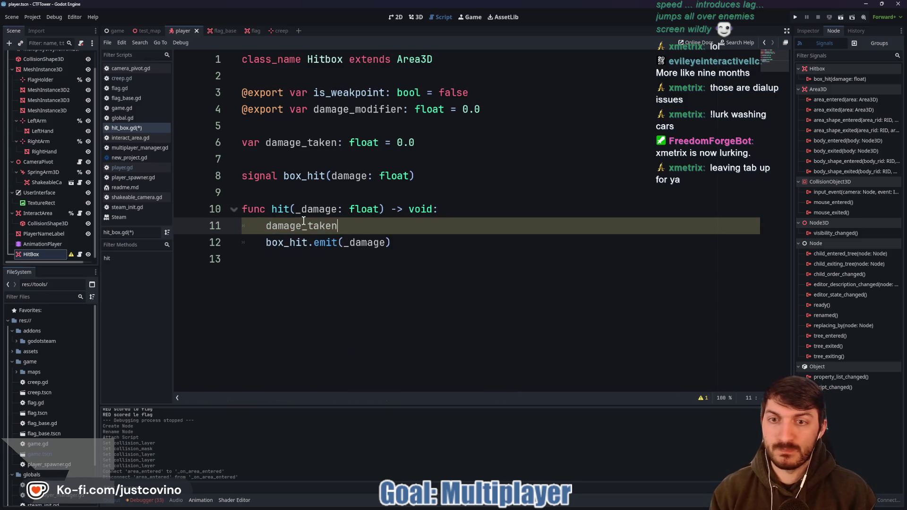
pyautogui.write('+=')
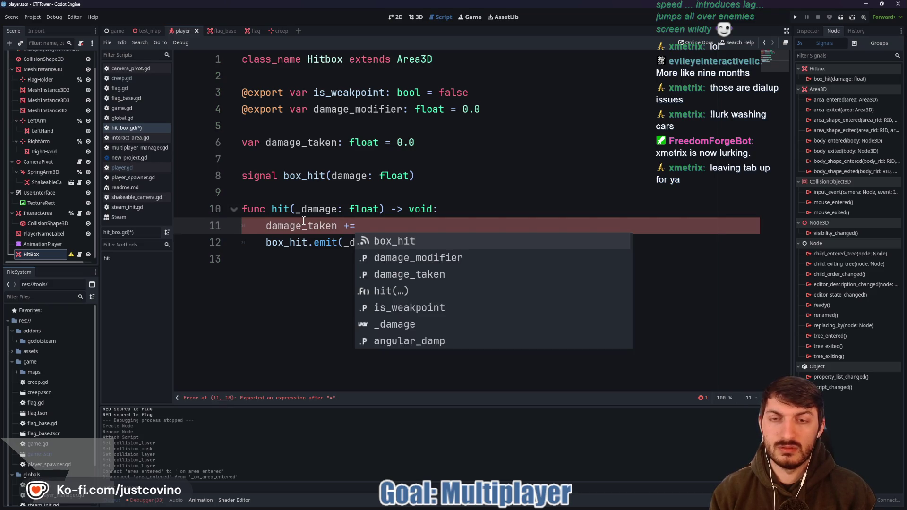
pyautogui.press('BackSpace')
pyautogui.press('BackSpace')
pyautogui.write('= _damage')
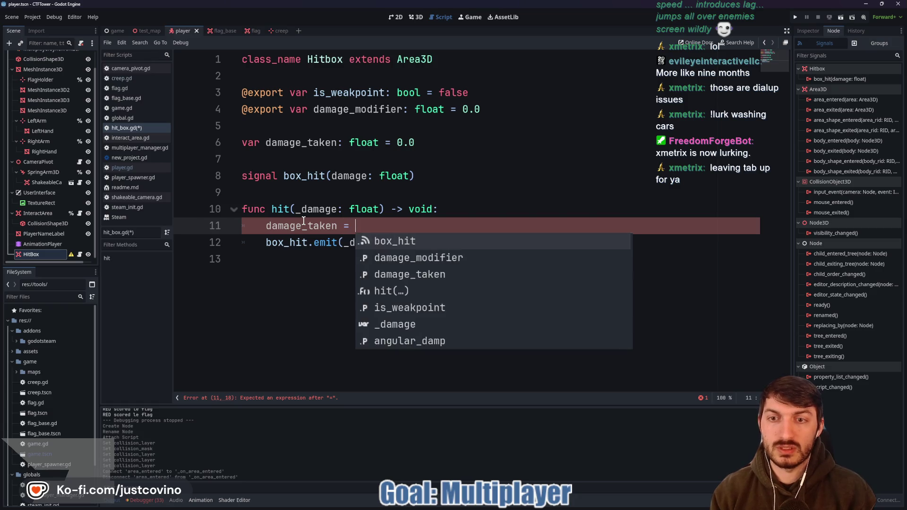
pyautogui.write(' + (')
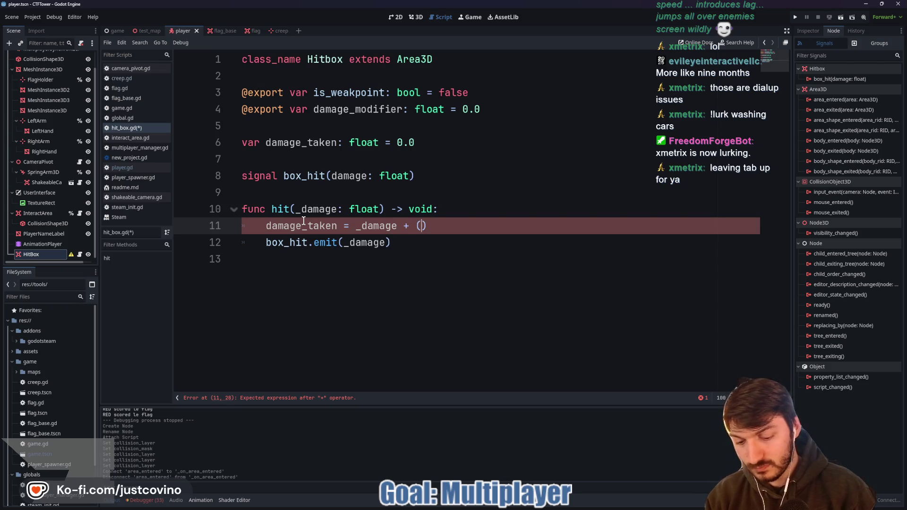
pyautogui.write('D')
pyautogui.press('BackSpace')
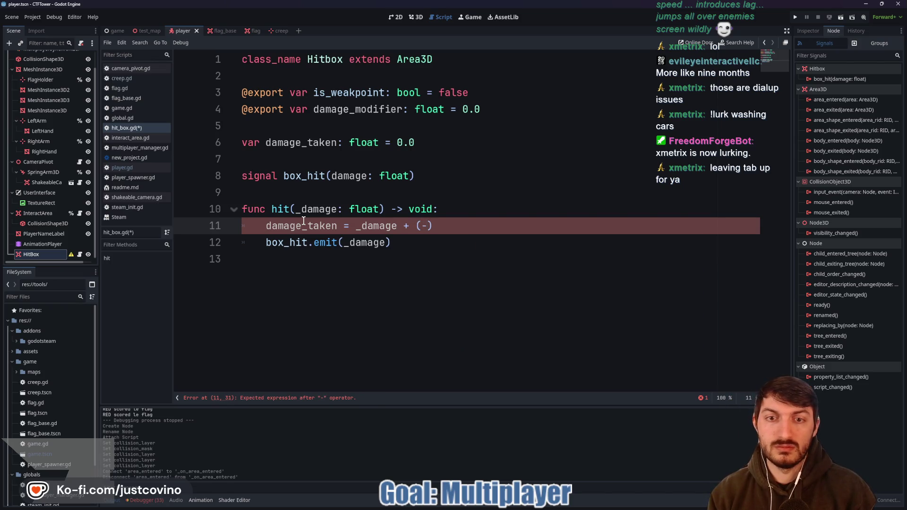
pyautogui.write('_damage *')
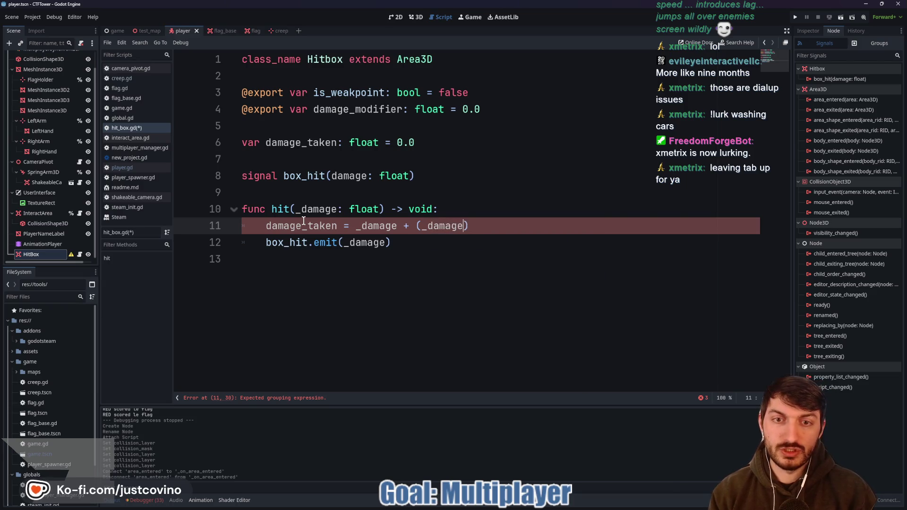
pyautogui.write(' damage')
pyautogui.press('Return')
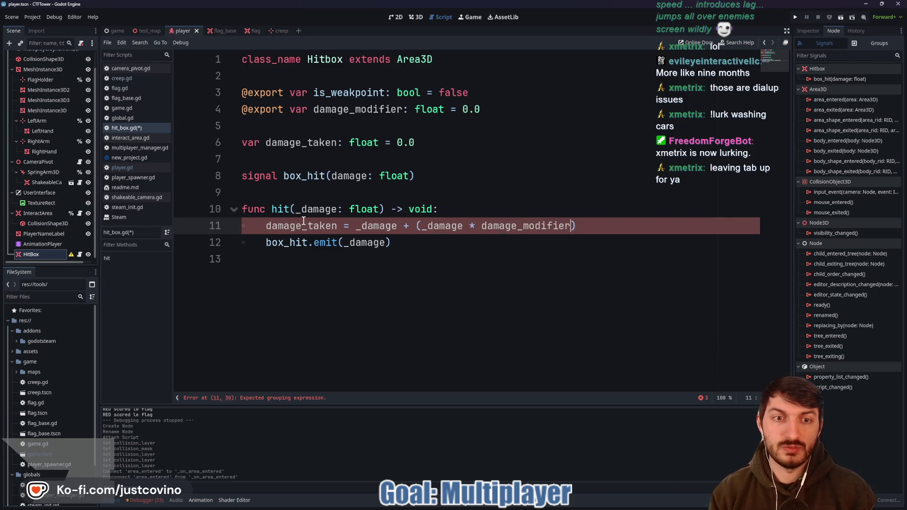
# - Pass damage_taken instead of _damage to box_hit.emit()
pyautogui.click(350, 245)
pyautogui.doubleClick(347, 244)
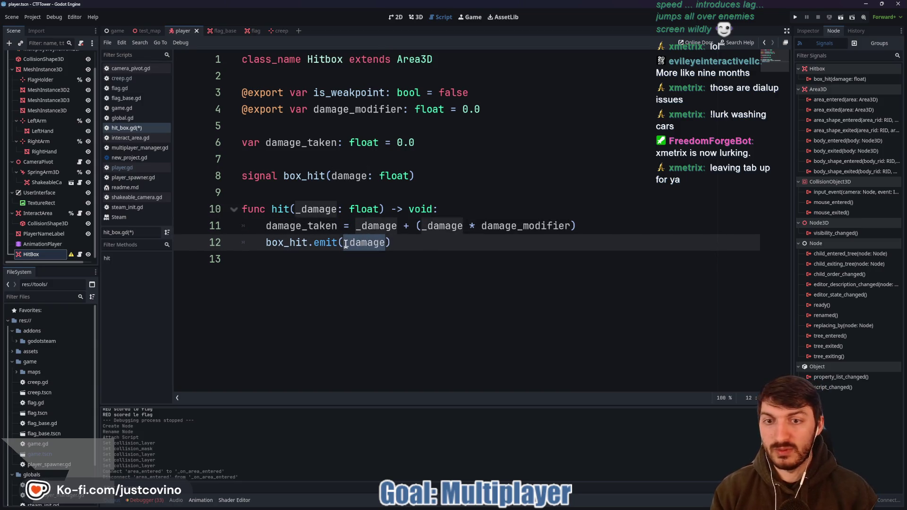
pyautogui.write('damage')
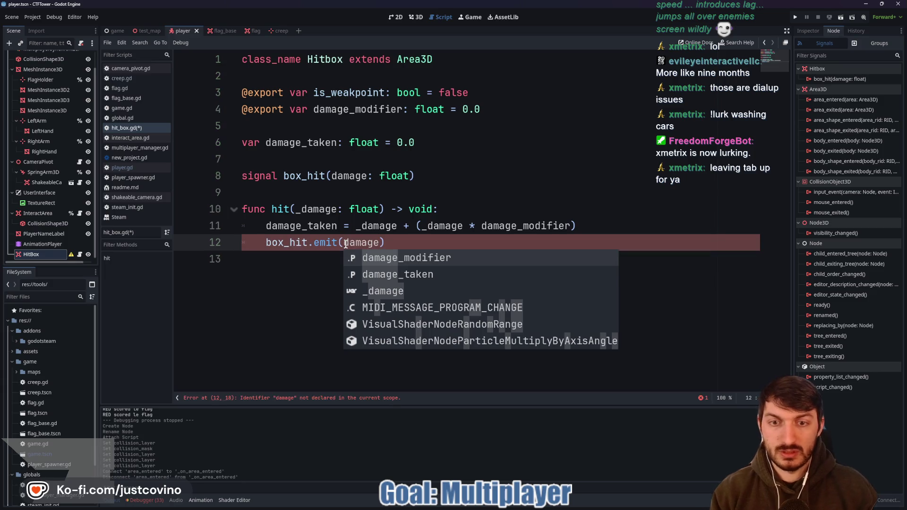
pyautogui.press('Down')
pyautogui.press('Return')
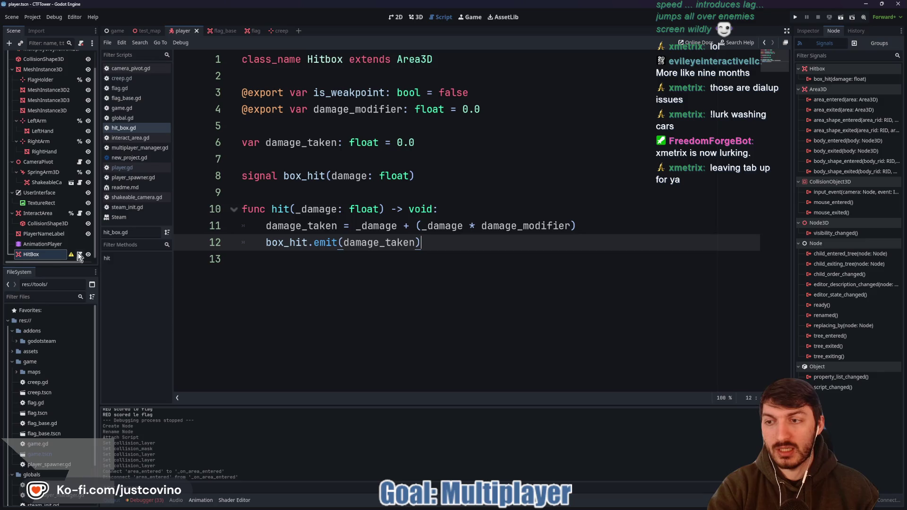
# - Rename the Scene dock's HitBox node to BodyHitbox, then save the player scene with Ctrl+S
pyautogui.doubleClick(29, 254)
pyautogui.write('BodyHit')
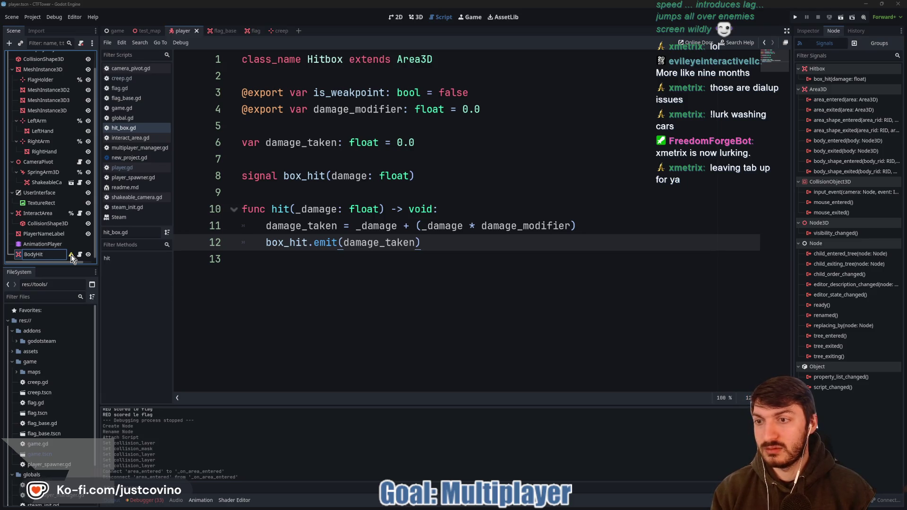
pyautogui.write('box')
pyautogui.press('Return')
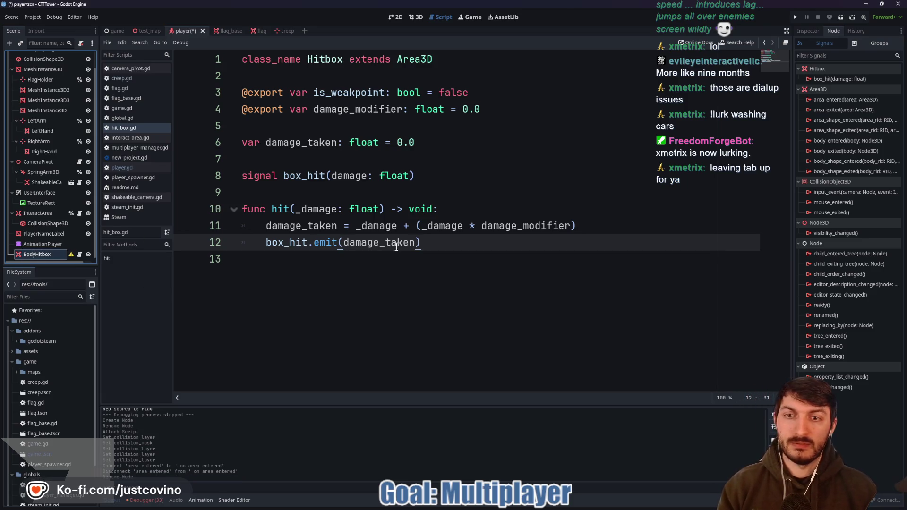
pyautogui.hotkey('ctrl', 's')
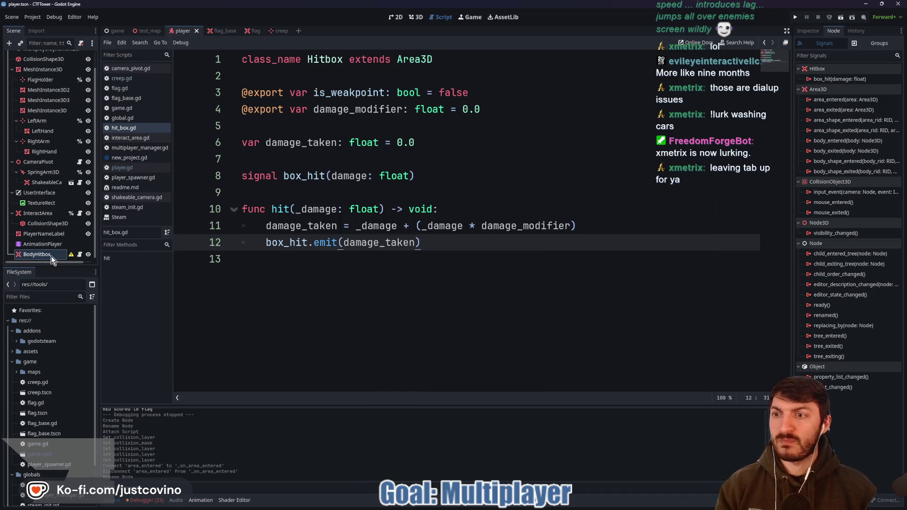
# - In the 3D view, add a CollisionShape3D child under BodyHitbox
pyautogui.click(418, 18)
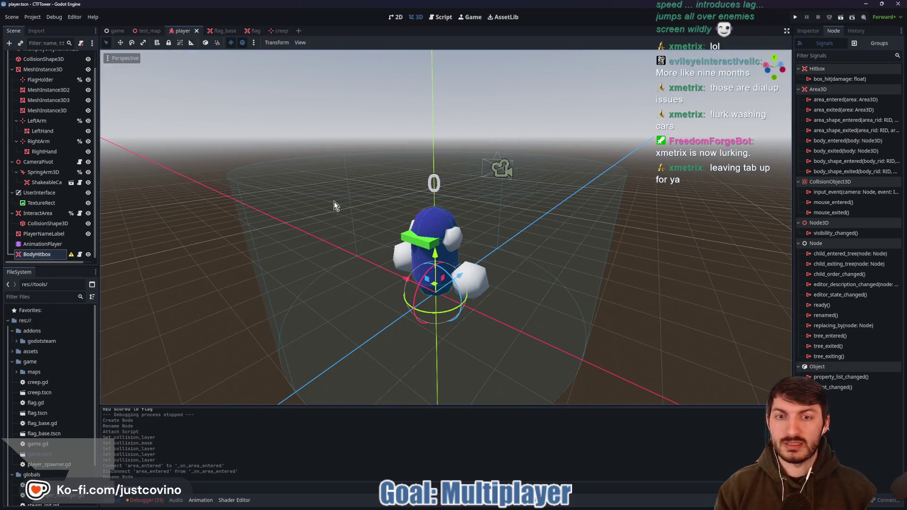
pyautogui.hotkey('ctrl', 'a')
pyautogui.write('coll')
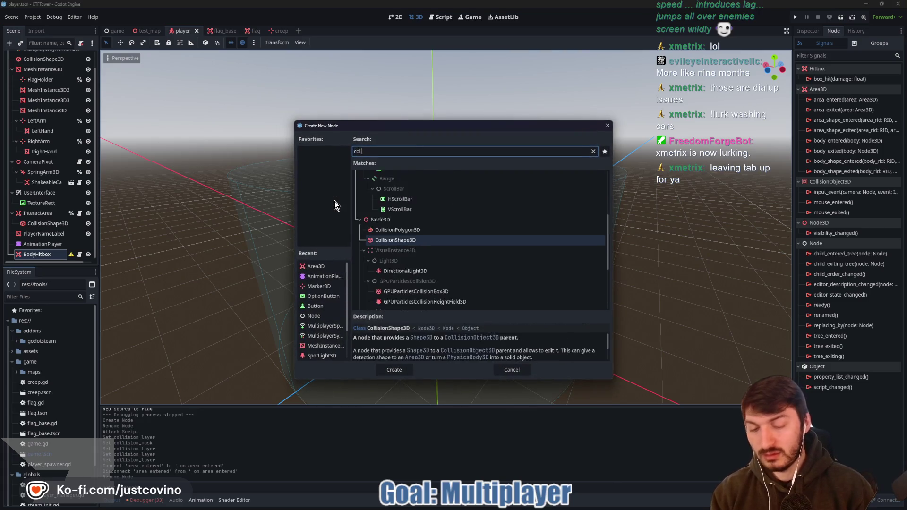
pyautogui.press('Return')
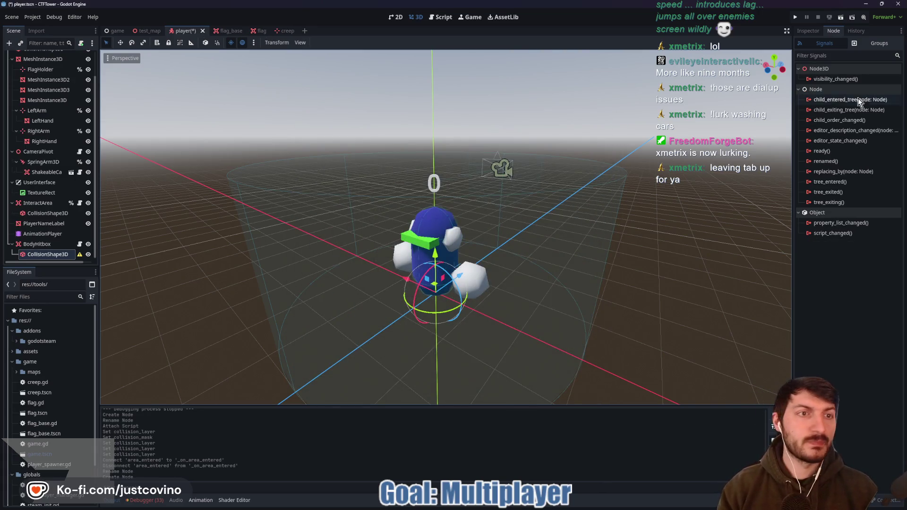
# - Give the collision shape a New CapsuleShape3D and raise it onto the player's body
pyautogui.click(808, 31)
pyautogui.click(865, 89)
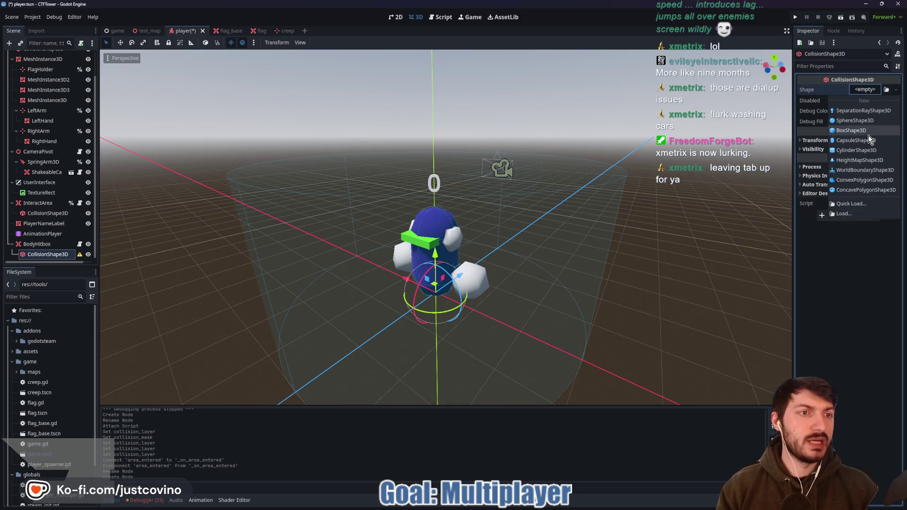
pyautogui.click(868, 140)
pyautogui.press('f')
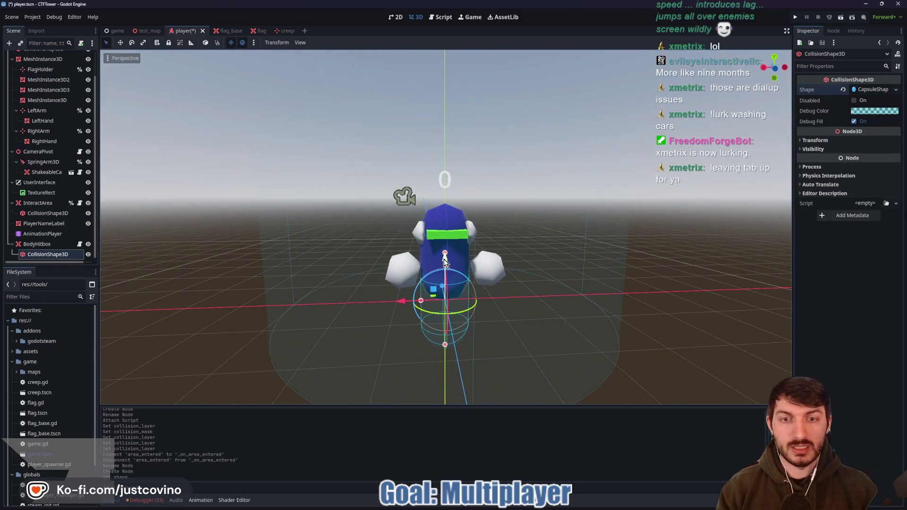
pyautogui.moveTo(445, 261); pyautogui.dragTo(444, 211)
pyautogui.click(776, 70)
pyautogui.moveTo(444, 212)
pyautogui.mouseDown()
pyautogui.moveTo(497, 239)
pyautogui.moveTo(448, 240)
pyautogui.moveTo(571, 236)
pyautogui.moveTo(540, 233)
pyautogui.mouseUp()
pyautogui.scroll(2, 534, 243)
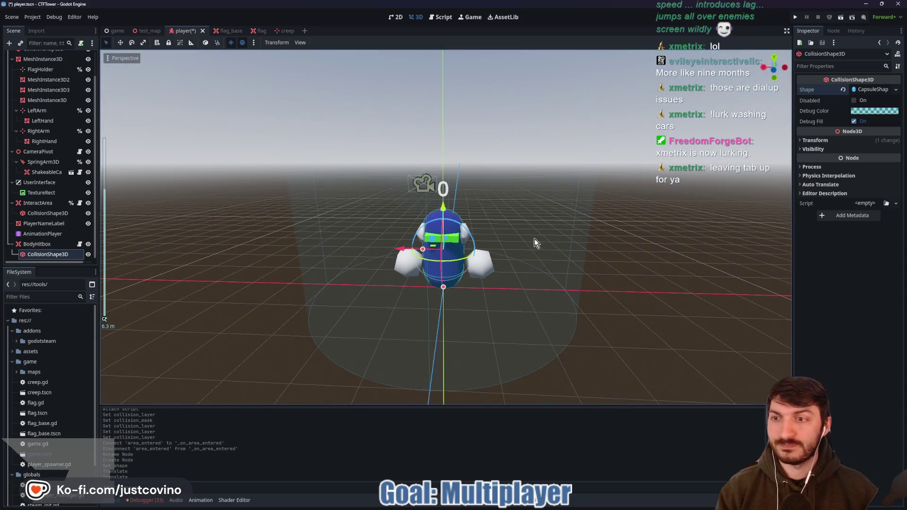
# - Save the player scene and collapse BodyHitbox in the Scene dock
pyautogui.hotkey('ctrl', 's')
pyautogui.click(38, 244)
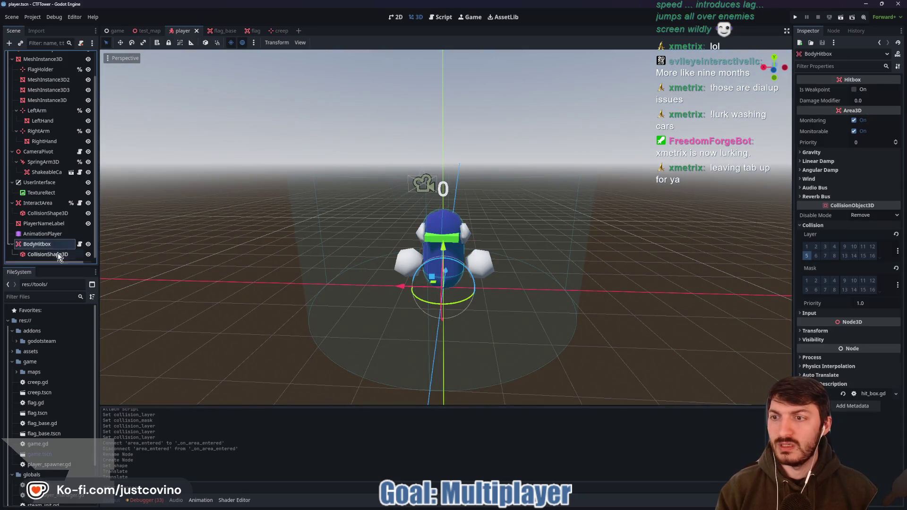
pyautogui.click(11, 245)
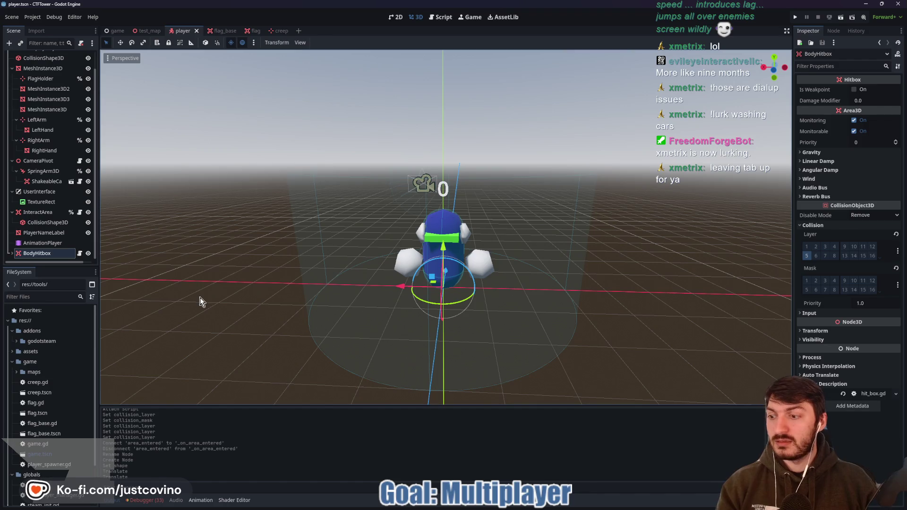
pyautogui.scroll(2, 38, 58)
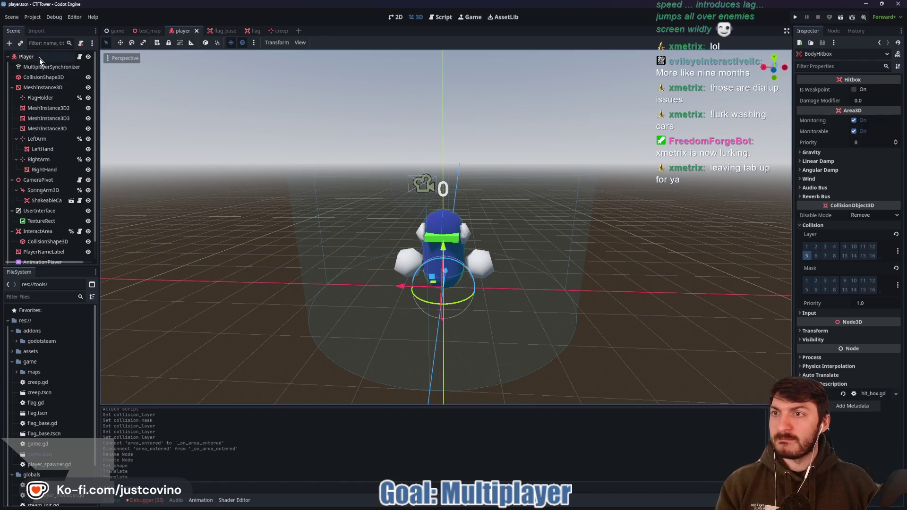
# - Select Player and add an Area3D child node found by searching 'area'
pyautogui.click(39, 57)
pyautogui.moveTo(616, 246)
pyautogui.mouseDown()
pyautogui.moveTo(512, 247)
pyautogui.moveTo(580, 248)
pyautogui.mouseUp()
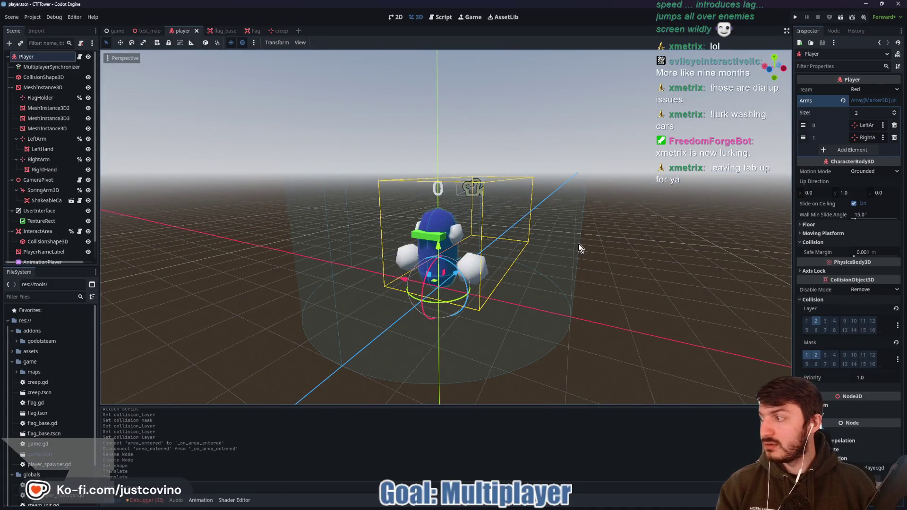
pyautogui.hotkey('ctrl', 'a')
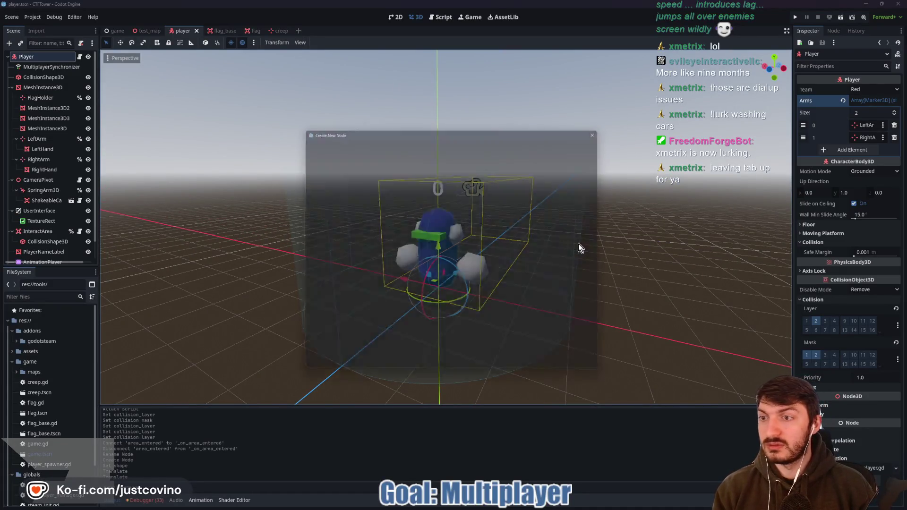
pyautogui.write('area')
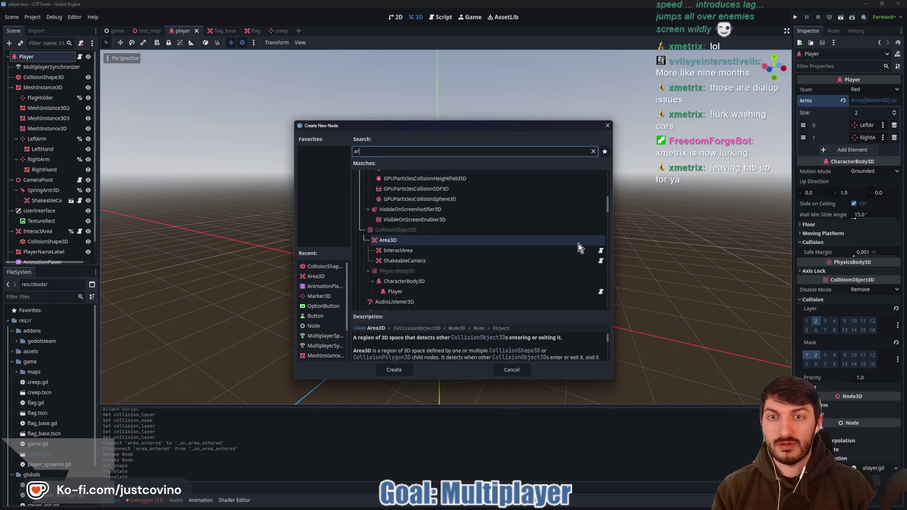
pyautogui.press('Return')
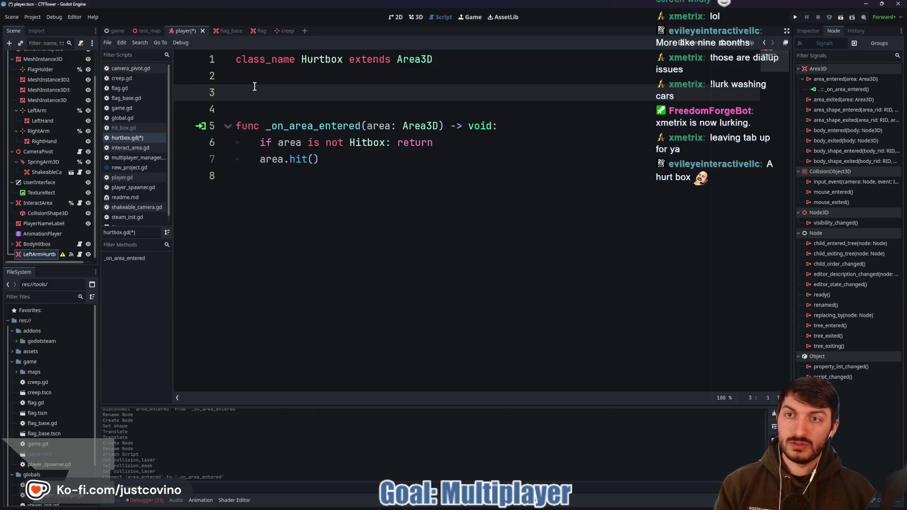
pyautogui.press('Return')
pyautogui.write('@export var dama')
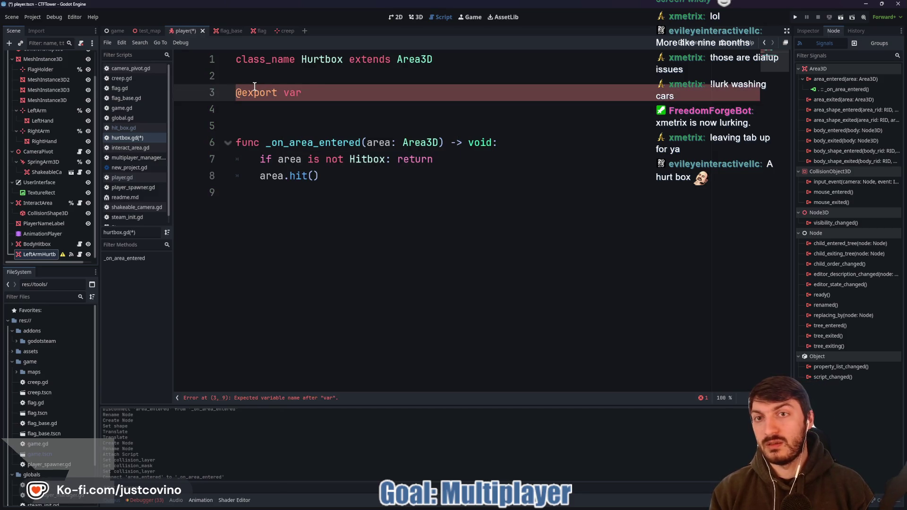
pyautogui.write('ge: float')
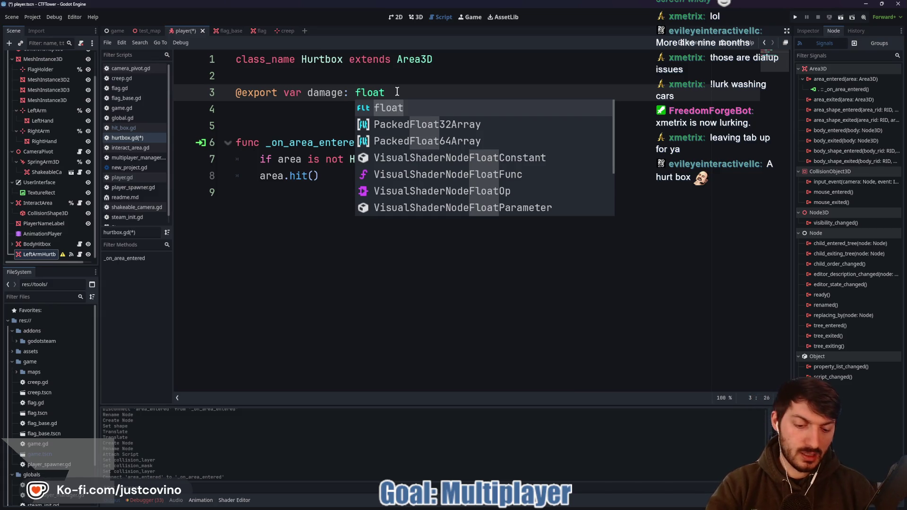
pyautogui.write('= 1.0')
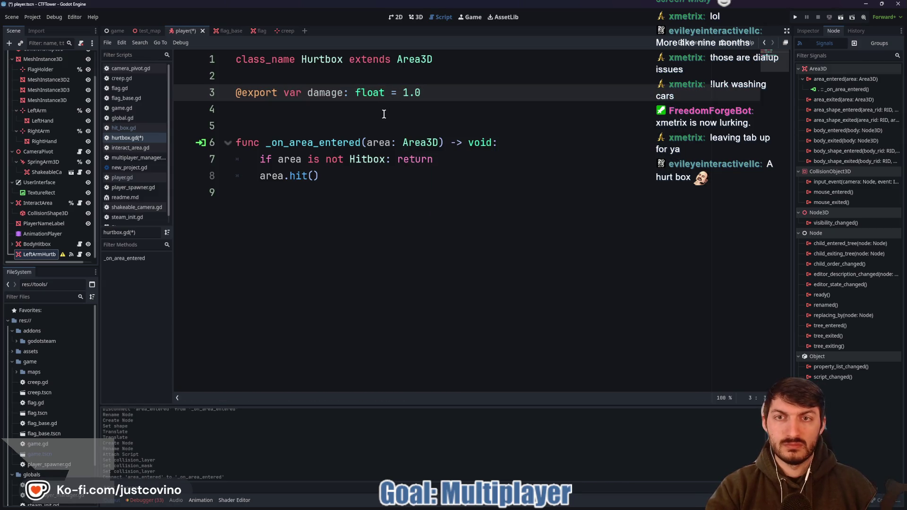
pyautogui.click(384, 112)
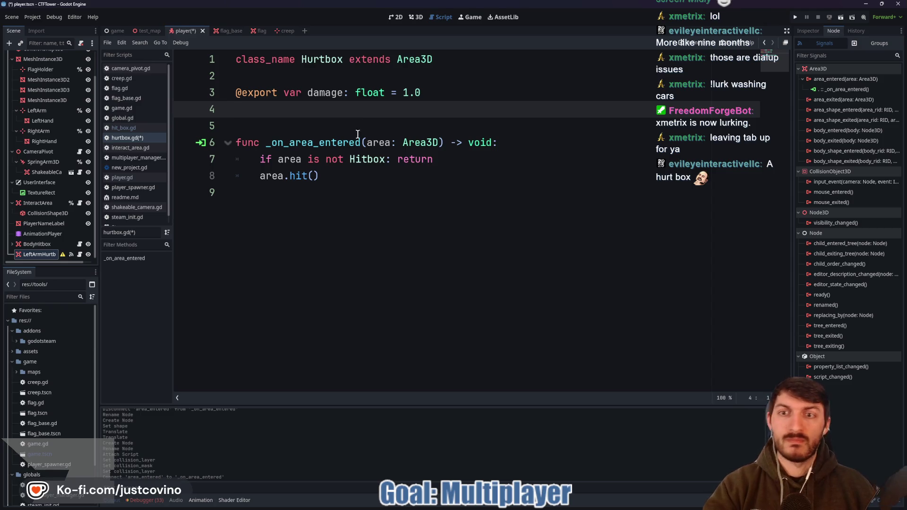
# - Save hurtbox.gd along with the scene
pyautogui.click(352, 184)
pyautogui.hotkey('ctrl', 's')
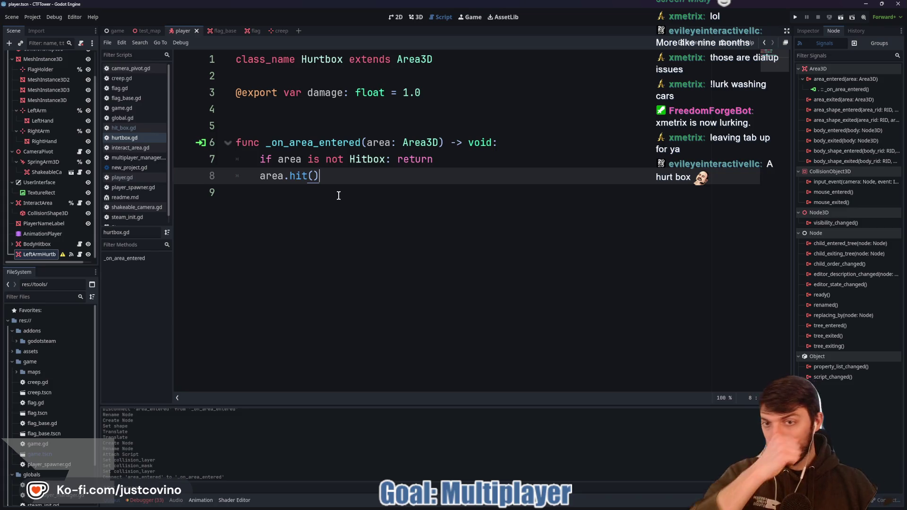
pyautogui.click(309, 194)
pyautogui.scroll(2, 38, 98)
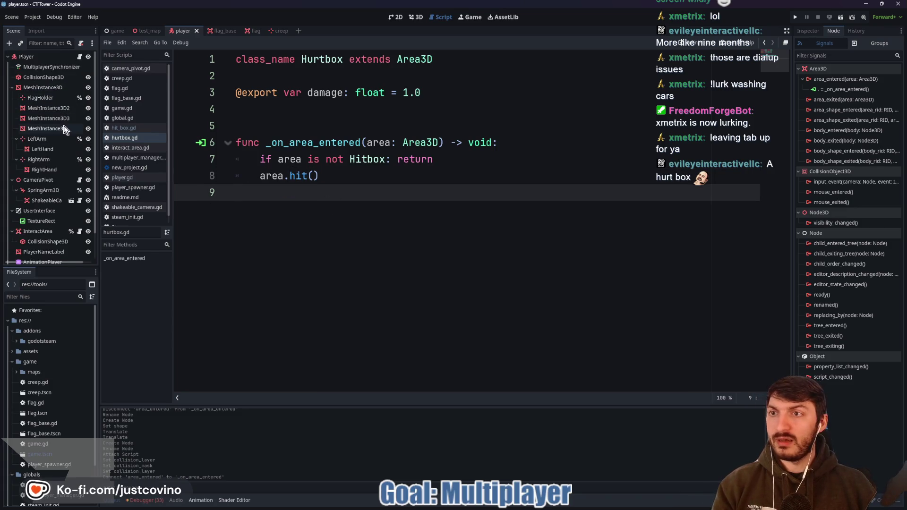
# - Open player.gd and add 'func set_hurtboxes() -> void: pass' above punch
pyautogui.click(79, 56)
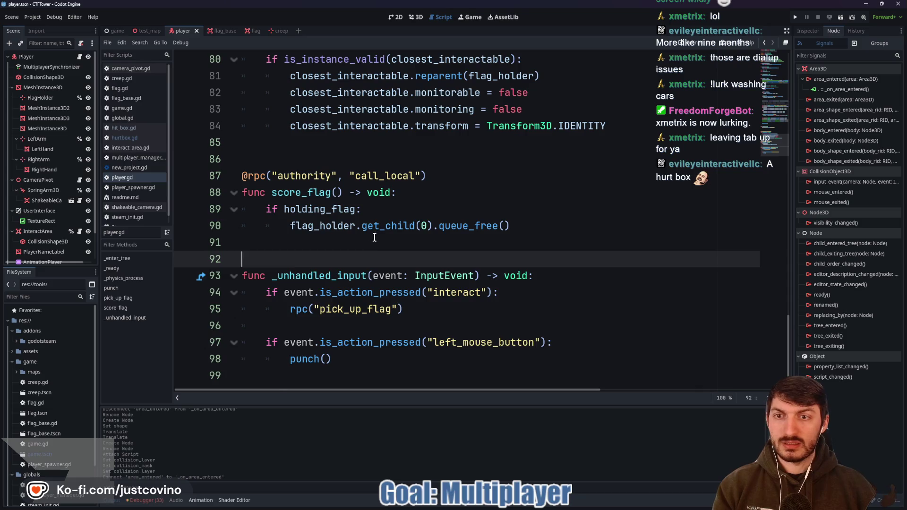
pyautogui.scroll(6, 374, 237)
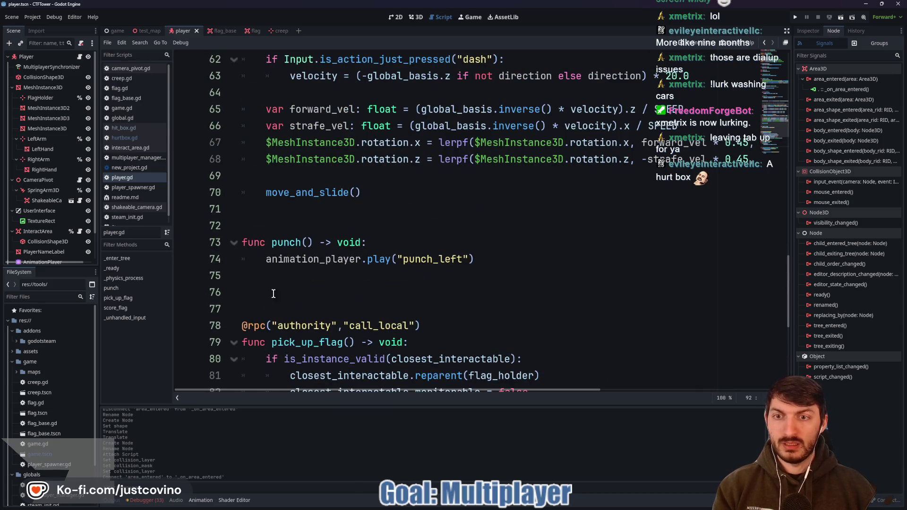
pyautogui.click(262, 221)
pyautogui.press('Return')
pyautogui.press('Return')
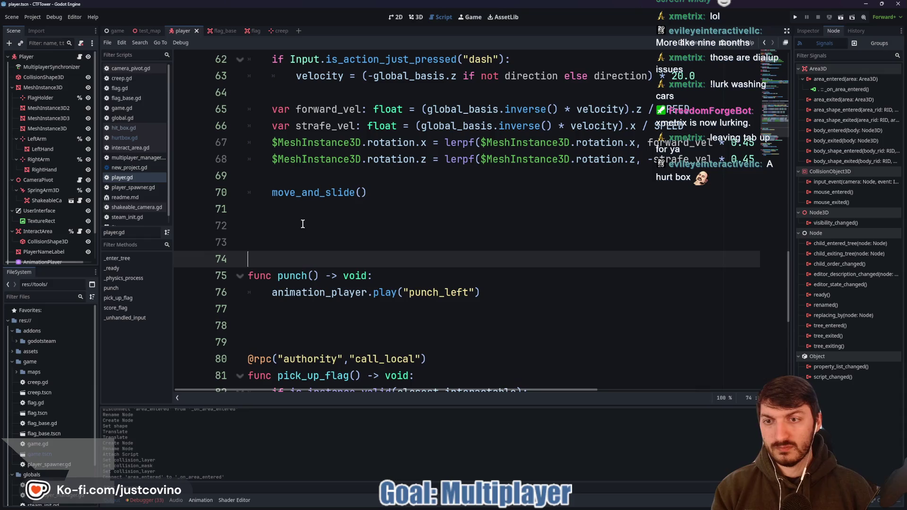
pyautogui.press('Up')
pyautogui.press('Up')
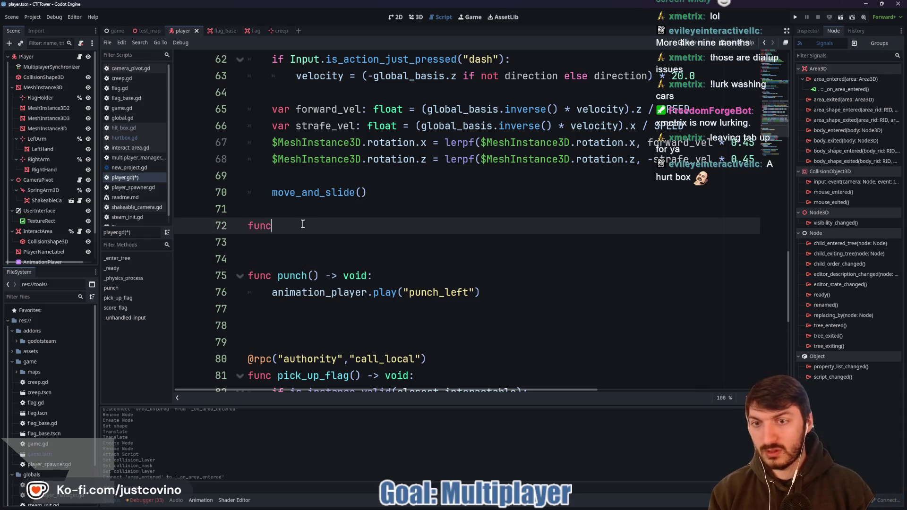
pyautogui.write('set_hurtb')
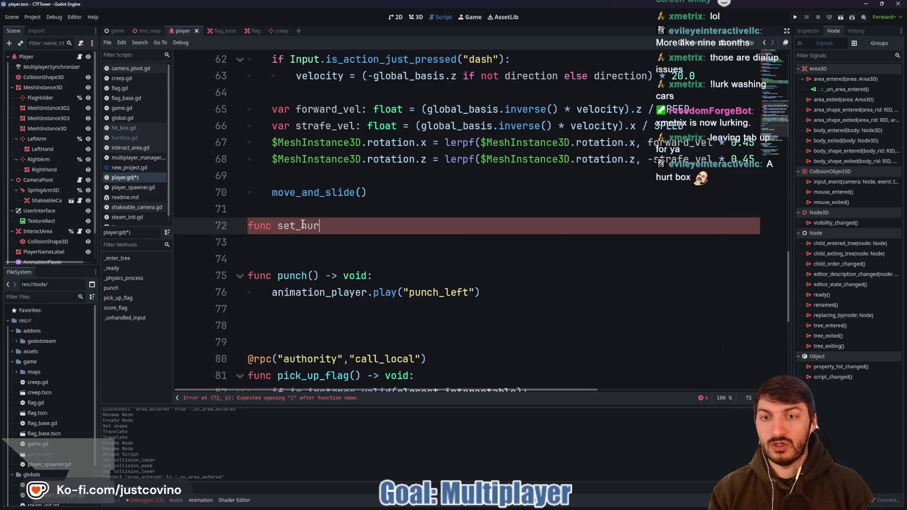
pyautogui.write('oxes() -> void:')
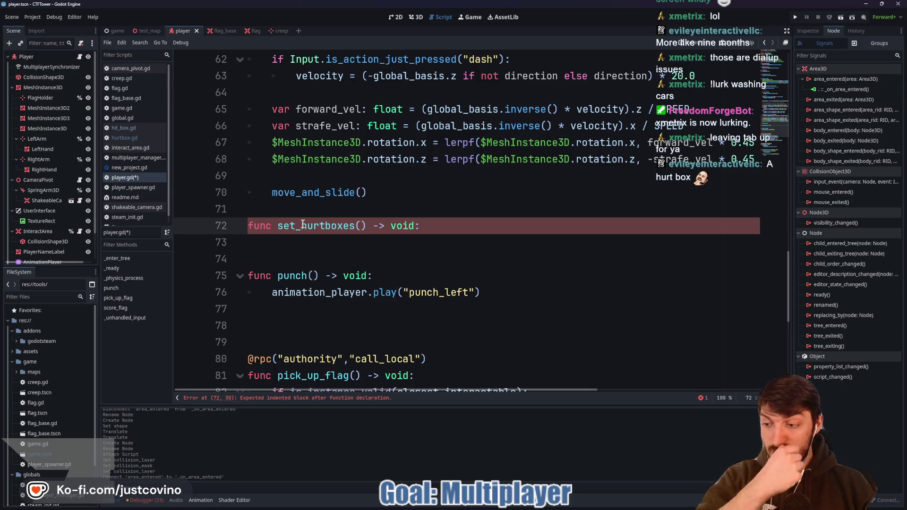
pyautogui.press('Return')
pyautogui.write('p')
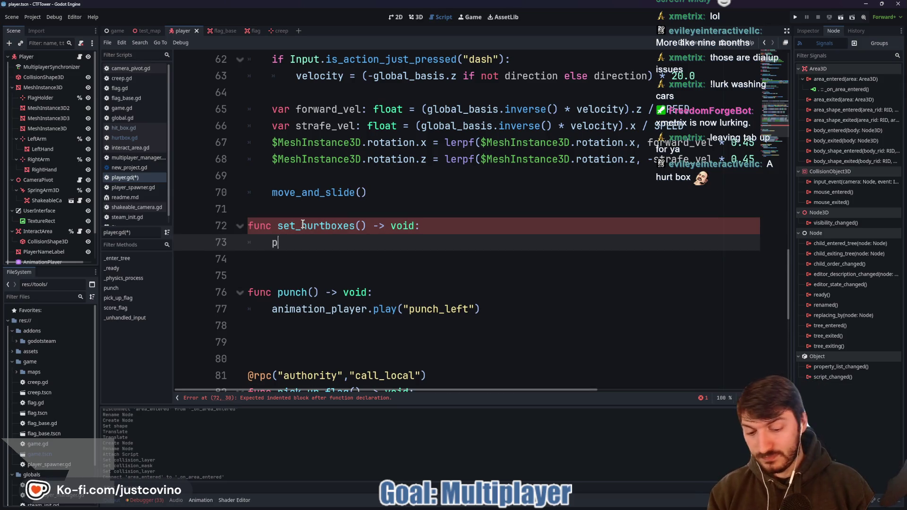
pyautogui.write('ass')
pyautogui.scroll(15, 422, 228)
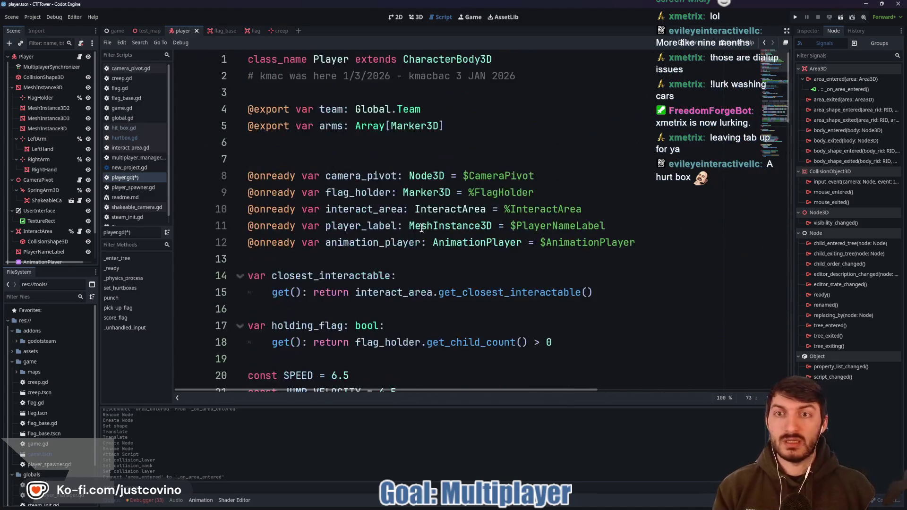
pyautogui.click(467, 131)
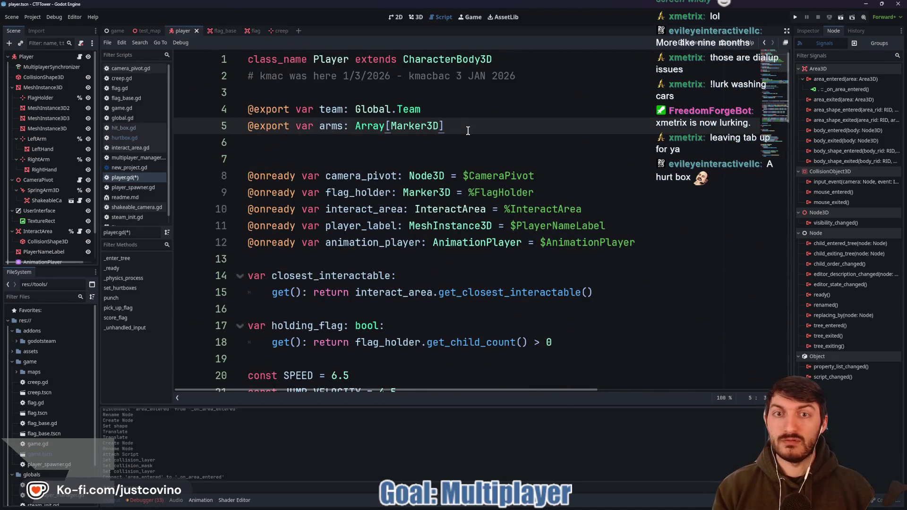
pyautogui.doubleClick(325, 127)
pyautogui.scroll(-15, 359, 176)
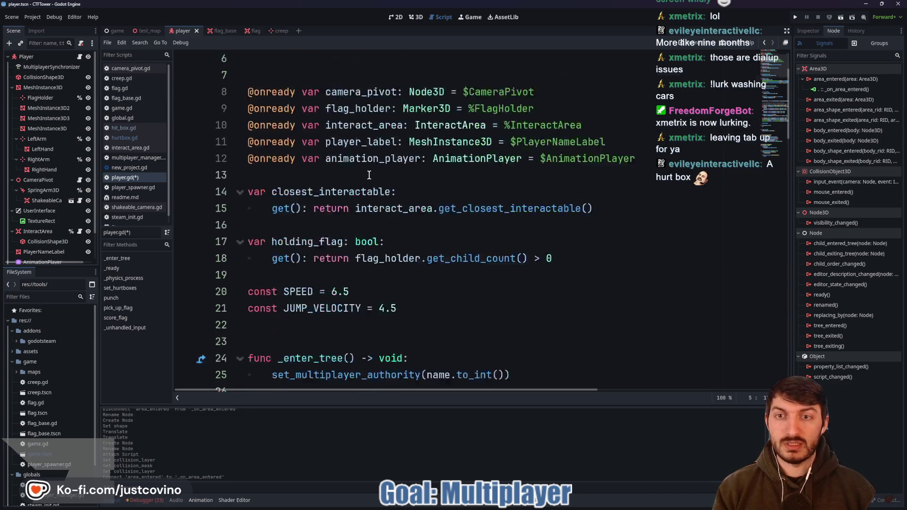
pyautogui.scroll(-12, 359, 176)
pyautogui.scroll(20, 358, 176)
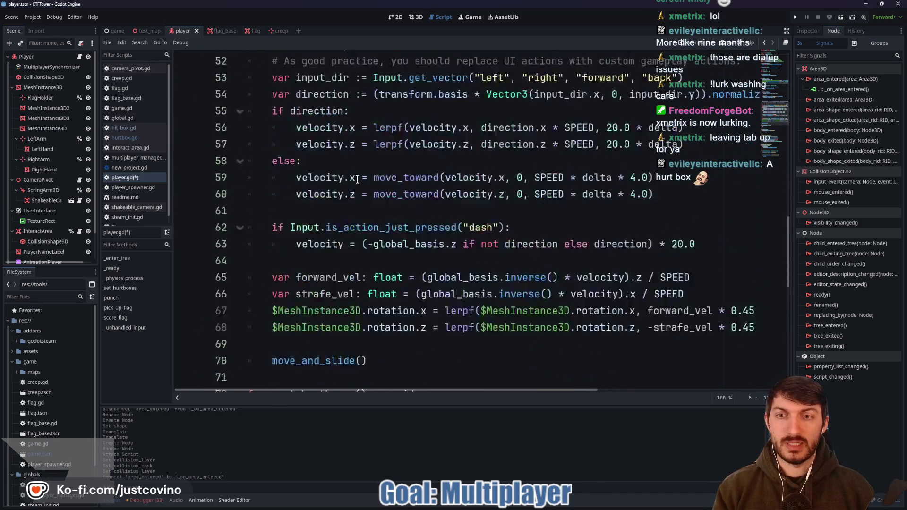
pyautogui.moveTo(456, 125); pyautogui.dragTo(292, 122)
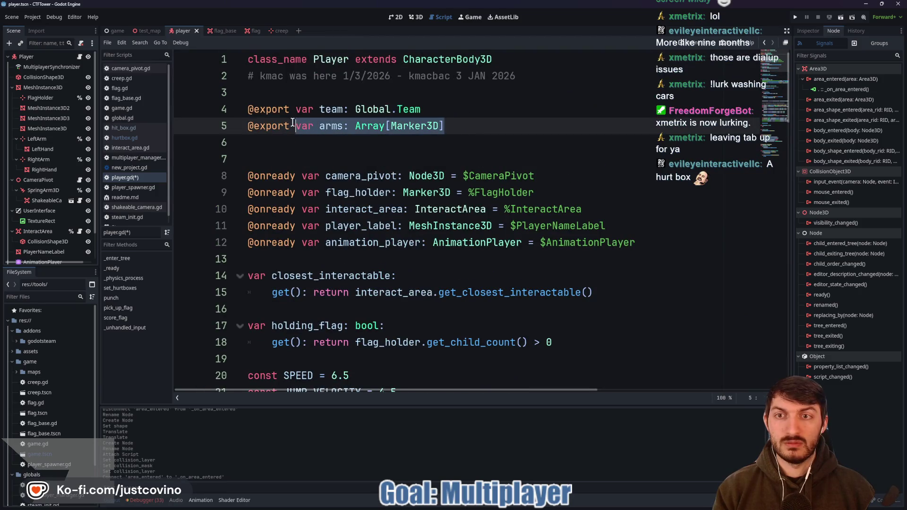
pyautogui.write('var hurtbox')
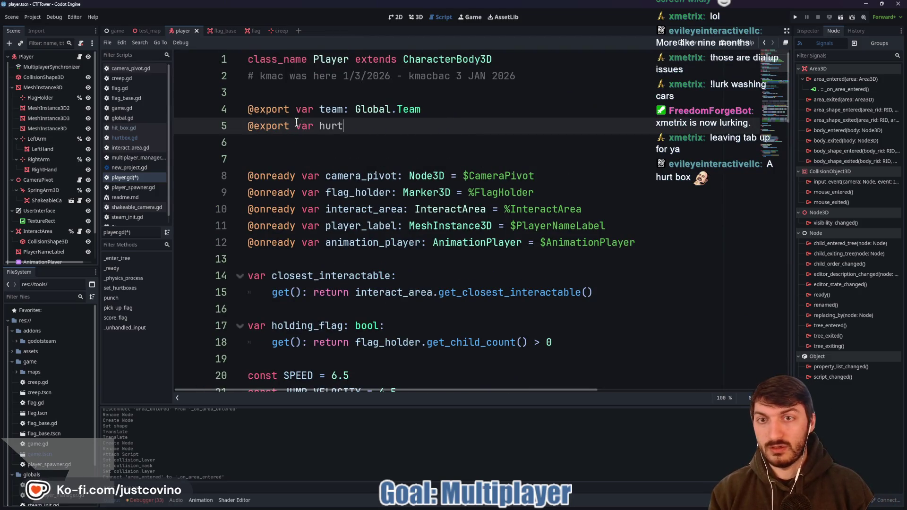
pyautogui.write('es:')
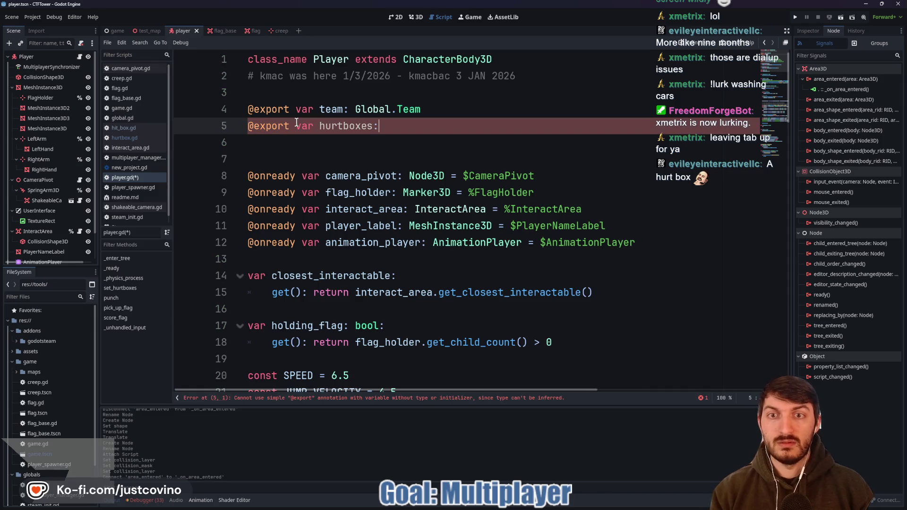
pyautogui.write(' Hurt')
pyautogui.press('Return')
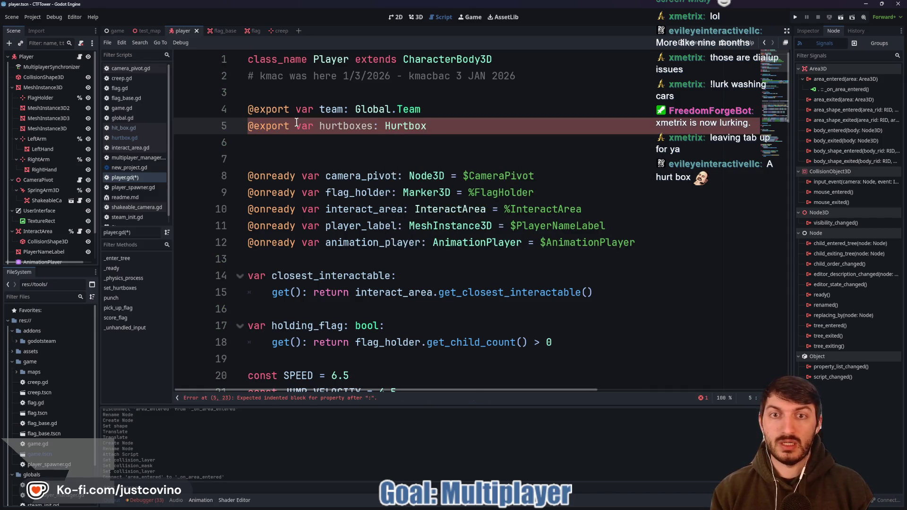
pyautogui.click(386, 126)
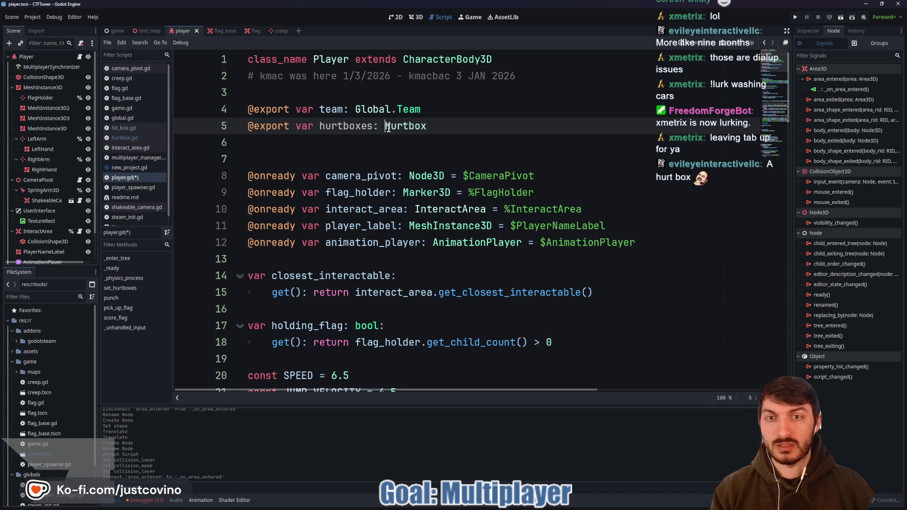
pyautogui.write('Array[')
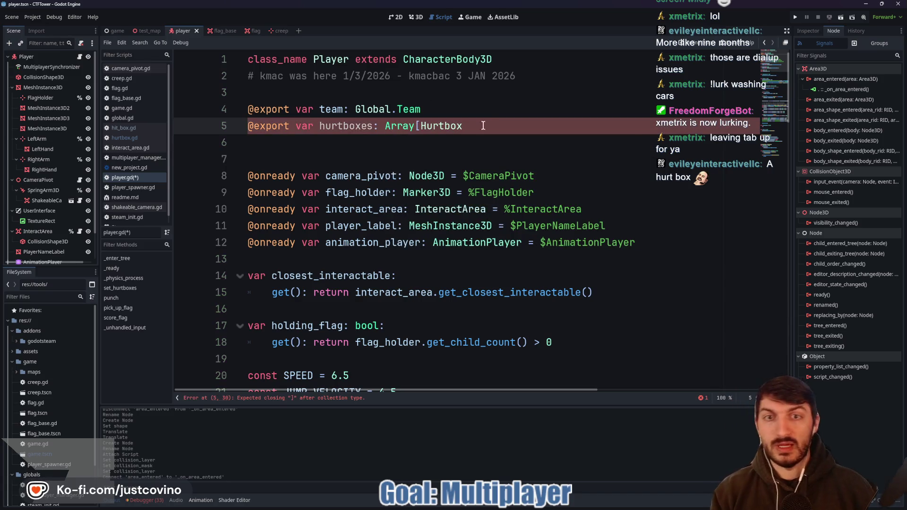
pyautogui.write('[')
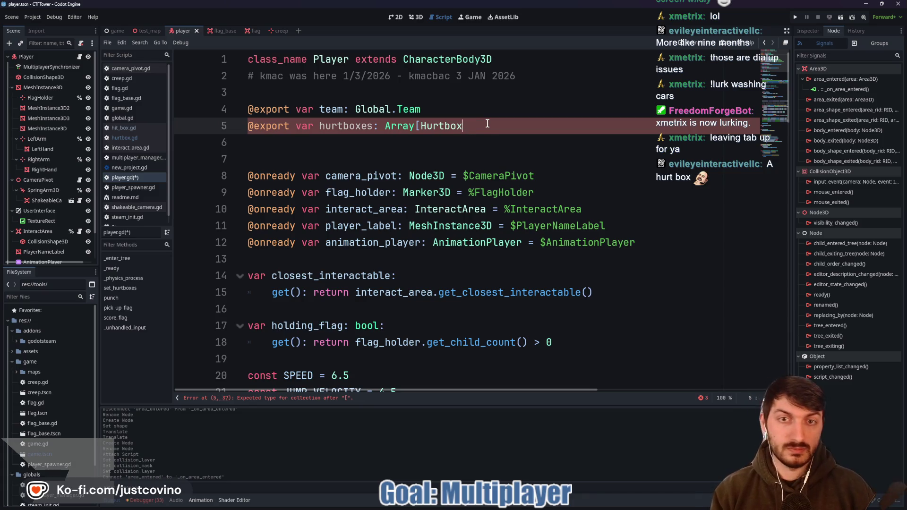
pyautogui.write(']')
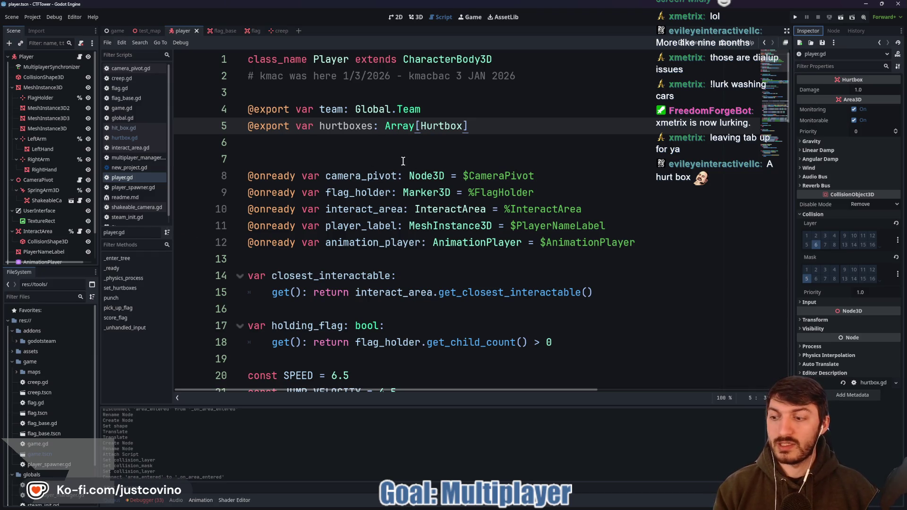
# - Add a ##Stats## section around line 19 declaring 'var damage: float = 10'
pyautogui.scroll(-20, 379, 229)
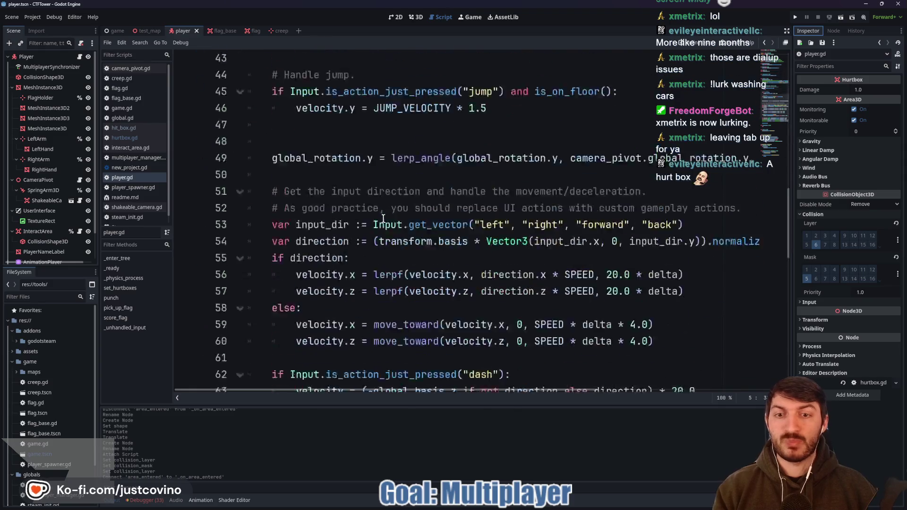
pyautogui.scroll(20, 379, 230)
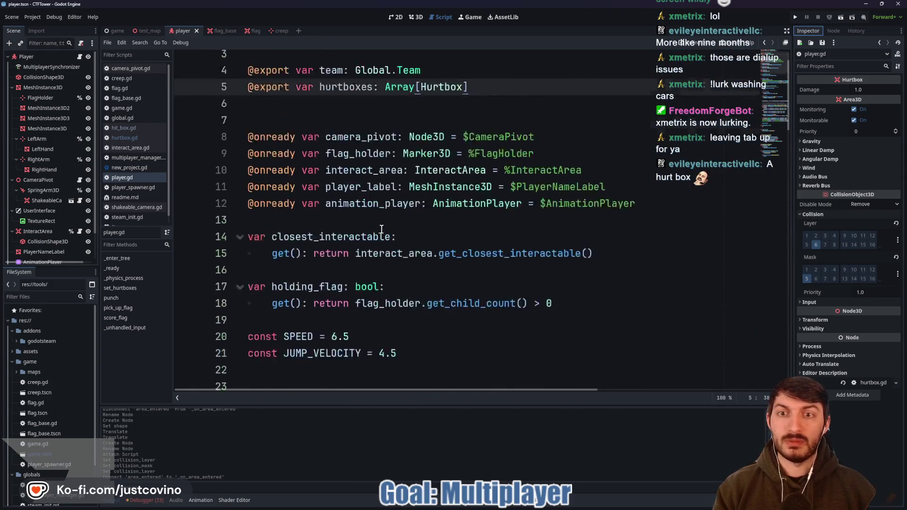
pyautogui.scroll(-3, 278, 274)
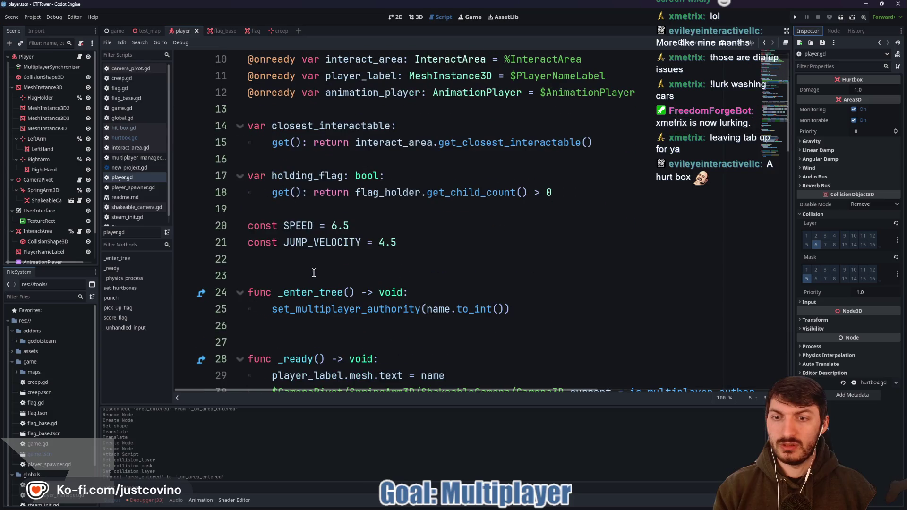
pyautogui.click(305, 208)
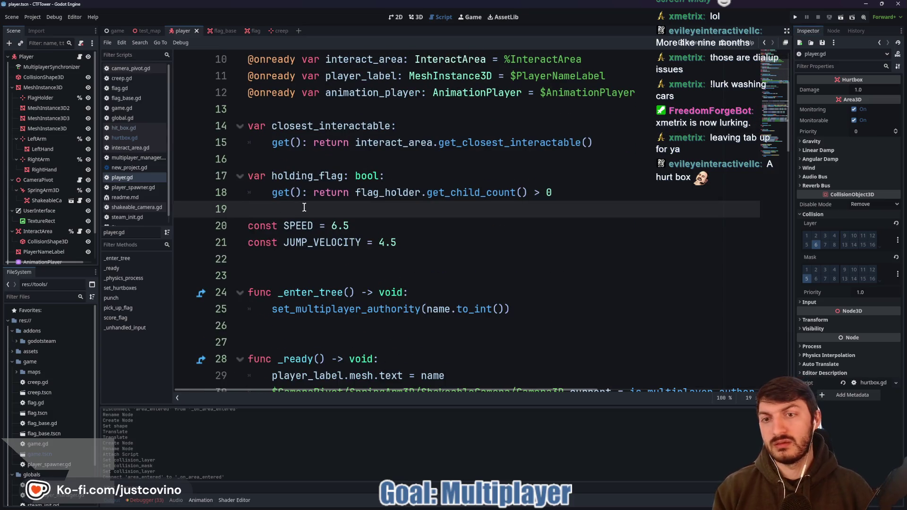
pyautogui.press('Return')
pyautogui.press('Return')
pyautogui.press('Return')
pyautogui.press('Up')
pyautogui.press('Up')
pyautogui.press('Up')
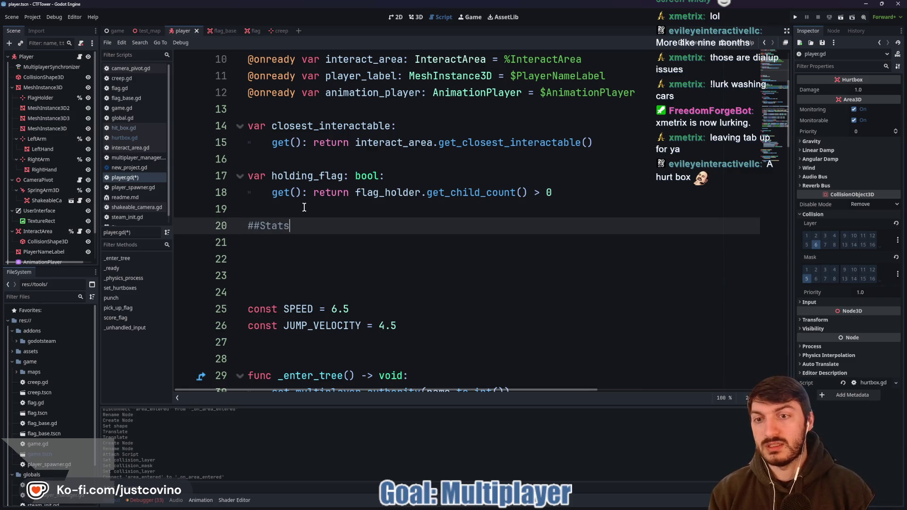
pyautogui.write('#')
pyautogui.press('Return')
pyautogui.write('var damage: ')
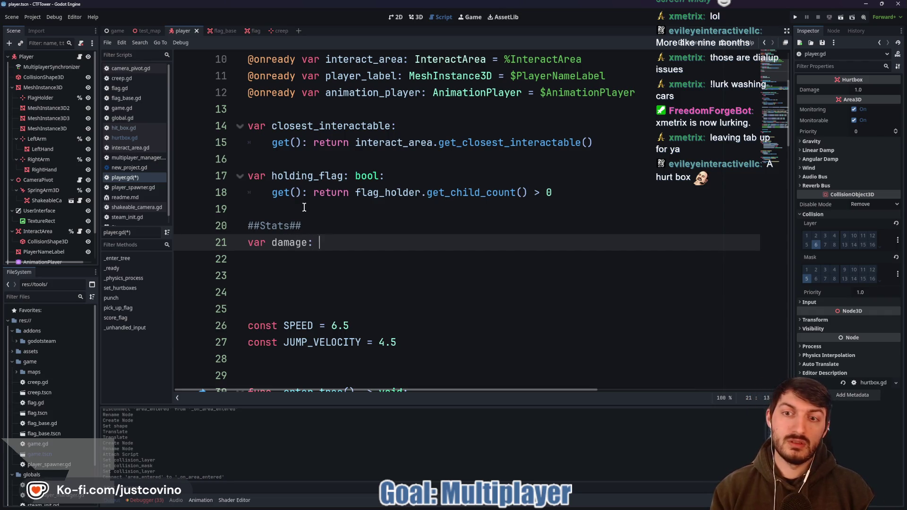
pyautogui.write('float = ')
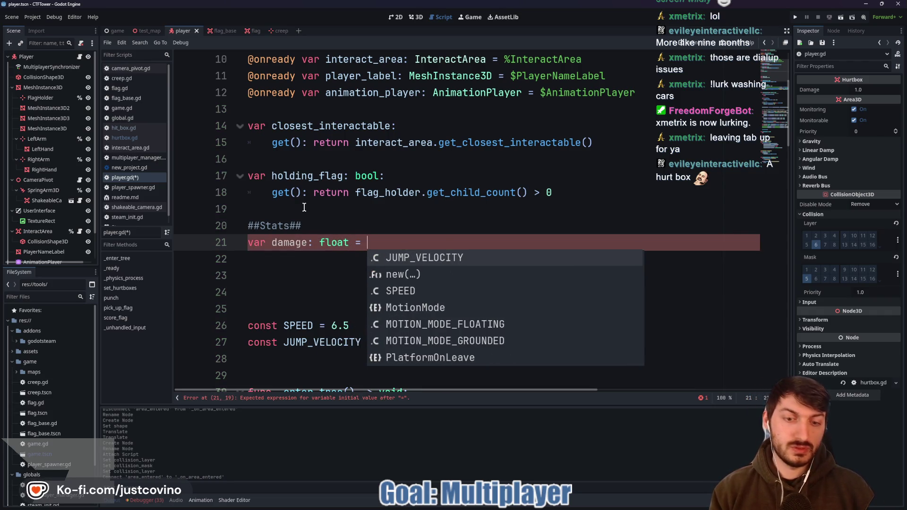
pyautogui.write('10.0')
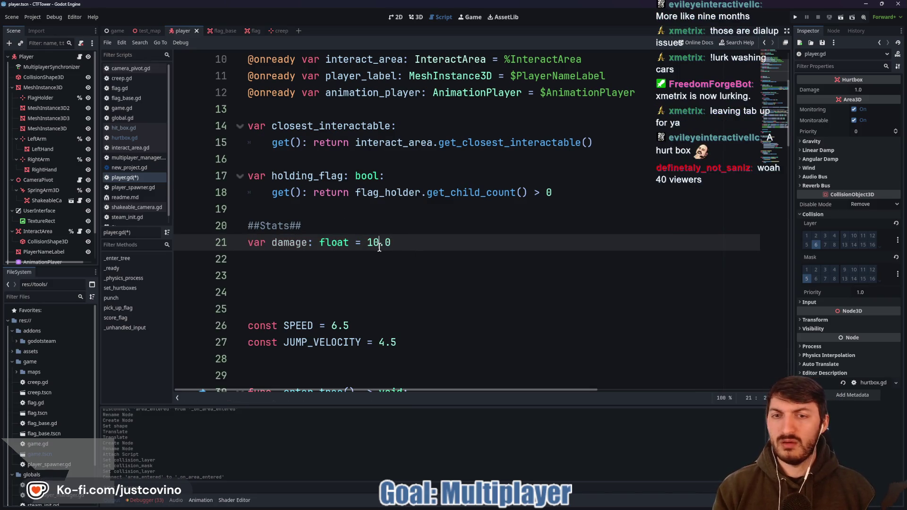
# - Settle the damage default at 10.0, save player.gd, and delete the extra blank line 24
pyautogui.press('BackSpace')
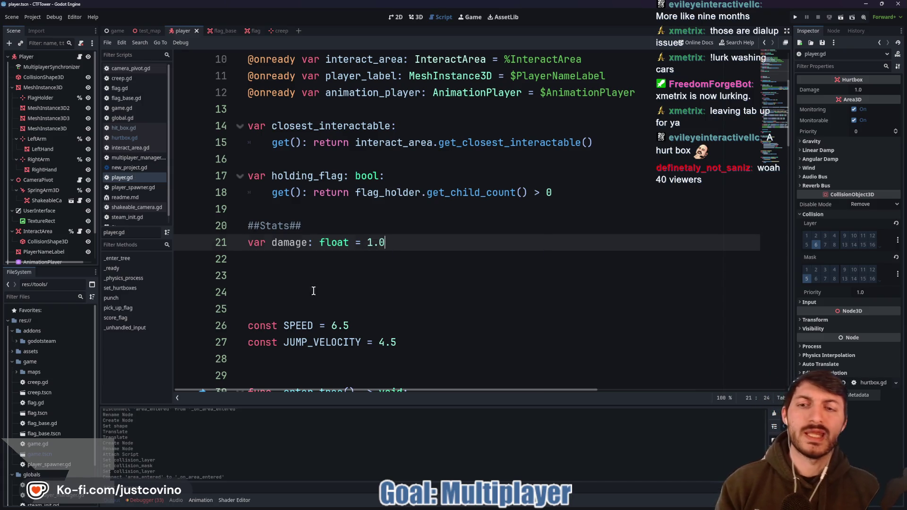
pyautogui.click(313, 291)
pyautogui.click(372, 242)
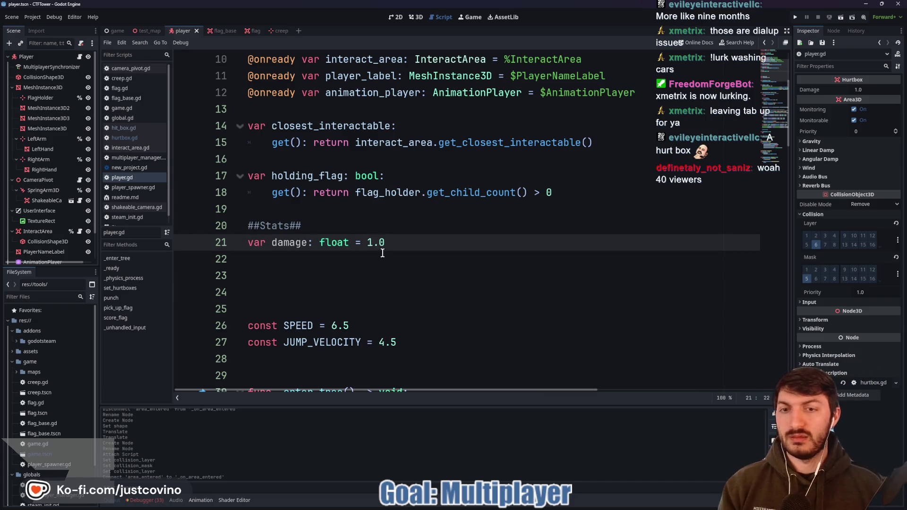
pyautogui.click(328, 283)
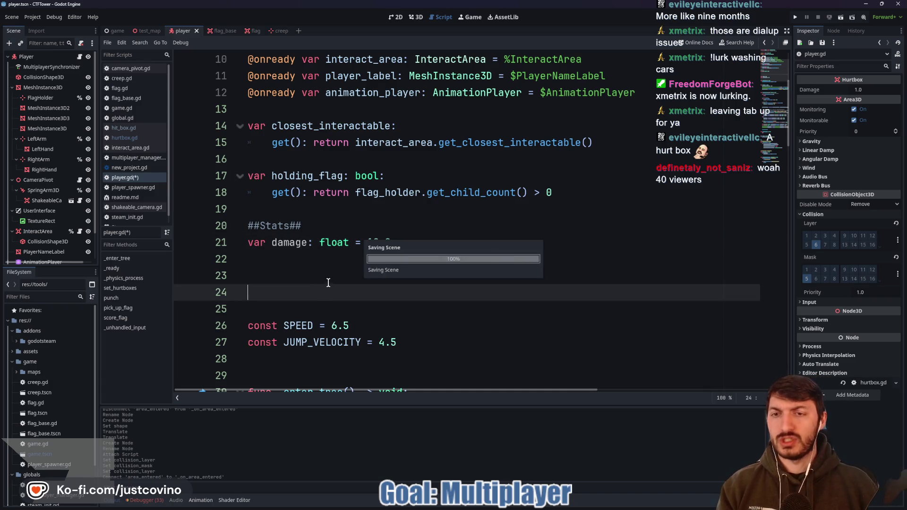
pyautogui.hotkey('ctrl', 's')
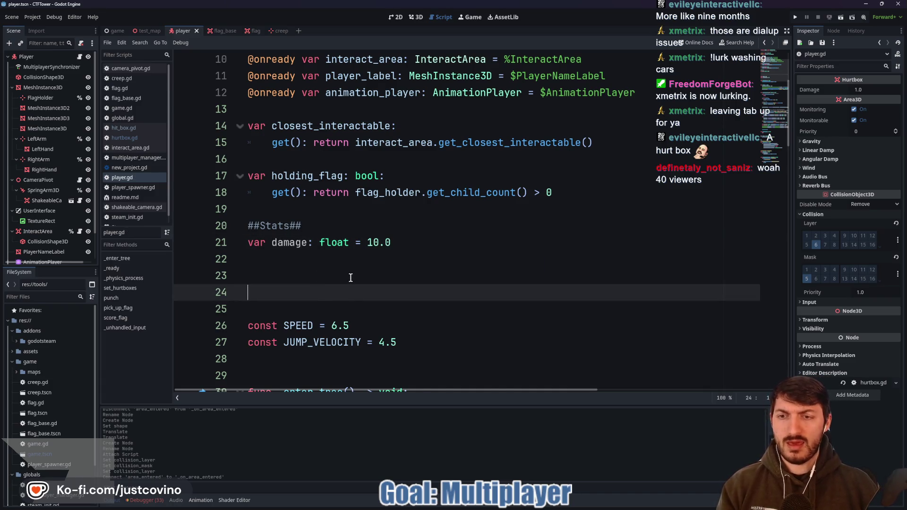
pyautogui.press('BackSpace')
pyautogui.scroll(-3, 359, 277)
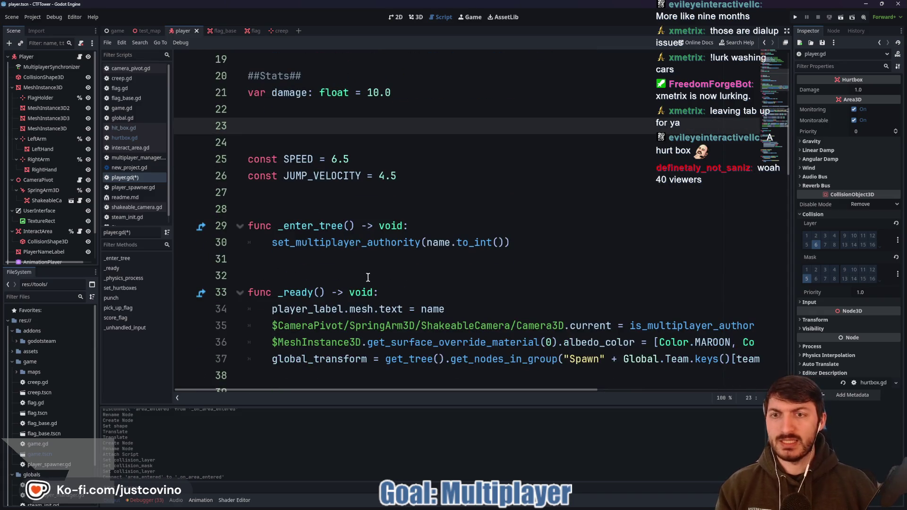
pyautogui.scroll(-20, 368, 277)
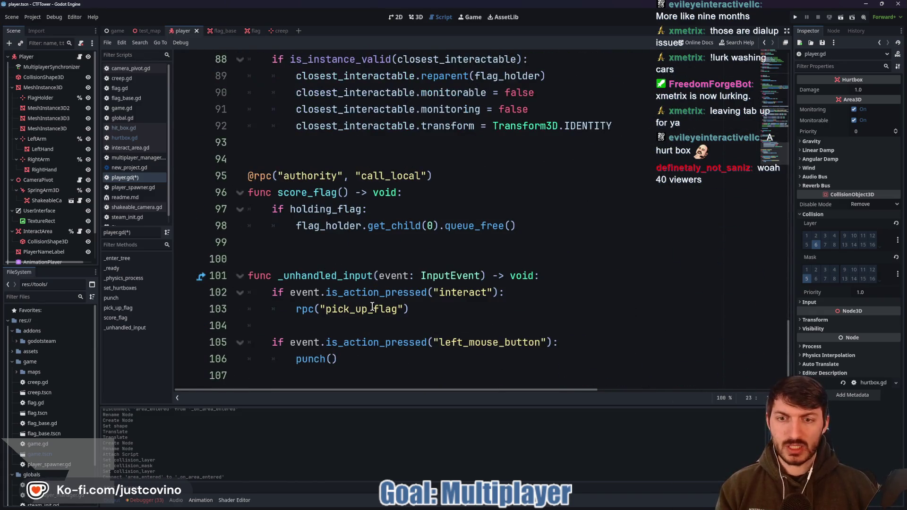
pyautogui.click(311, 328)
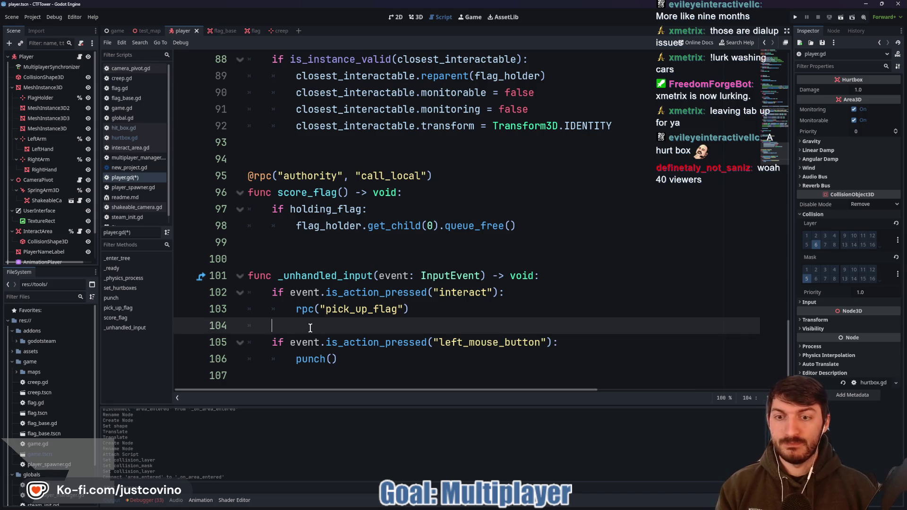
# - Replace pass with 'for hurtbox in hurtboxes: hurtbox.damage = damage' and save
pyautogui.scroll(7, 311, 326)
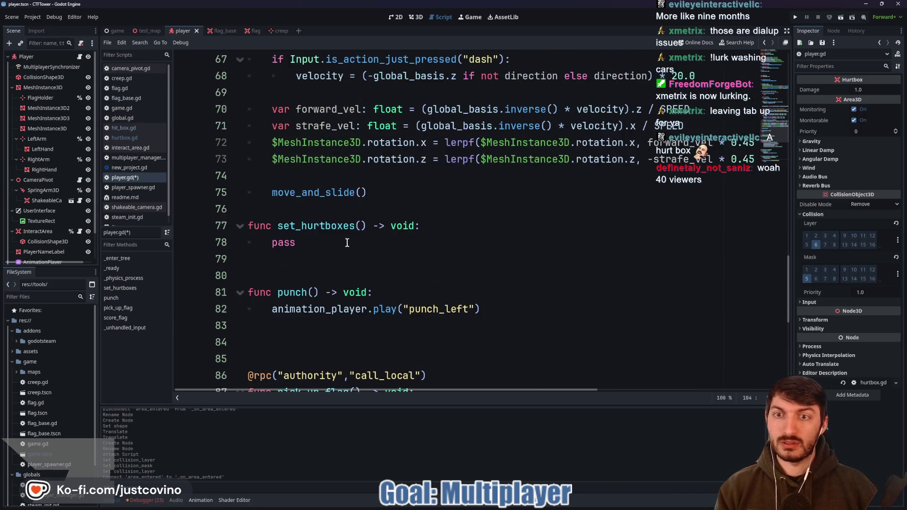
pyautogui.click(310, 239)
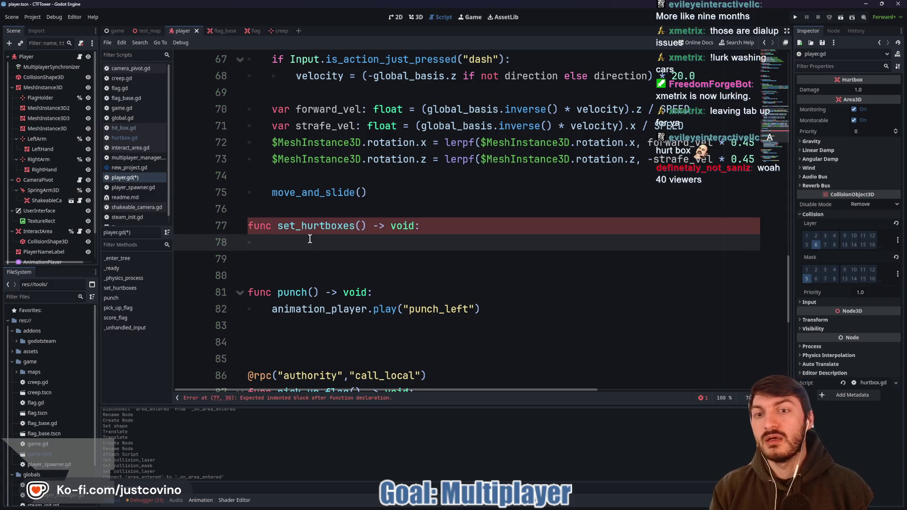
pyautogui.write('hurtbox in ')
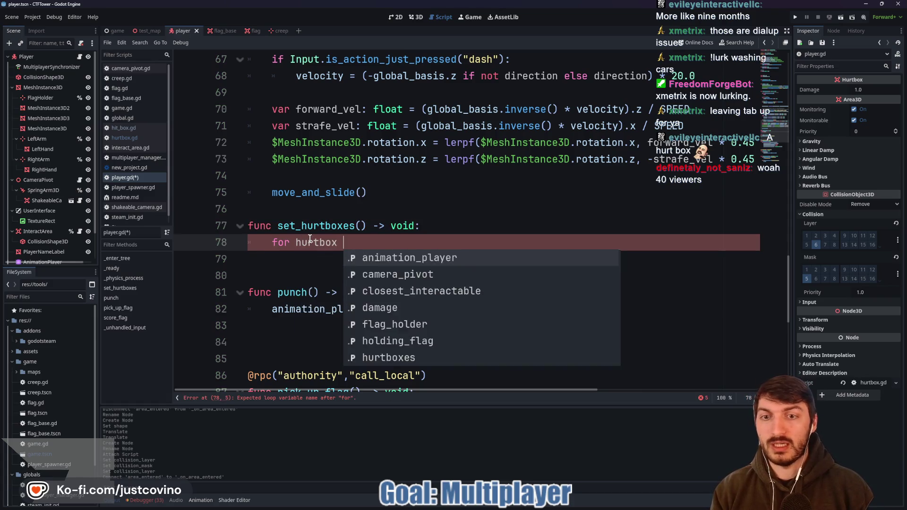
pyautogui.write('hurt')
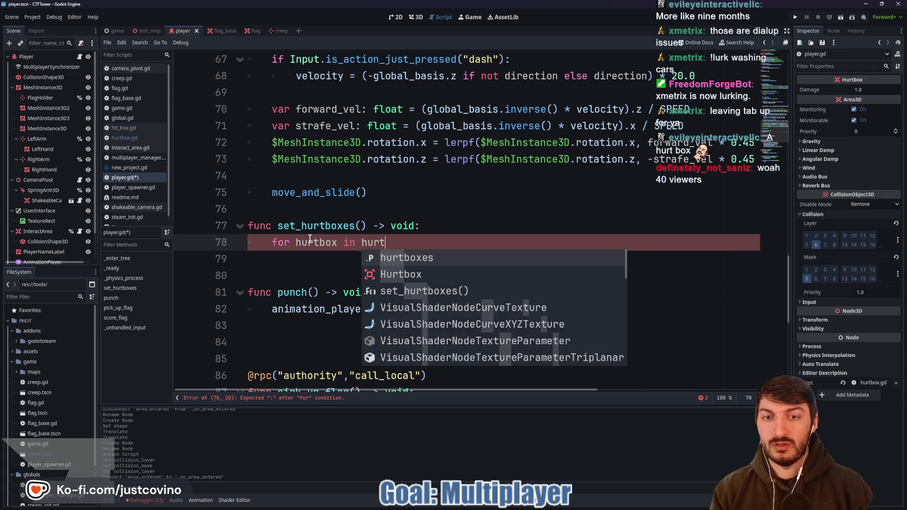
pyautogui.press('Return')
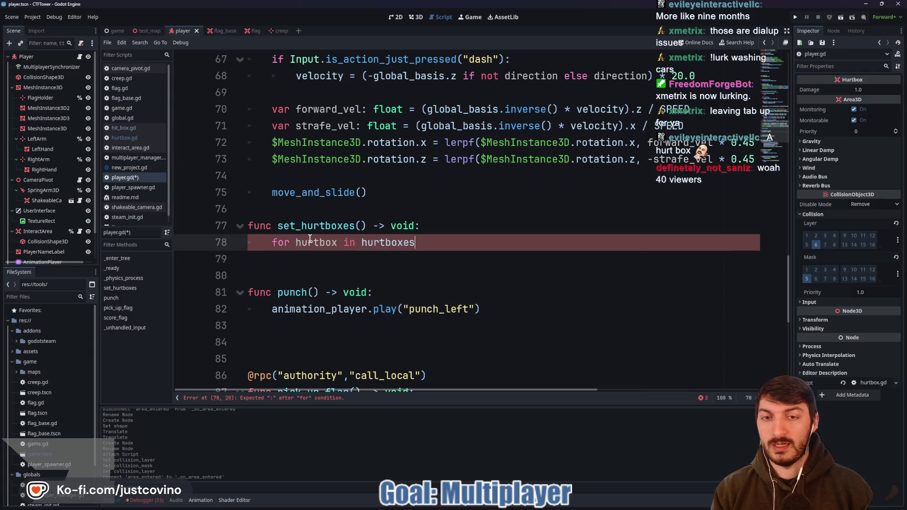
pyautogui.press('Return')
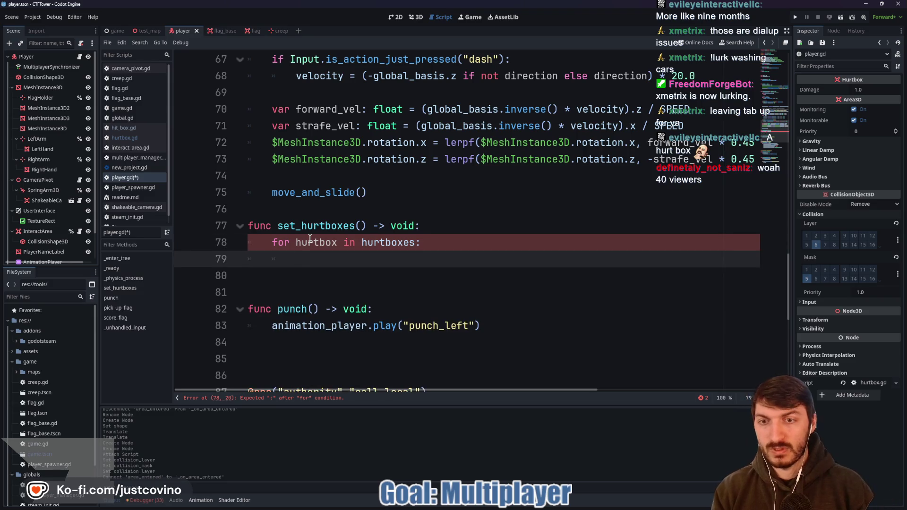
pyautogui.write('hurtbox.damage = damage')
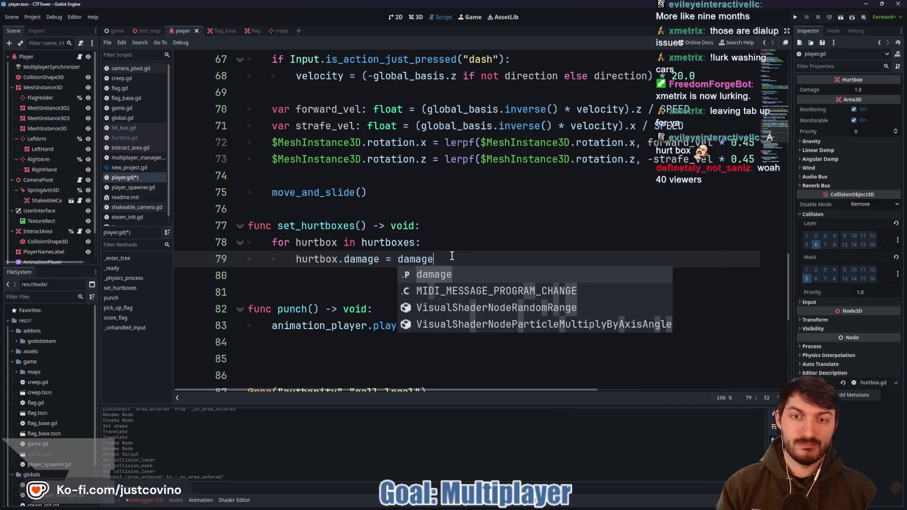
pyautogui.hotkey('ctrl', 's')
# - Add a blank line between move_and_slide and set_hurtboxes, then save again
pyautogui.click(311, 212)
pyautogui.press('Return')
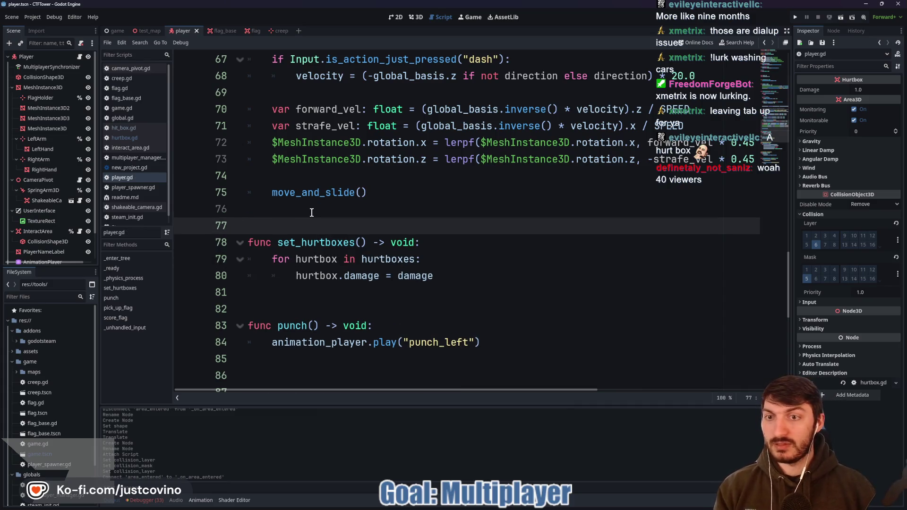
pyautogui.hotkey('ctrl', 's')
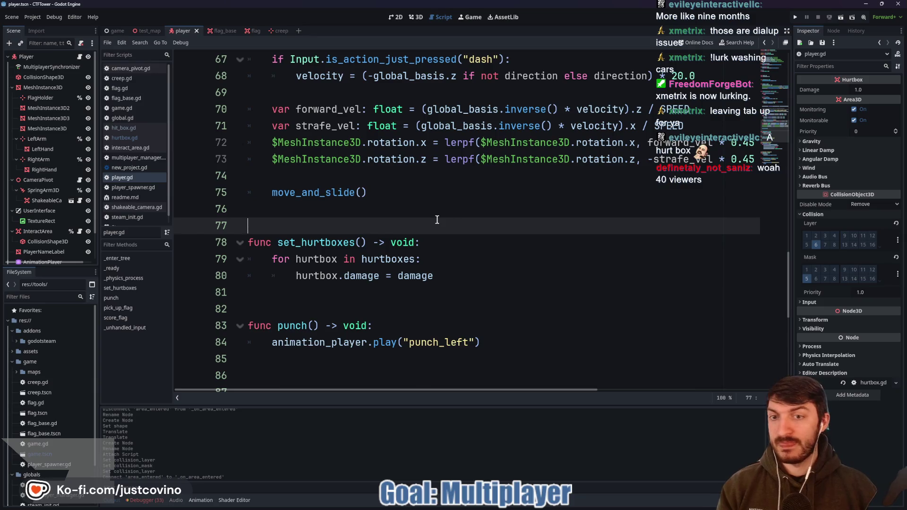
pyautogui.scroll(15, 417, 235)
pyautogui.scroll(-6, 417, 234)
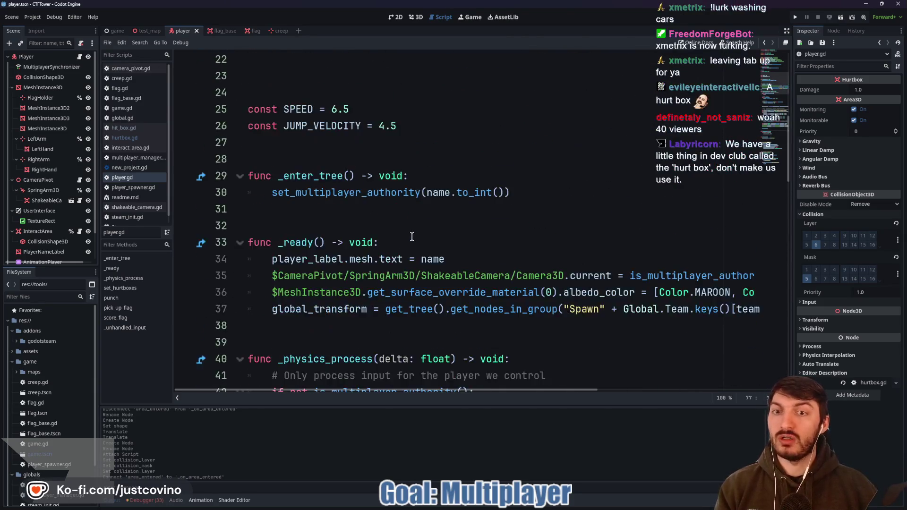
# - Add a set_hurtboxes() call on the last line of _ready() and save
pyautogui.click(322, 224)
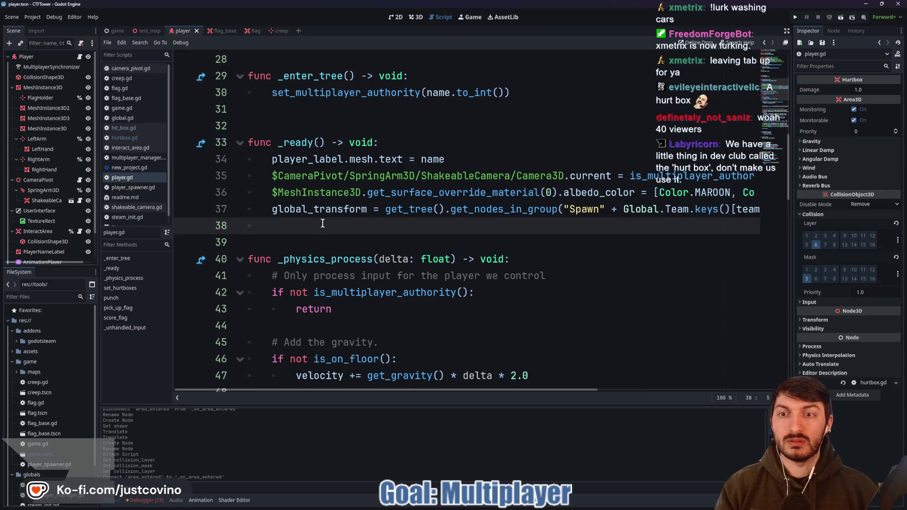
pyautogui.write('set')
pyautogui.press('Return')
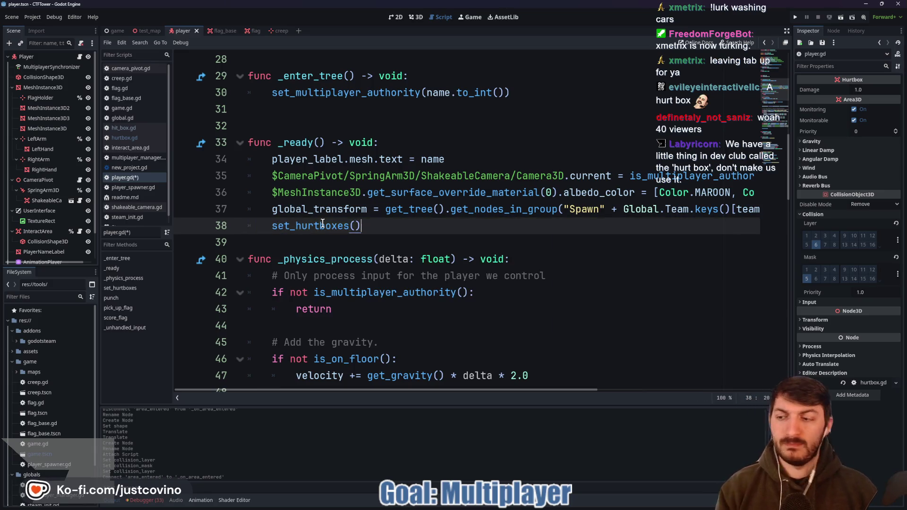
pyautogui.hotkey('ctrl', 's')
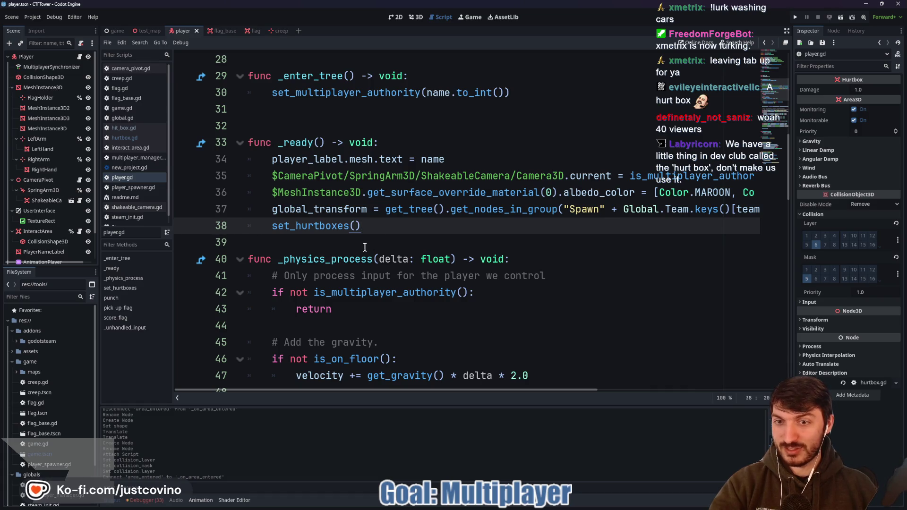
# - Insert a blank line after _ready() and resave player.gd
pyautogui.click(376, 238)
pyautogui.press('Return')
pyautogui.scroll(-1, 338, 234)
pyautogui.scroll(-13, 338, 235)
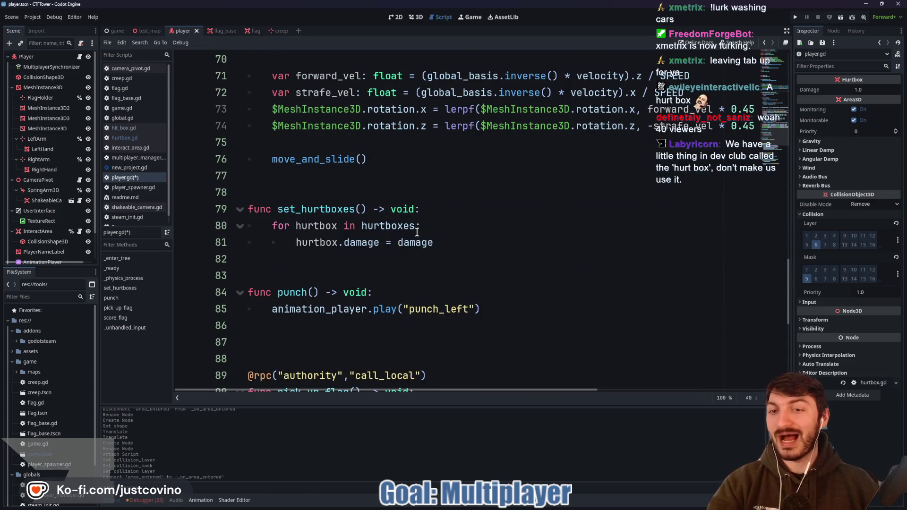
pyautogui.click(302, 267)
pyautogui.hotkey('ctrl', 's')
pyautogui.scroll(12, 307, 265)
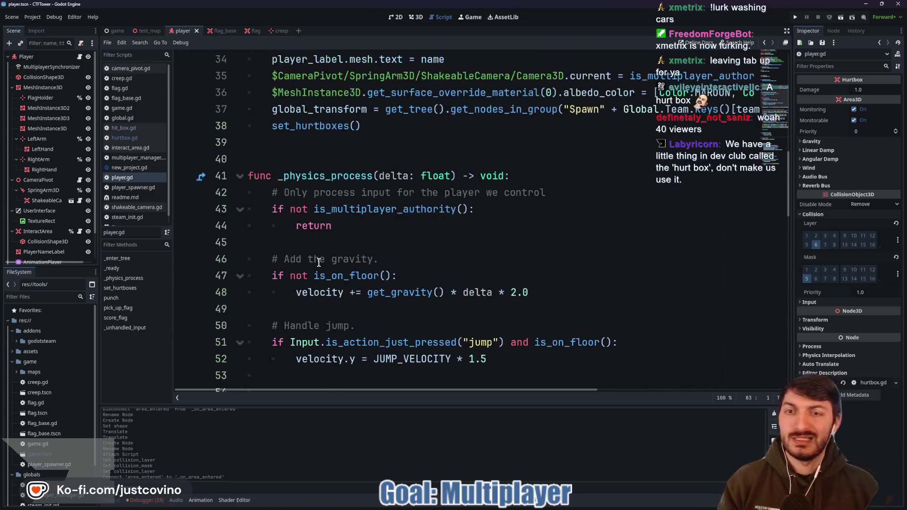
pyautogui.scroll(-16, 372, 252)
pyautogui.scroll(3, 352, 257)
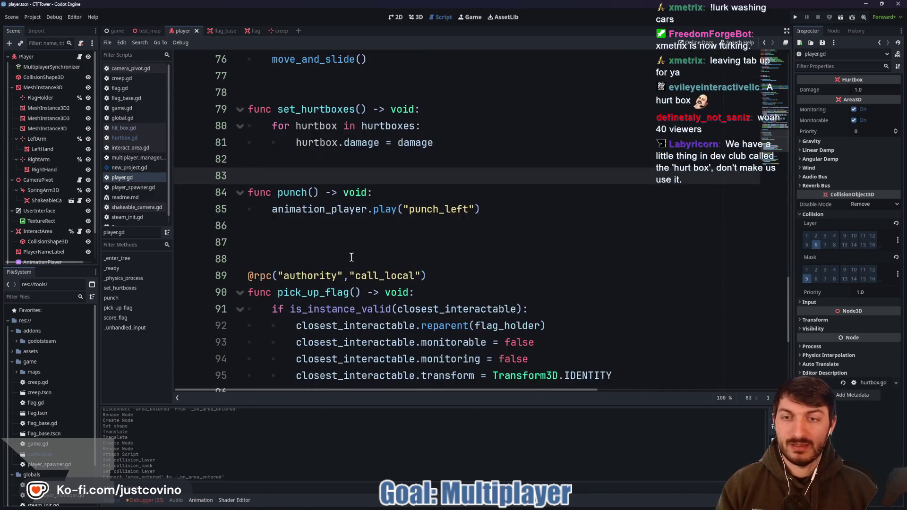
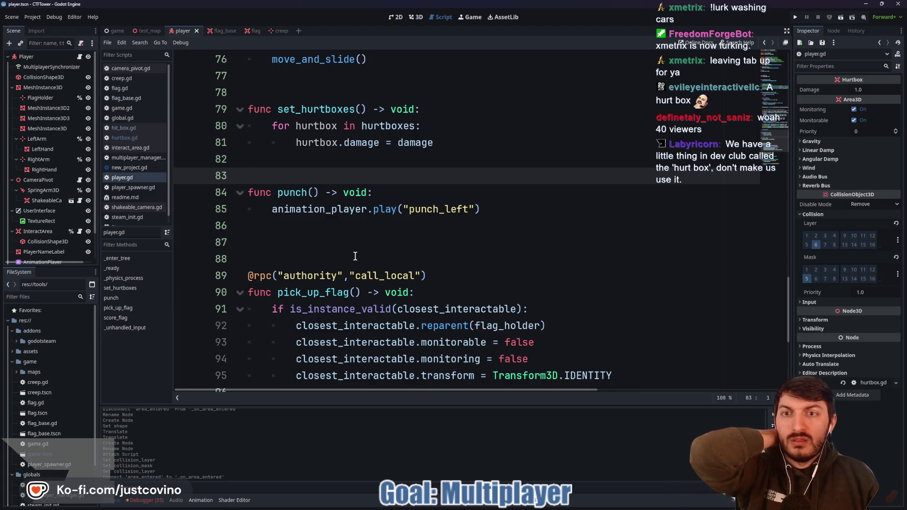
# - Add an empty 'func set_hitboxes() -> void:' declaration below move_and_slide in player.gd
pyautogui.scroll(19, 355, 256)
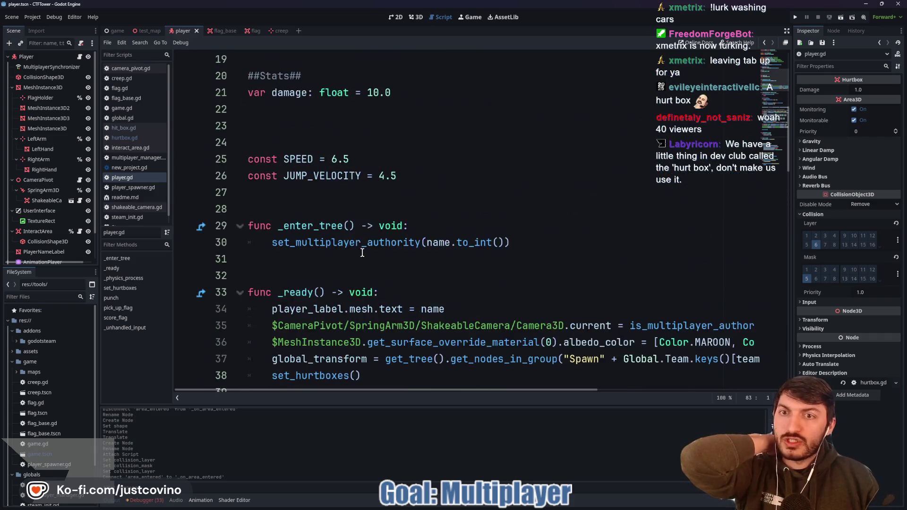
pyautogui.scroll(-3, 362, 253)
pyautogui.scroll(-1, 327, 249)
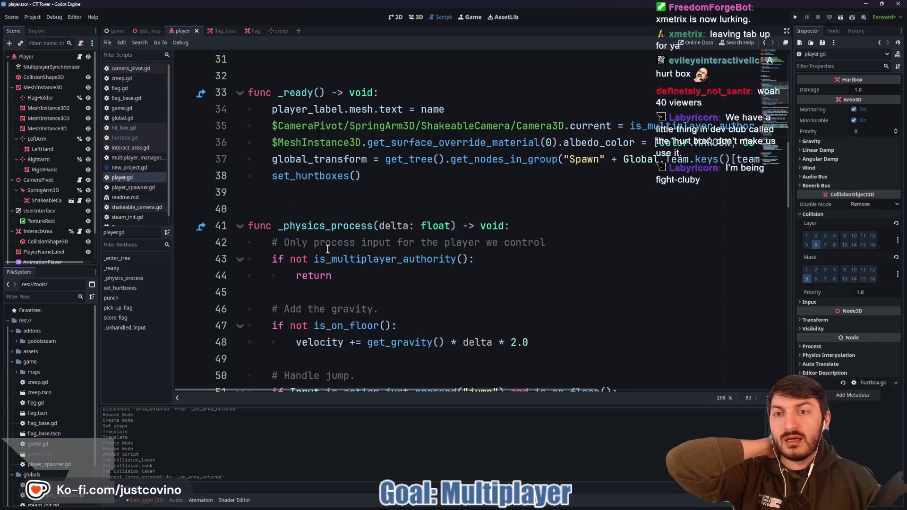
pyautogui.scroll(-12, 327, 249)
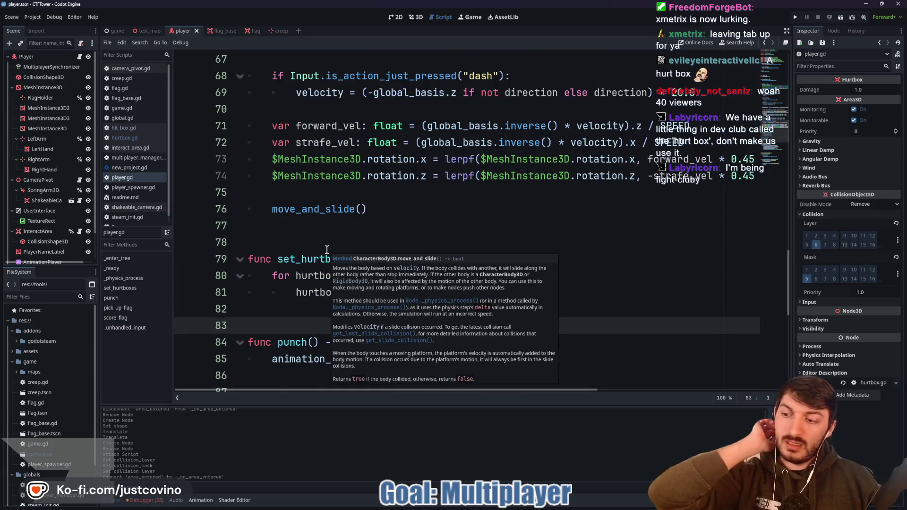
pyautogui.scroll(-1, 318, 250)
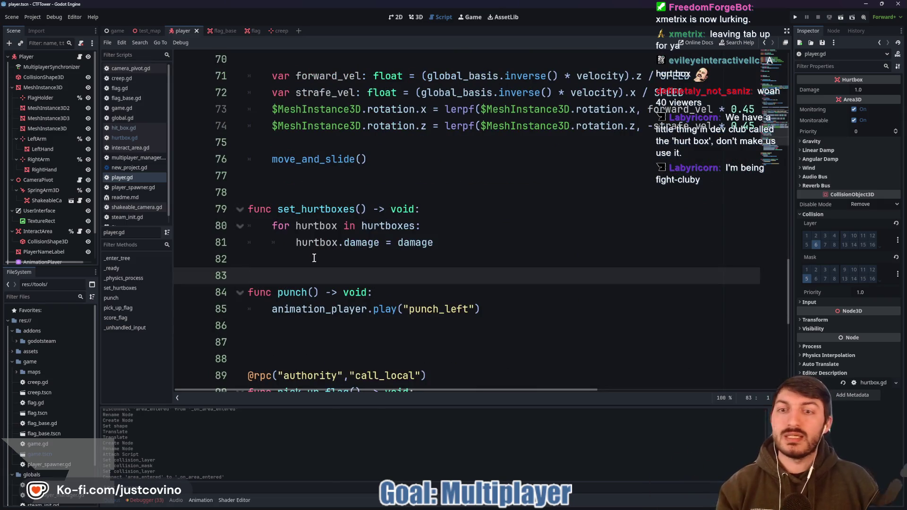
pyautogui.click(273, 190)
pyautogui.press('Return')
pyautogui.press('Return')
pyautogui.press('Up')
pyautogui.press('Up')
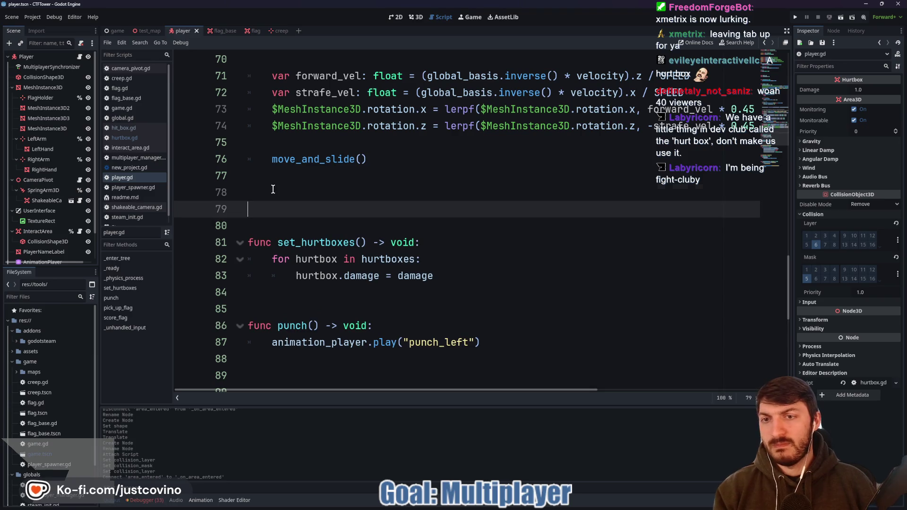
pyautogui.write('set')
pyautogui.press('BackSpace')
pyautogui.press('BackSpace')
pyautogui.press('BackSpace')
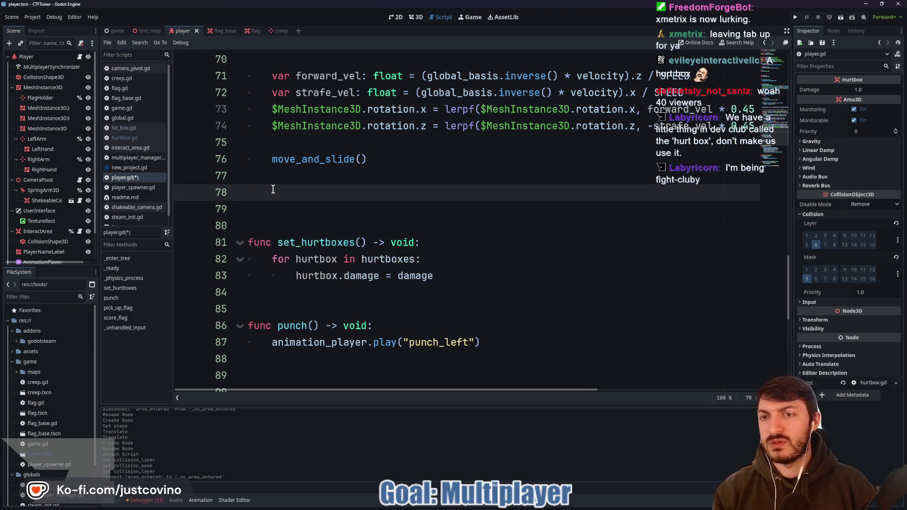
pyautogui.write('func set_hitbo')
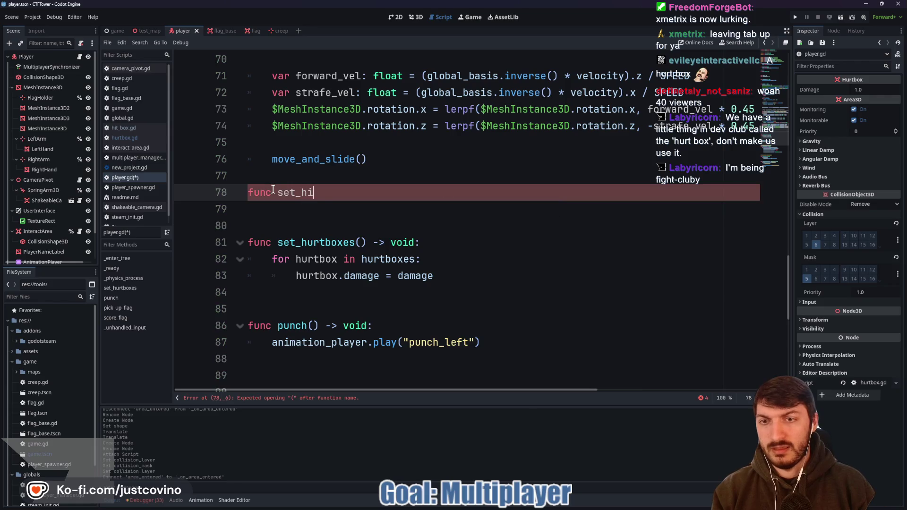
pyautogui.write('xes() -> void:')
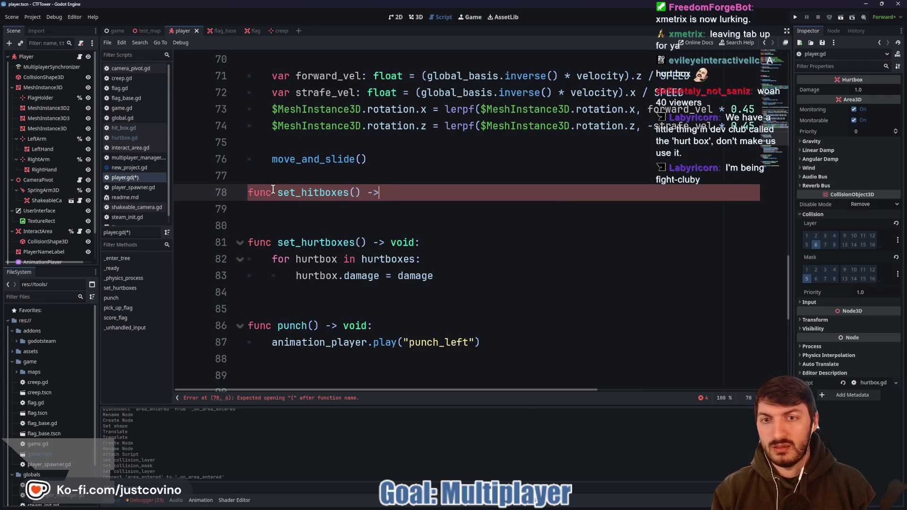
pyautogui.press('Return')
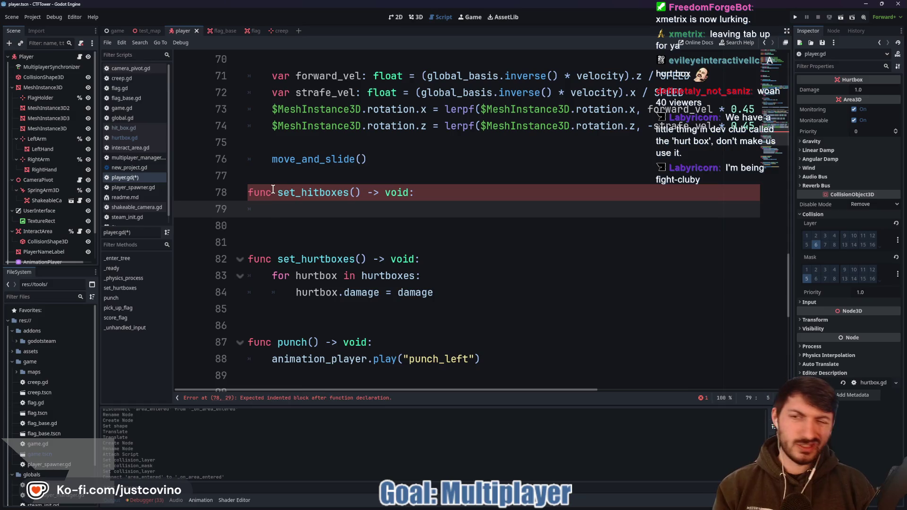
# - Insert a blank line above set_hitboxes to separate it from the preceding code
pyautogui.click(287, 176)
pyautogui.press('Return')
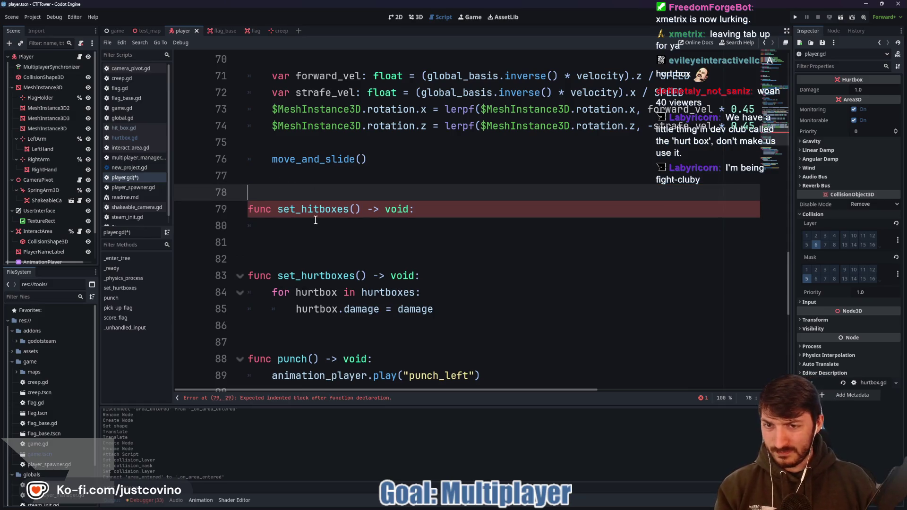
pyautogui.click(313, 225)
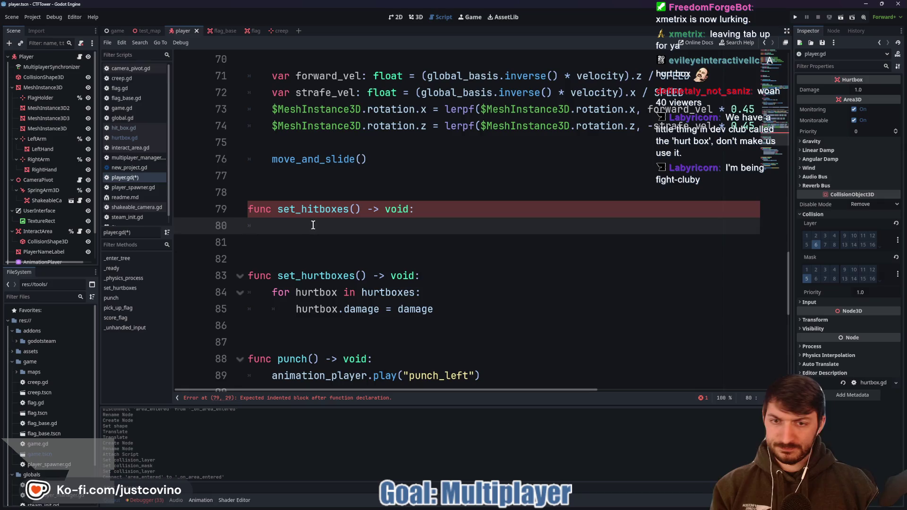
pyautogui.scroll(20, 313, 225)
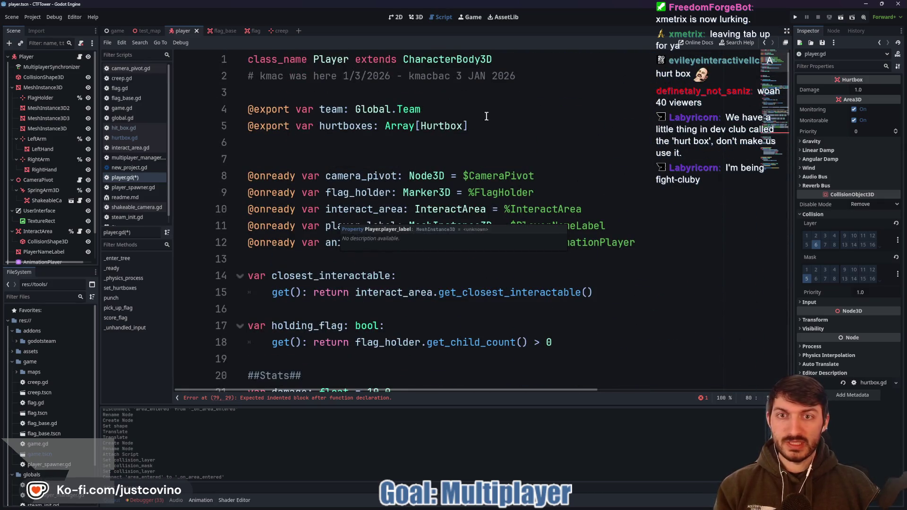
pyautogui.click(438, 117)
pyautogui.press('Return')
pyautogui.write('@export var ')
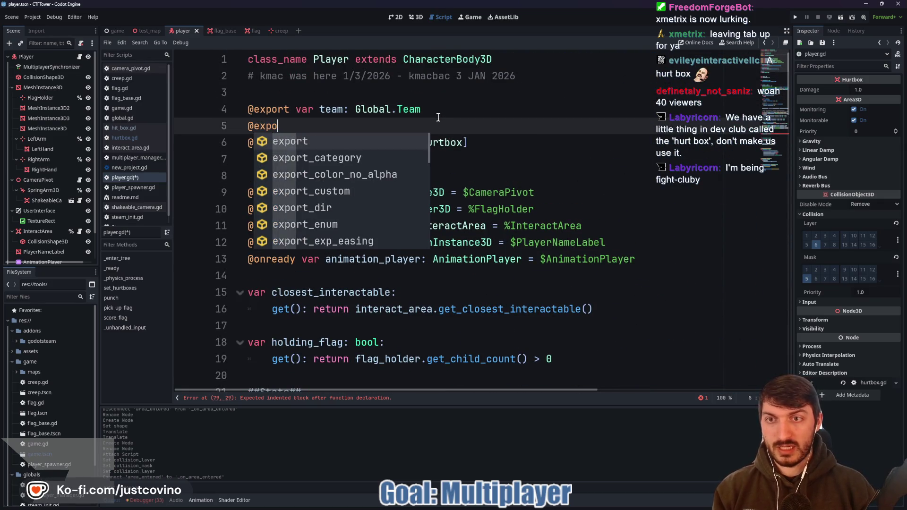
pyautogui.write('hitboxes: ')
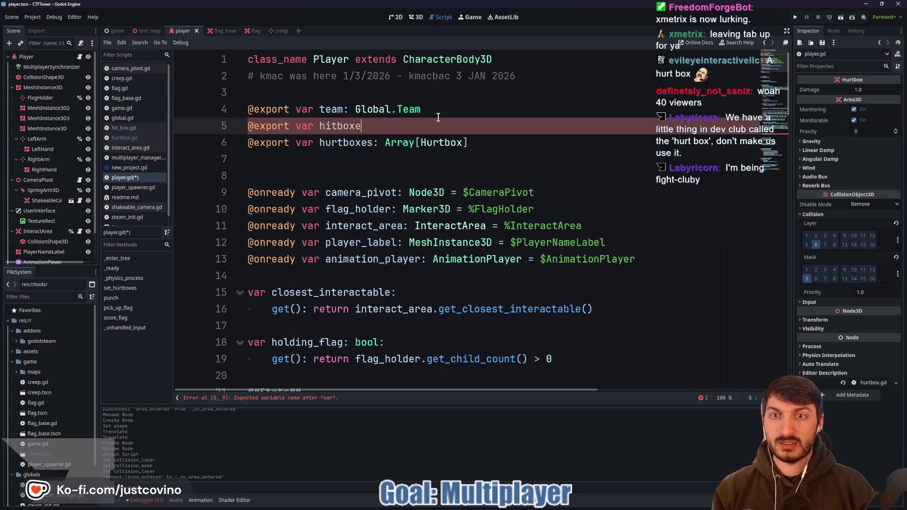
pyautogui.write('Arrayp')
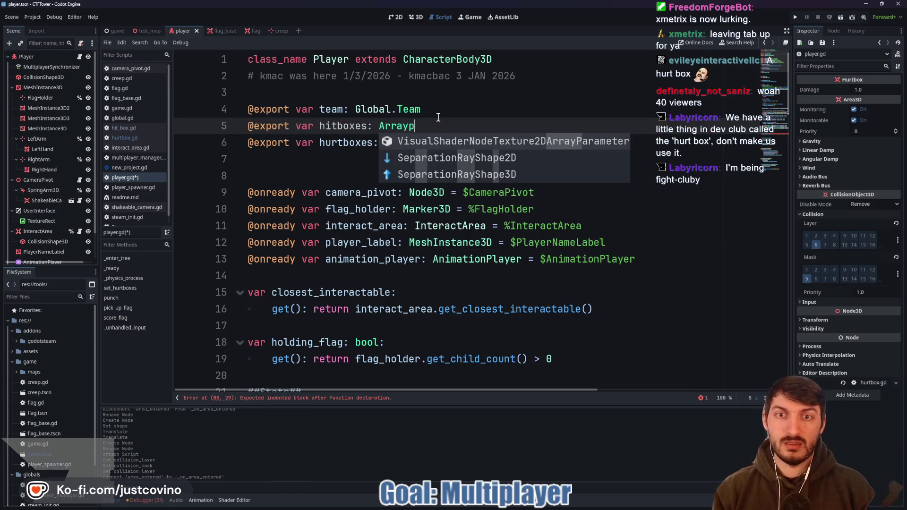
pyautogui.press('BackSpace')
pyautogui.write('[Hit')
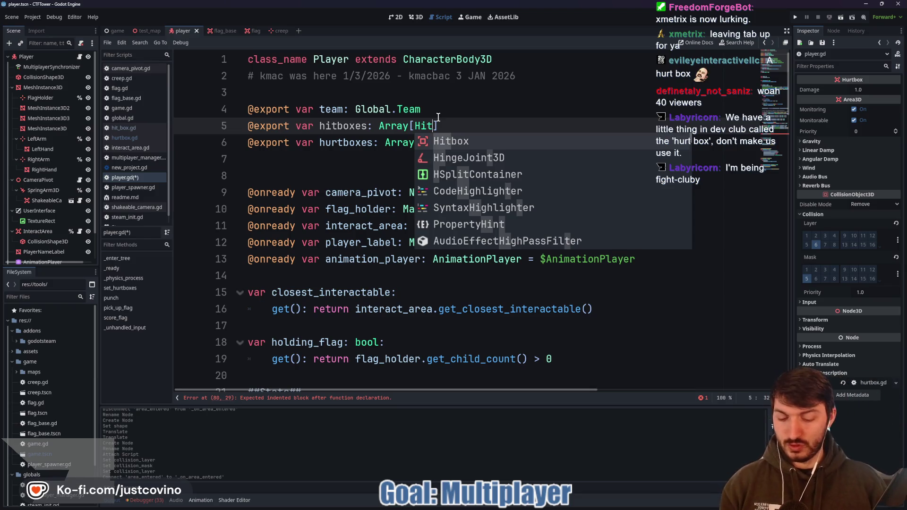
pyautogui.press('Return')
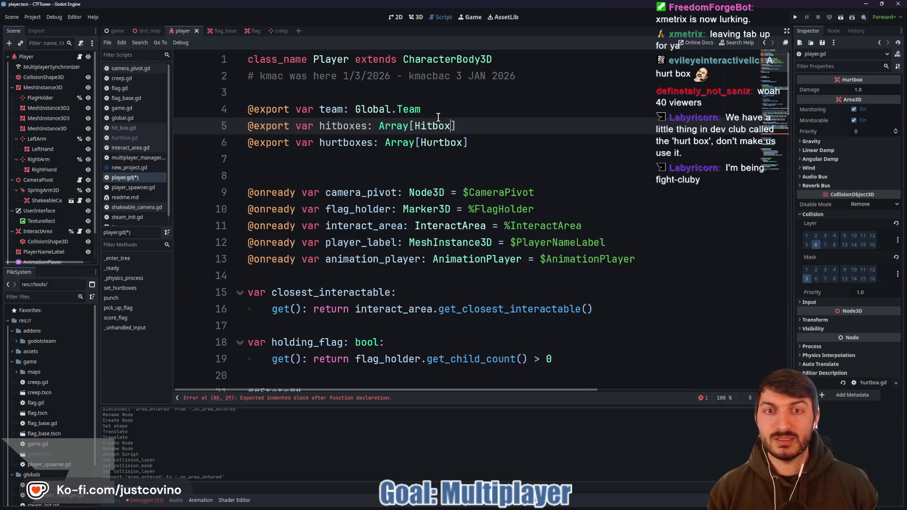
pyautogui.hotkey('ctrl', 's')
pyautogui.scroll(-20, 416, 189)
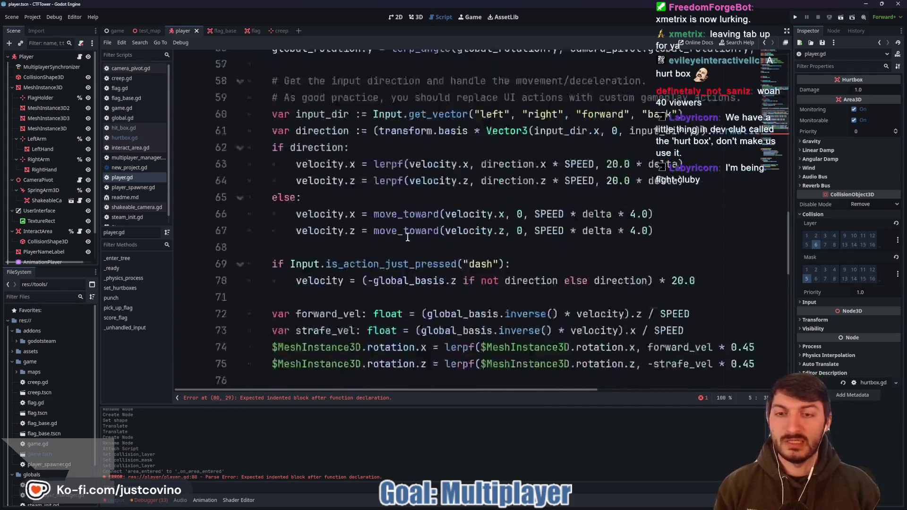
# - Add a 'for hitbox in hitboxes:' loop to the body of set_hitboxes
pyautogui.scroll(6, 387, 226)
pyautogui.click(316, 243)
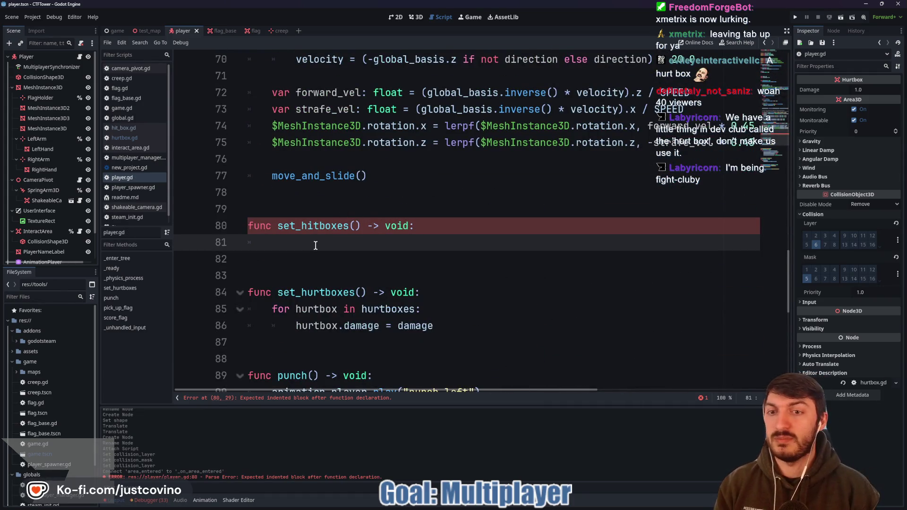
pyautogui.write('for hitbox in hi')
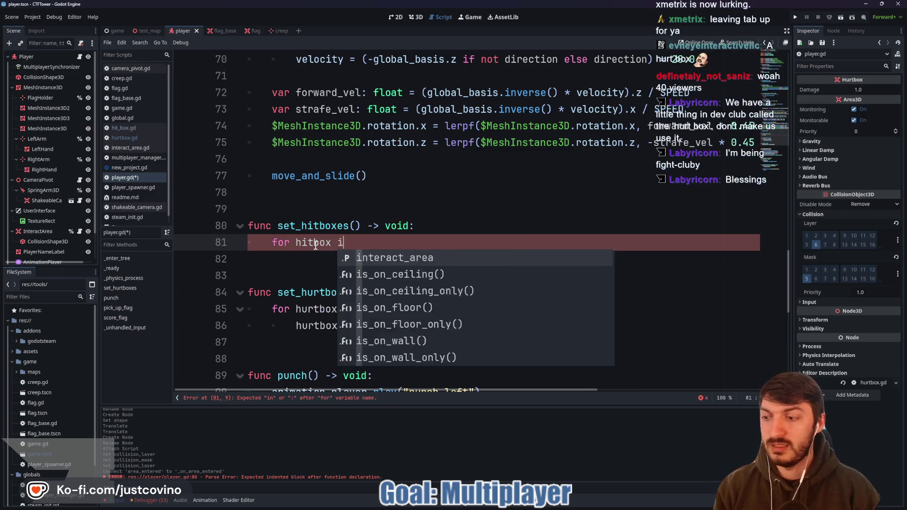
pyautogui.press('Return')
pyautogui.write(':')
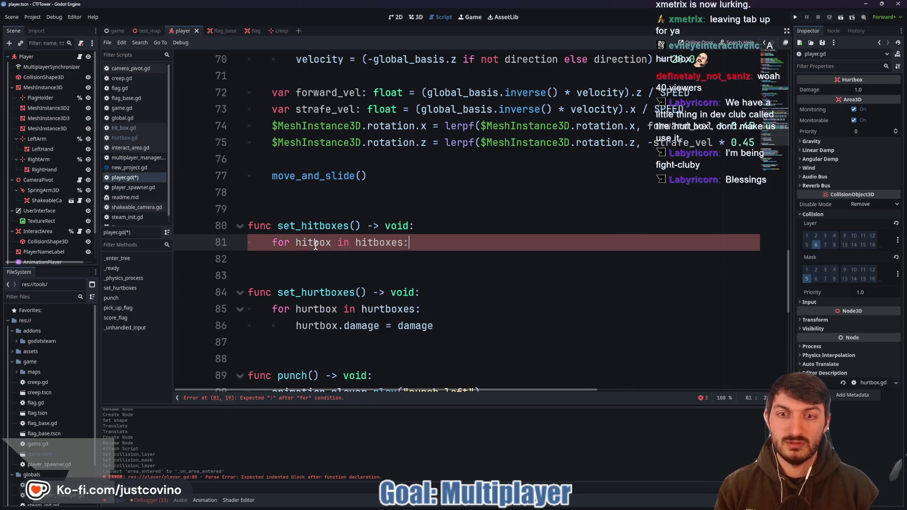
pyautogui.press('Return')
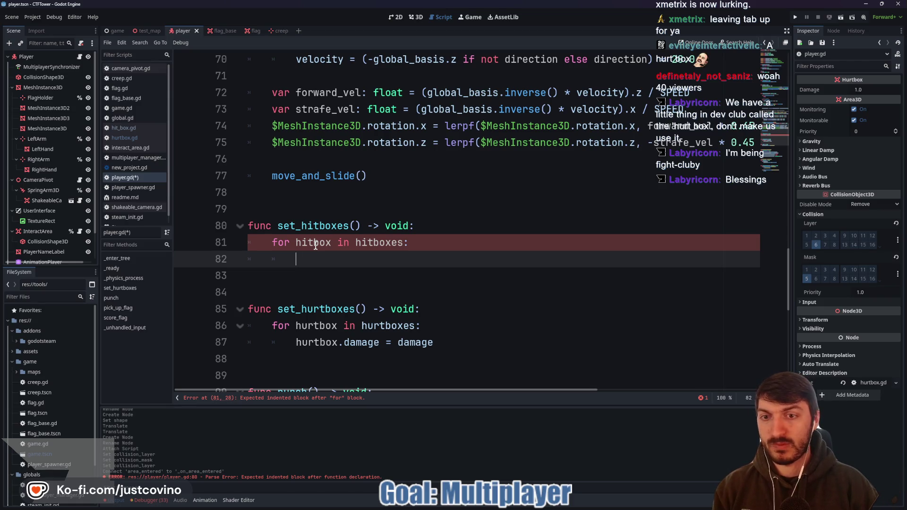
# - Inside the loop, connect each hitbox's box_hit signal to _on_hitbox_box_hit
pyautogui.write('t')
pyautogui.press('Return')
pyautogui.write('.b')
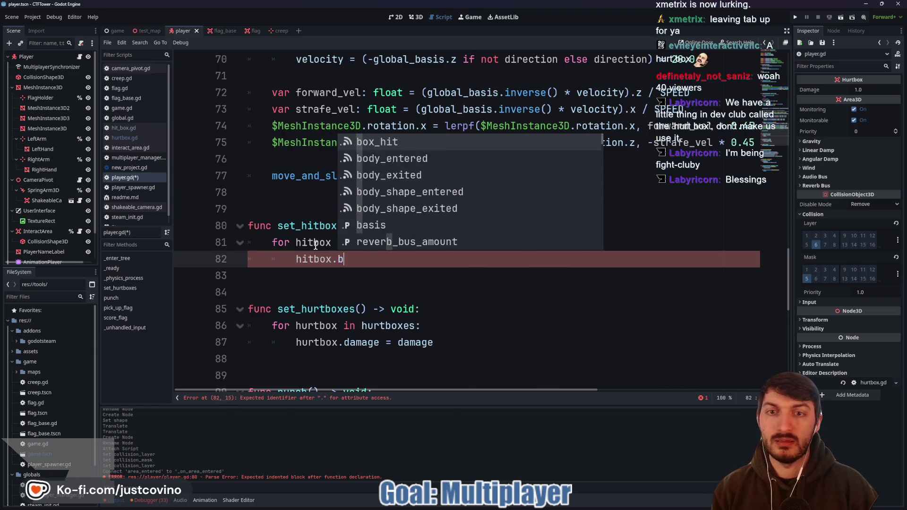
pyautogui.press('Return')
pyautogui.write('.co')
pyautogui.press('Return')
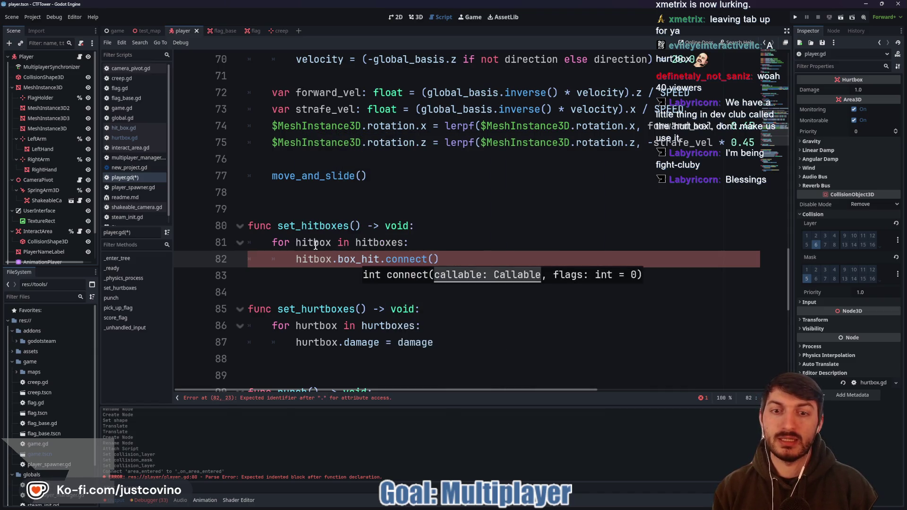
pyautogui.write('on')
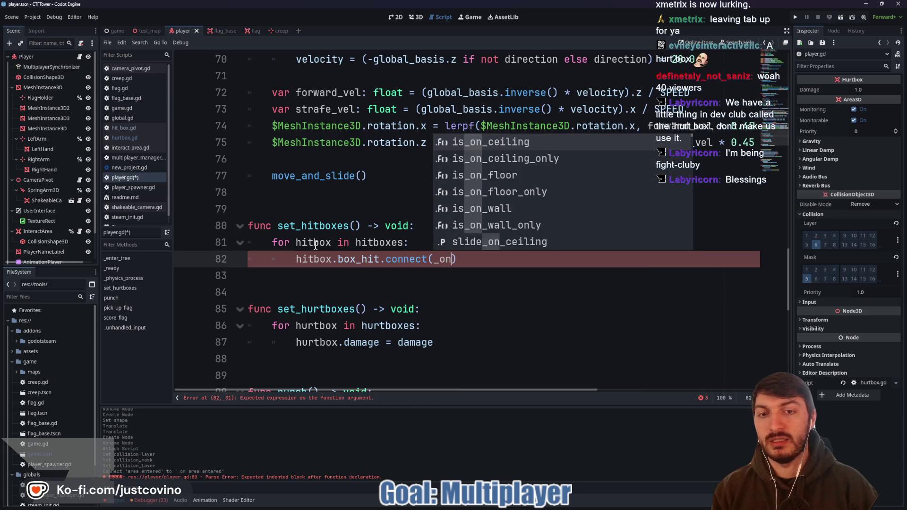
pyautogui.write('_hitbox_box_hit')
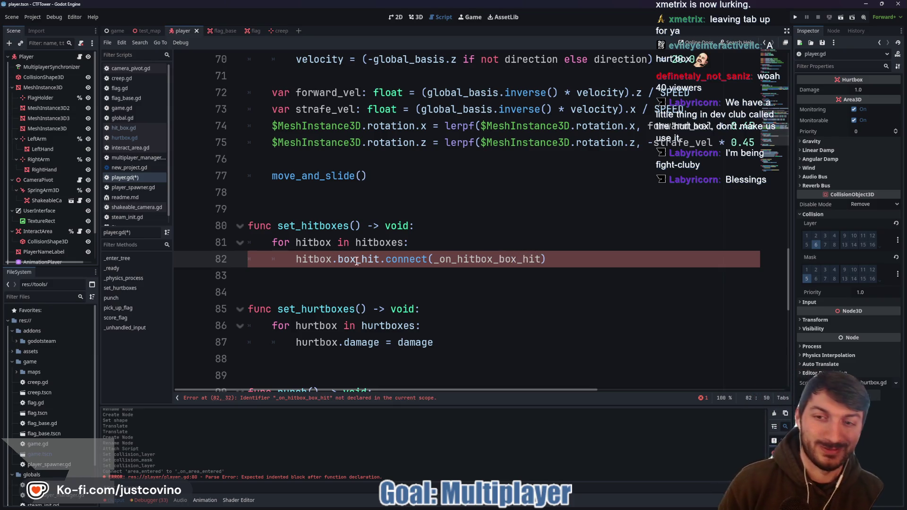
pyautogui.scroll(-4, 362, 288)
pyautogui.scroll(1, 362, 288)
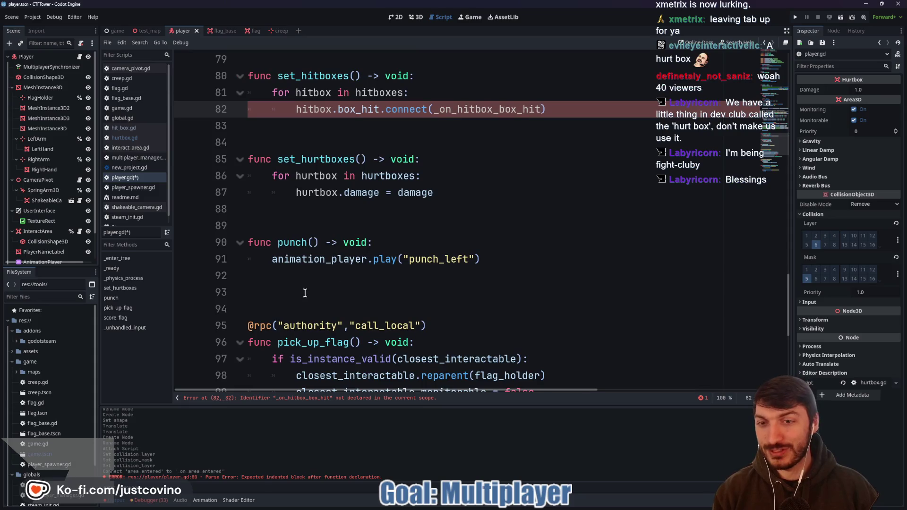
pyautogui.click(271, 216)
# - Add a handler 'func _on_hitbox_box_hit(damage_taken: float) -> void' below set_hurtboxes
pyautogui.press('Return')
pyautogui.press('Return')
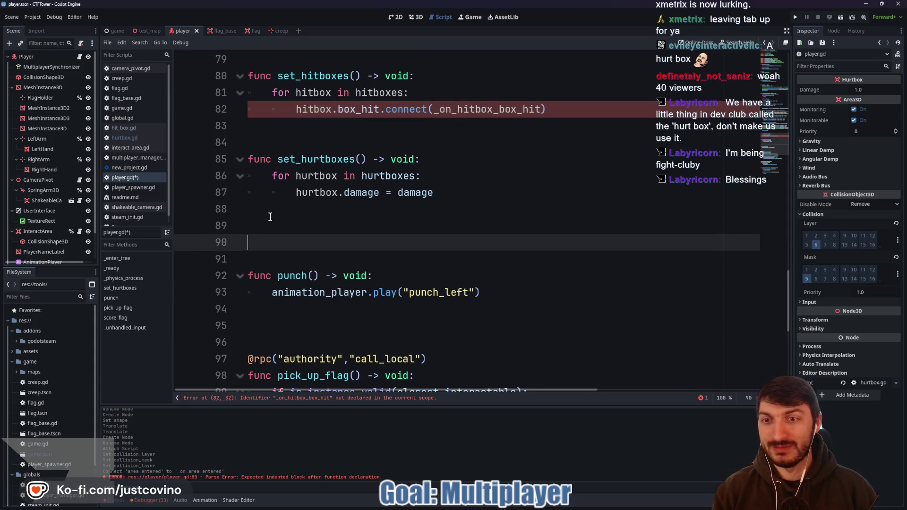
pyautogui.write('func _on_hitb')
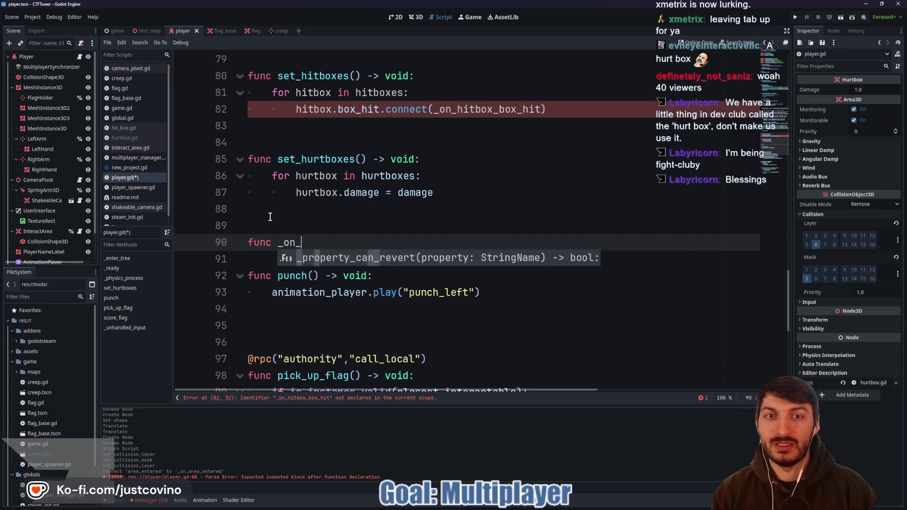
pyautogui.write('ox_box_hit() -> void')
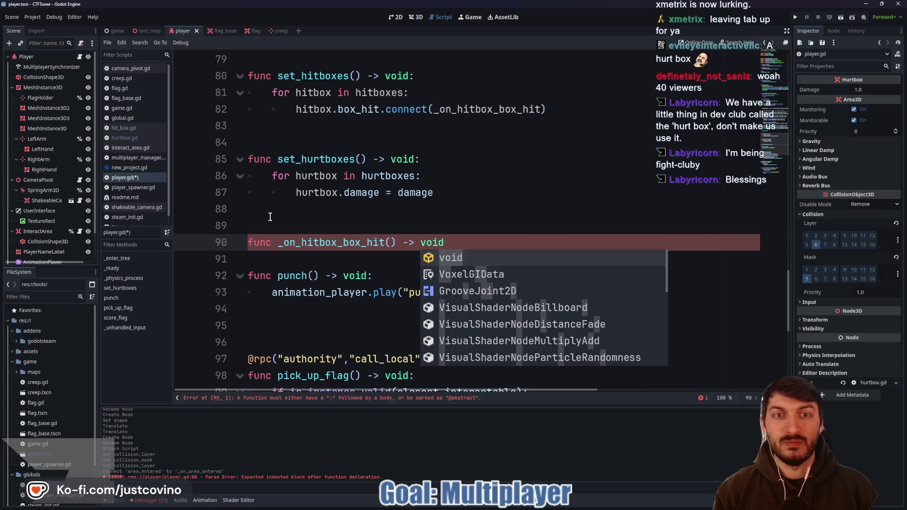
pyautogui.click(391, 244)
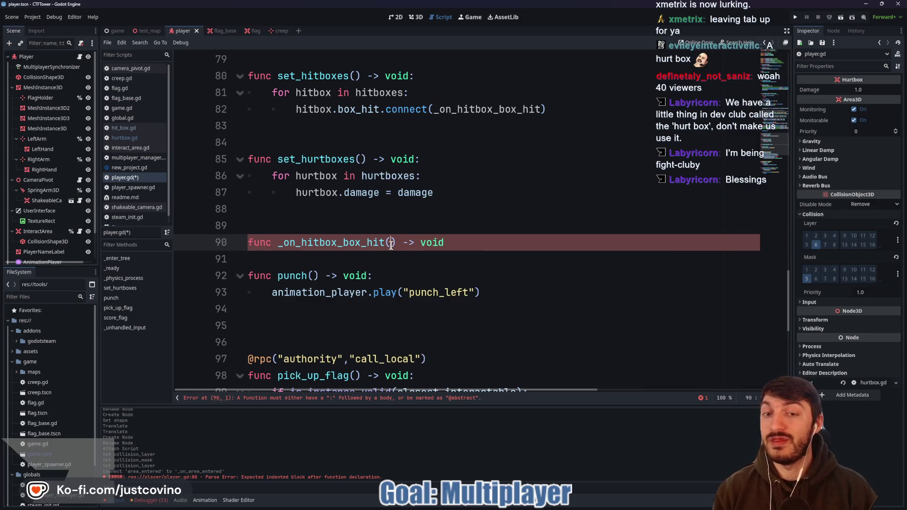
pyautogui.write('_dam')
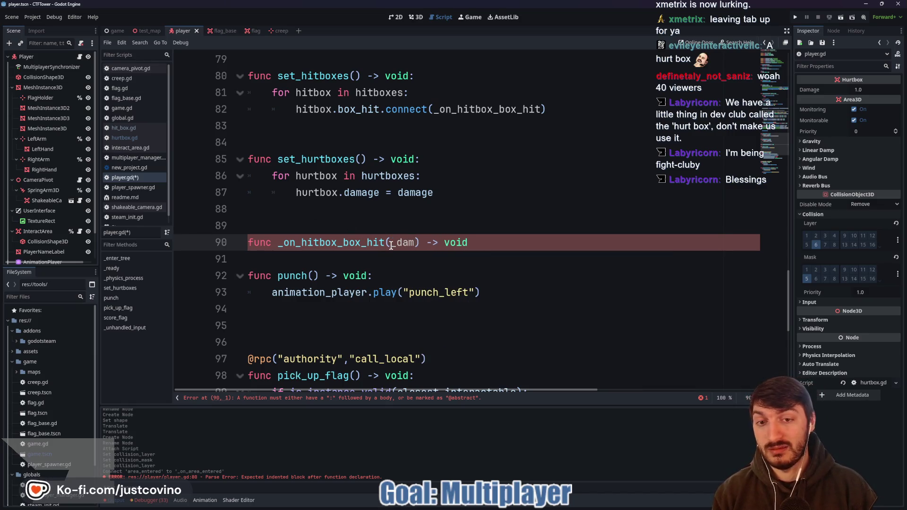
pyautogui.press('BackSpace')
pyautogui.press('BackSpace')
pyautogui.press('BackSpace')
pyautogui.write('damage_taken')
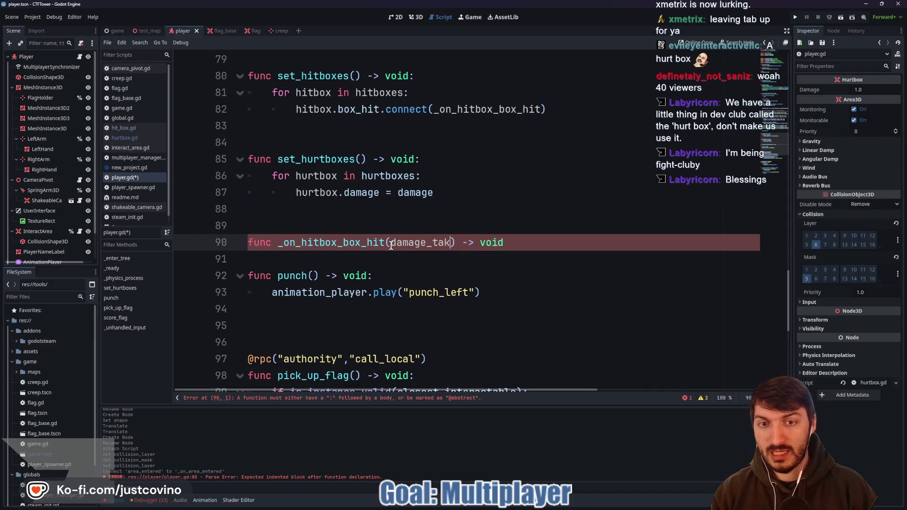
pyautogui.write(': float')
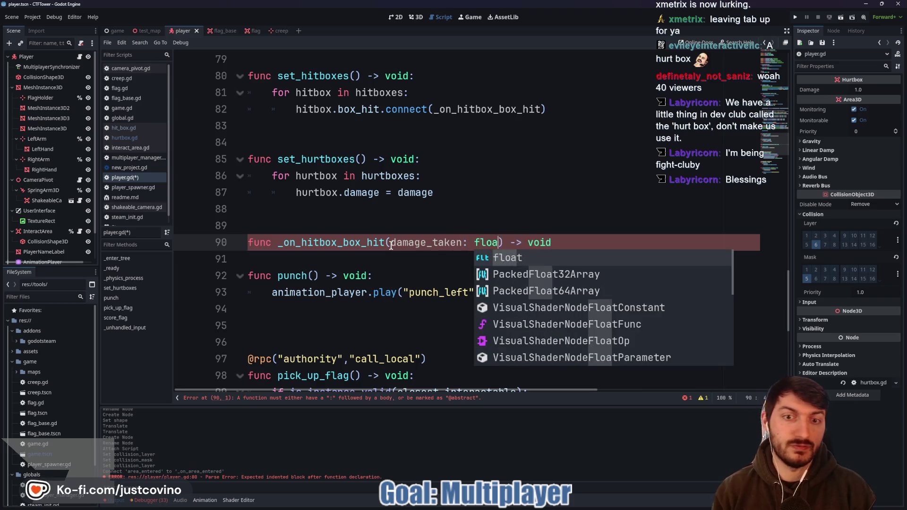
pyautogui.click(420, 227)
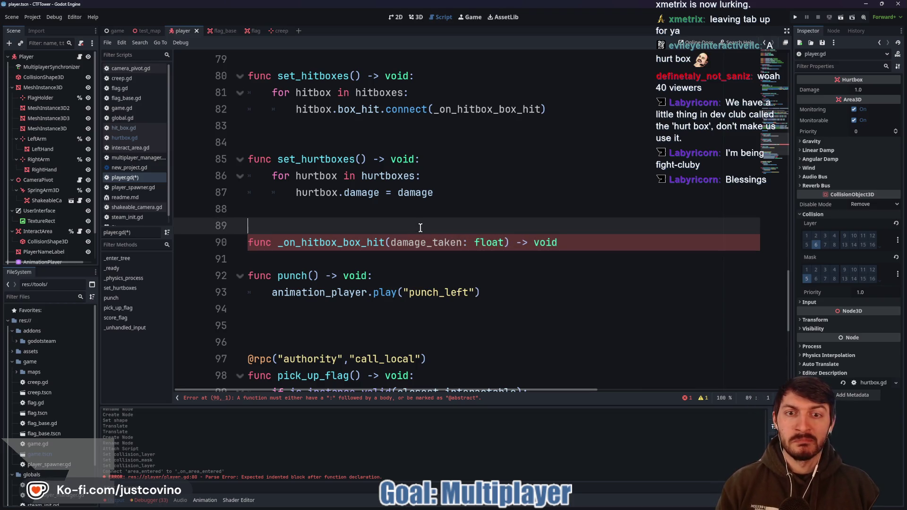
# - Add print(damage_taken) to the handler body with correct indentation
pyautogui.click(348, 258)
pyautogui.press('Return')
pyautogui.press('Return')
pyautogui.press('Return')
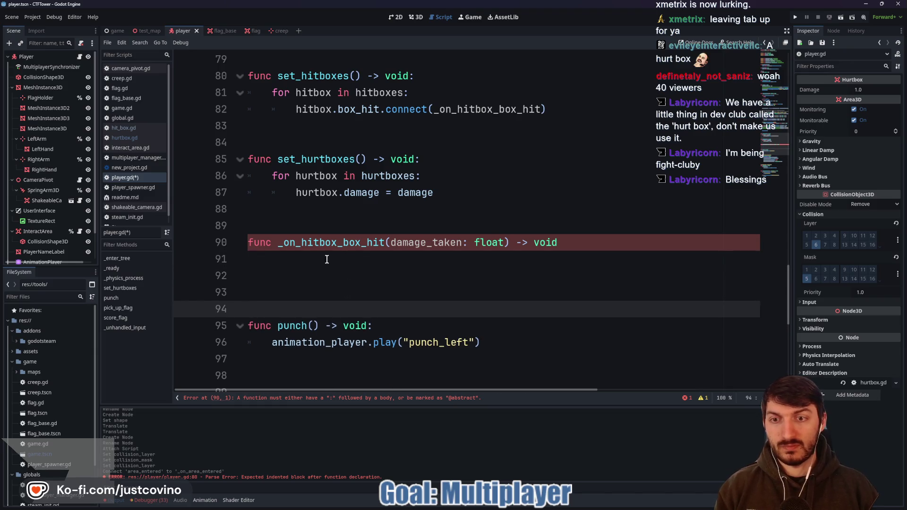
pyautogui.click(327, 260)
pyautogui.write('print(')
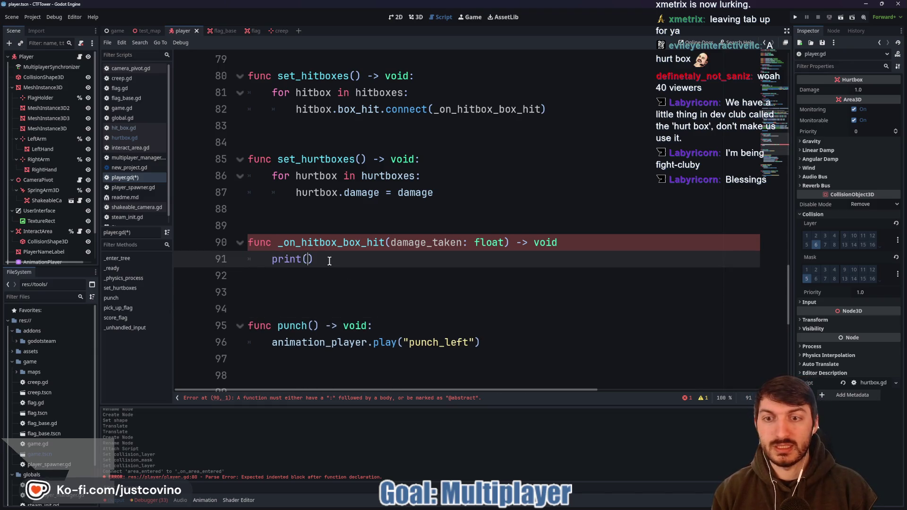
pyautogui.write('damage_taken')
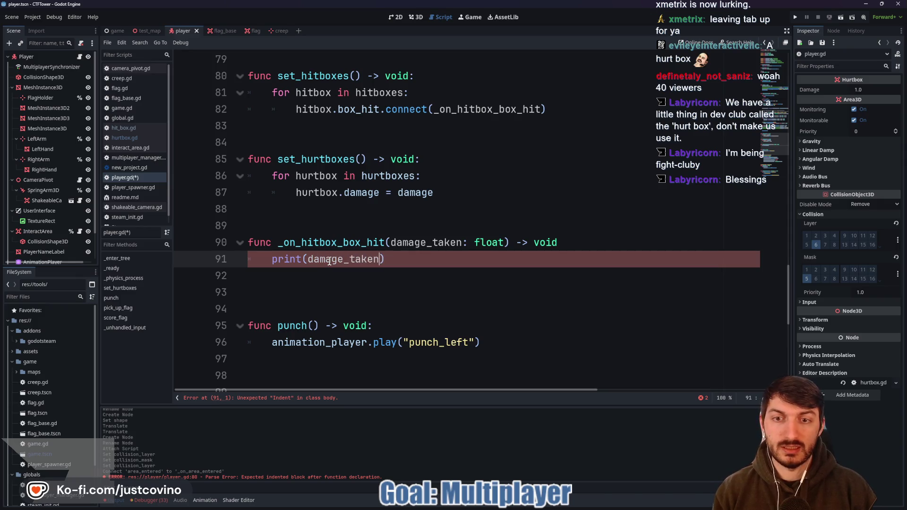
pyautogui.click(337, 280)
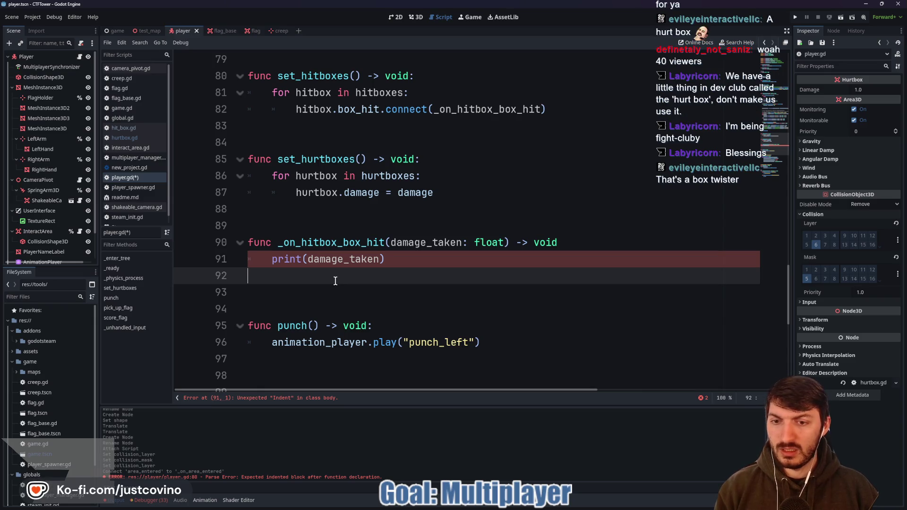
pyautogui.press('Up')
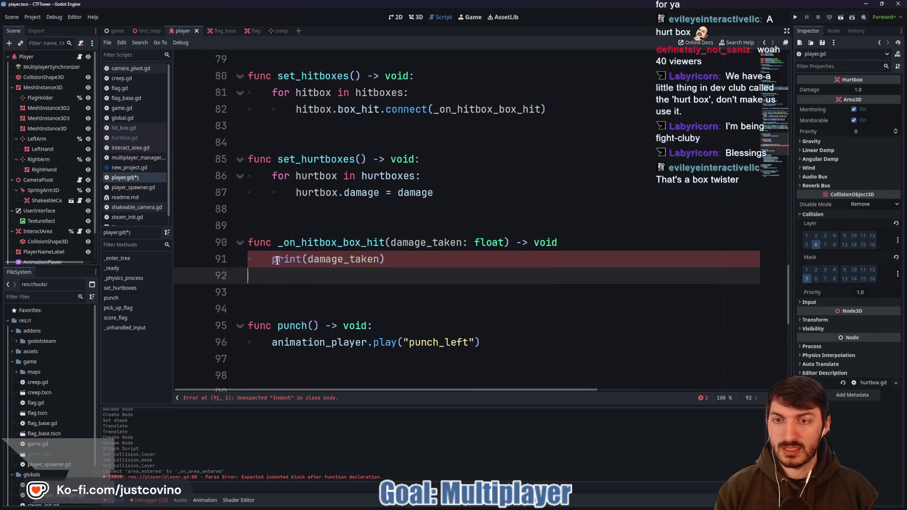
pyautogui.press('BackSpace')
pyautogui.press('Tab')
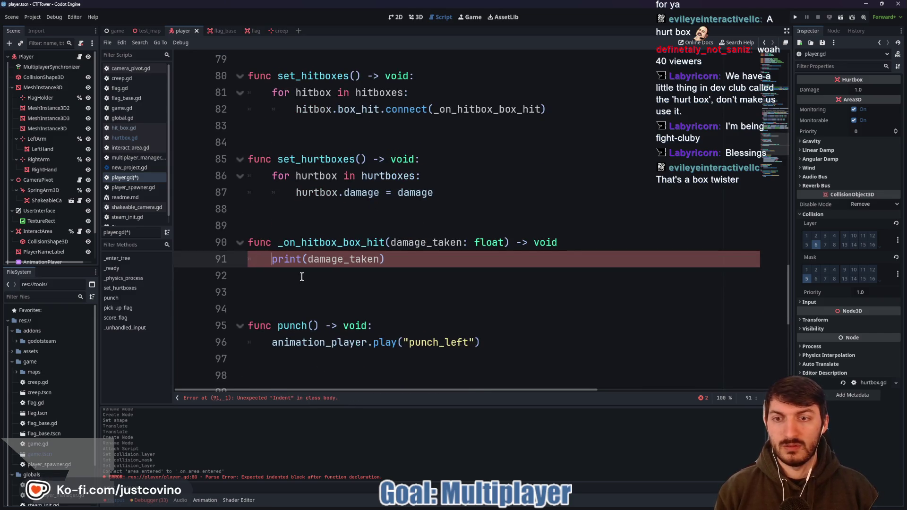
# - Fix the handler signature's missing colon and save the error-free player.gd
pyautogui.click(564, 242)
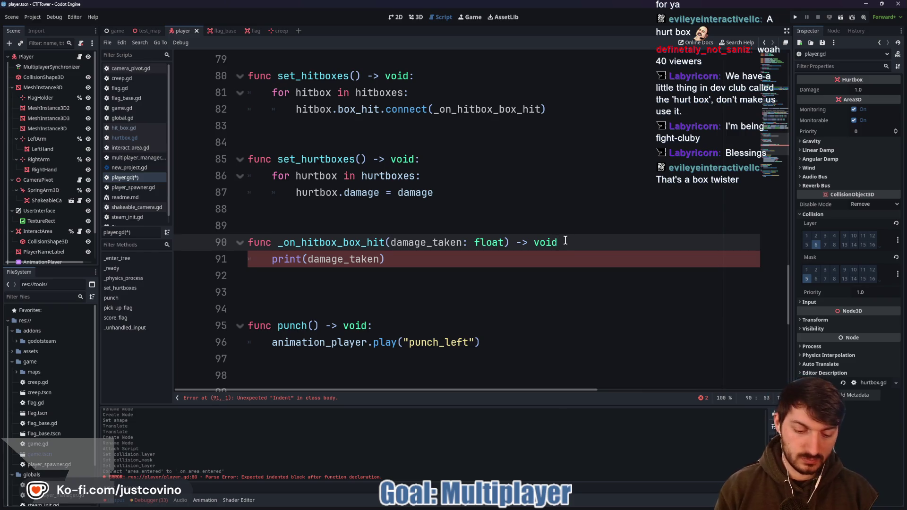
pyautogui.click(457, 271)
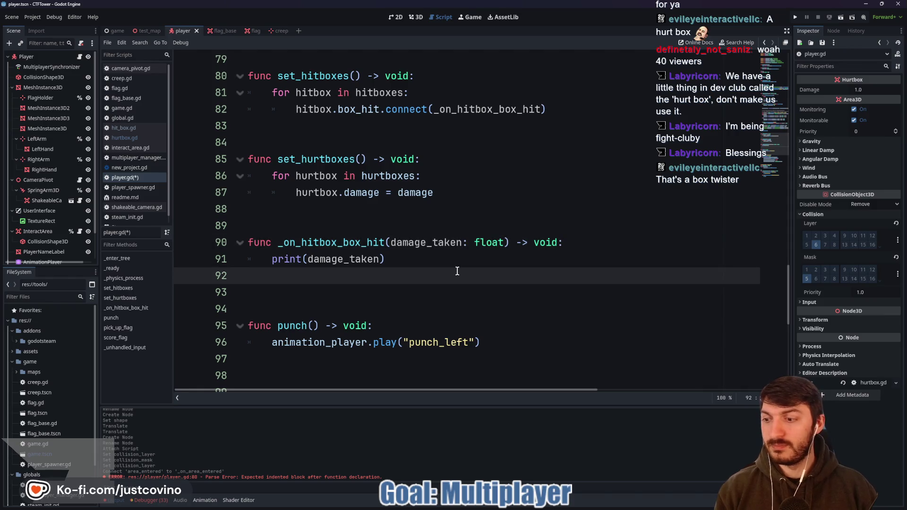
pyautogui.hotkey('ctrl', 's')
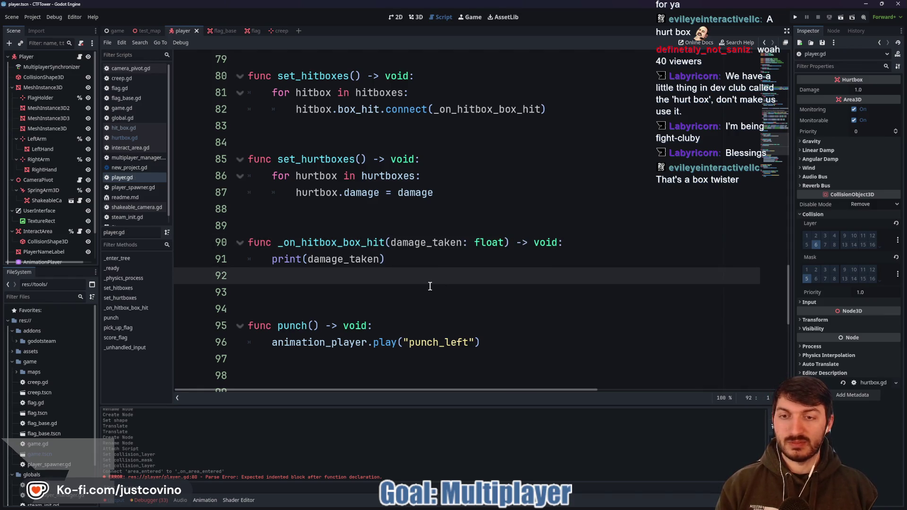
pyautogui.scroll(4, 430, 286)
pyautogui.scroll(-2, 430, 286)
pyautogui.scroll(4, 430, 286)
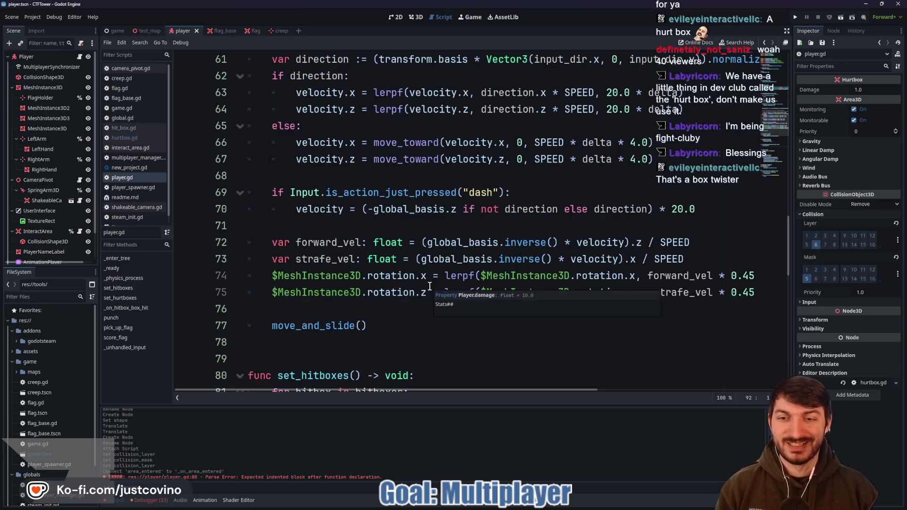
pyautogui.scroll(-5, 430, 286)
pyautogui.scroll(14, 429, 287)
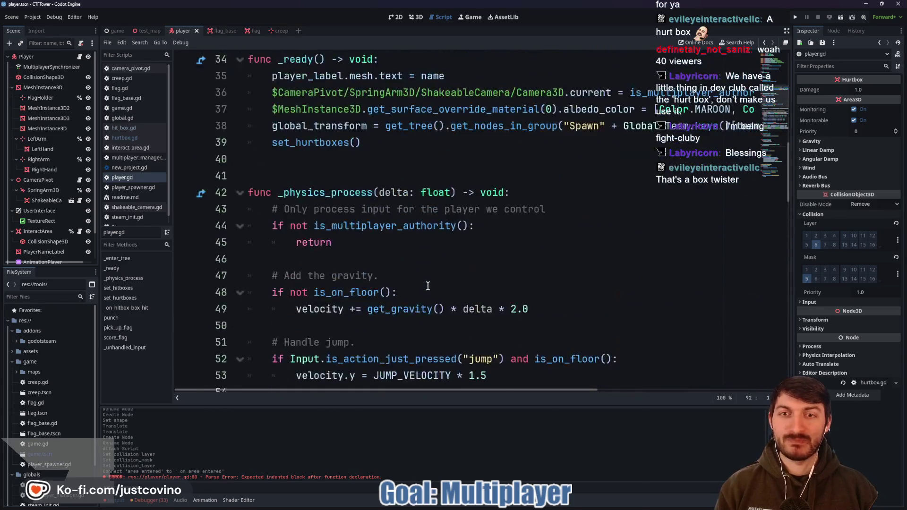
pyautogui.scroll(5, 428, 286)
pyautogui.scroll(-19, 427, 287)
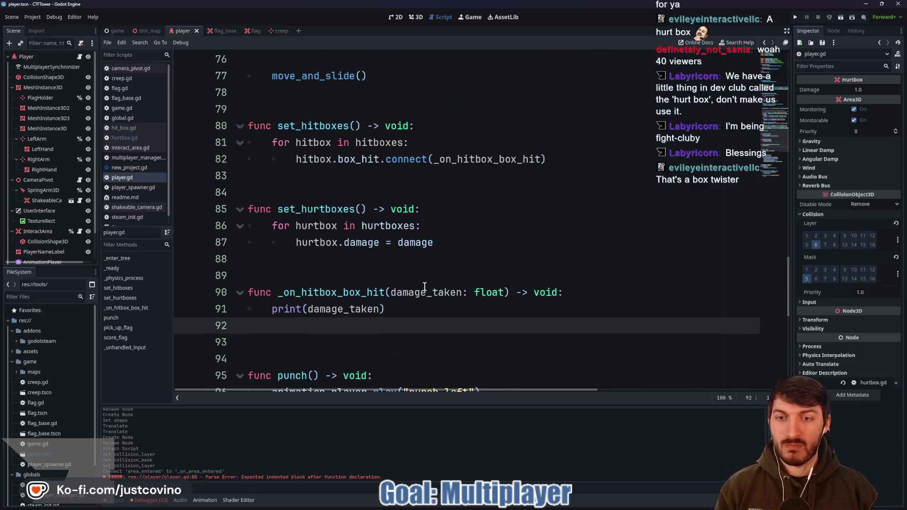
pyautogui.scroll(3, 422, 286)
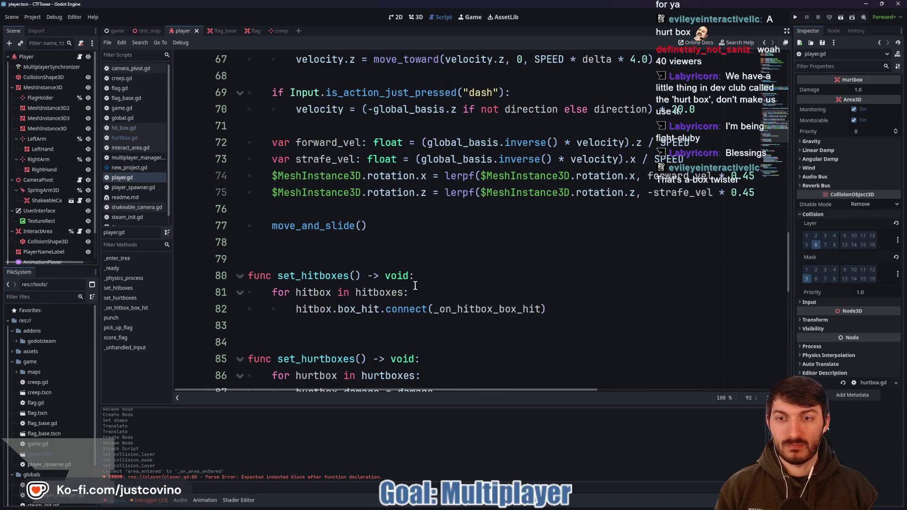
pyautogui.scroll(12, 358, 274)
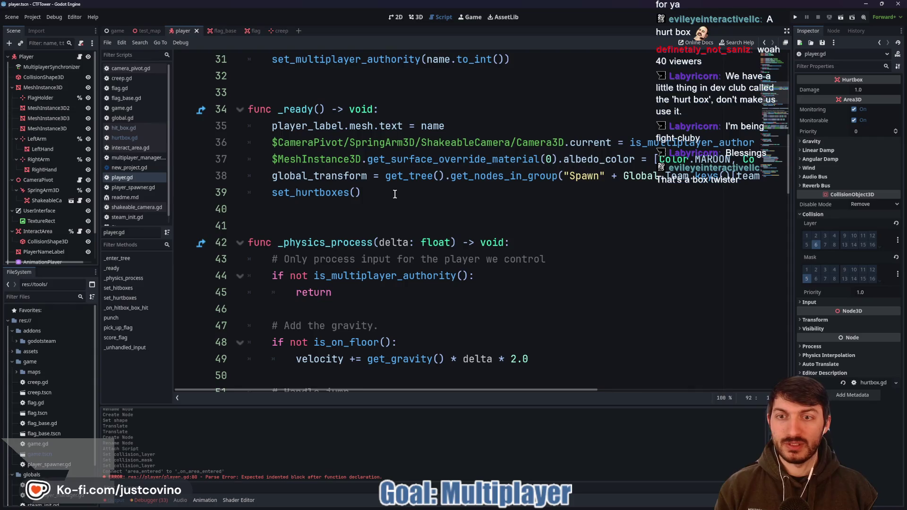
pyautogui.click(269, 193)
# - Call set_hitboxes() in _ready just above set_hurtboxes() and save
pyautogui.press('Return')
pyautogui.press('Up')
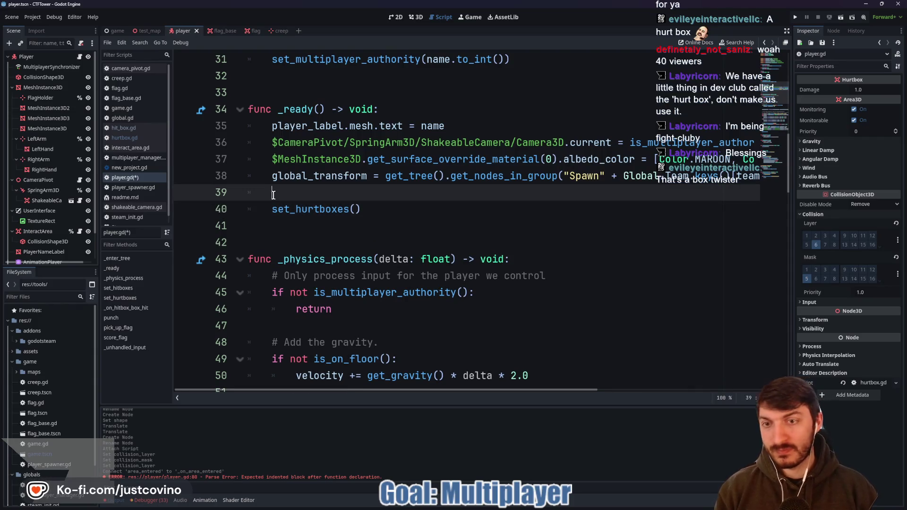
pyautogui.write('set_')
pyautogui.press('Return')
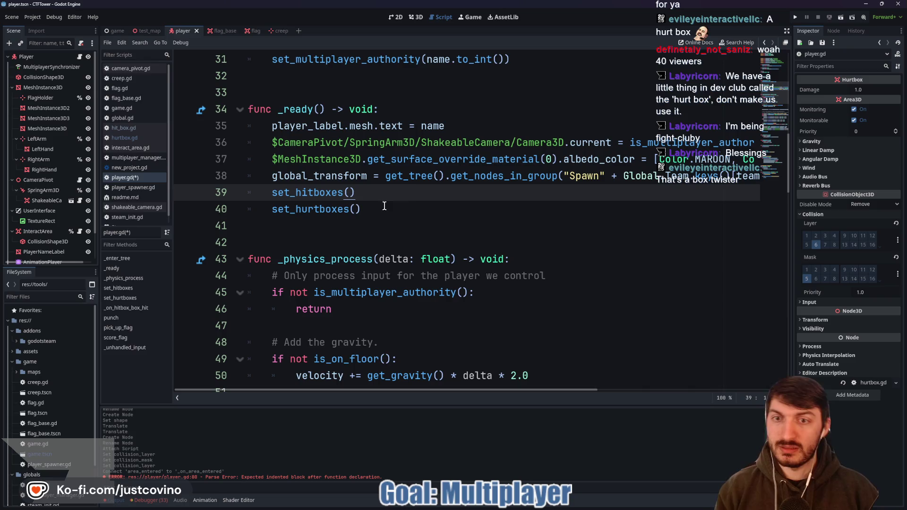
pyautogui.hotkey('ctrl', 's')
# - Assign BodyHitbox as the first element of the Player's Hitboxes array in the Inspector
pyautogui.click(26, 56)
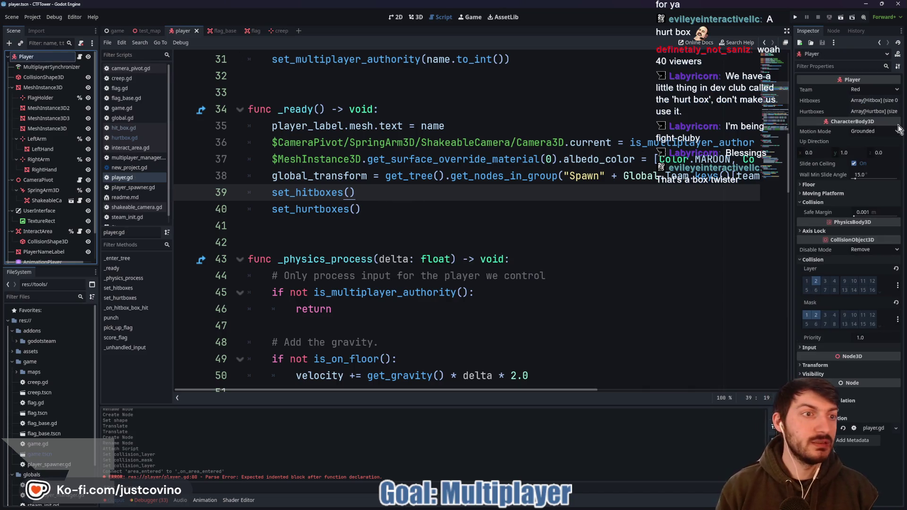
pyautogui.click(871, 100)
pyautogui.click(861, 126)
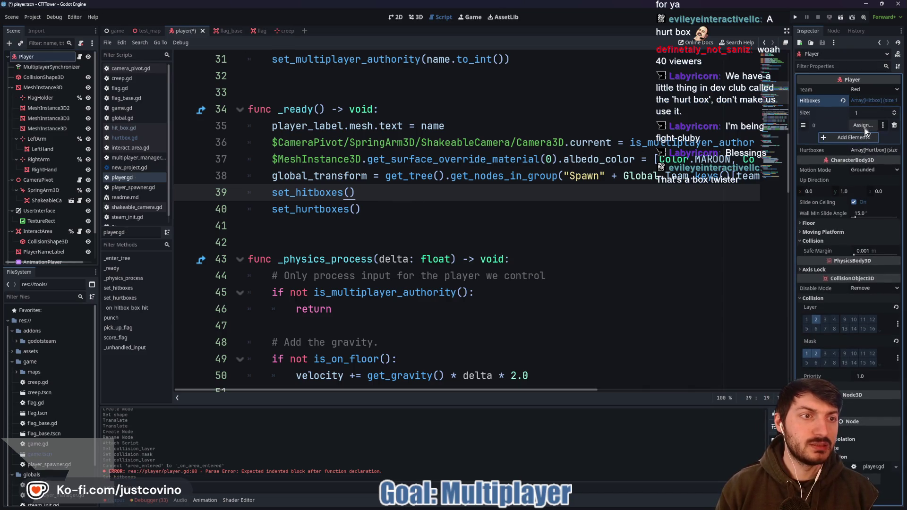
pyautogui.click(864, 126)
pyautogui.click(427, 175)
pyautogui.click(427, 369)
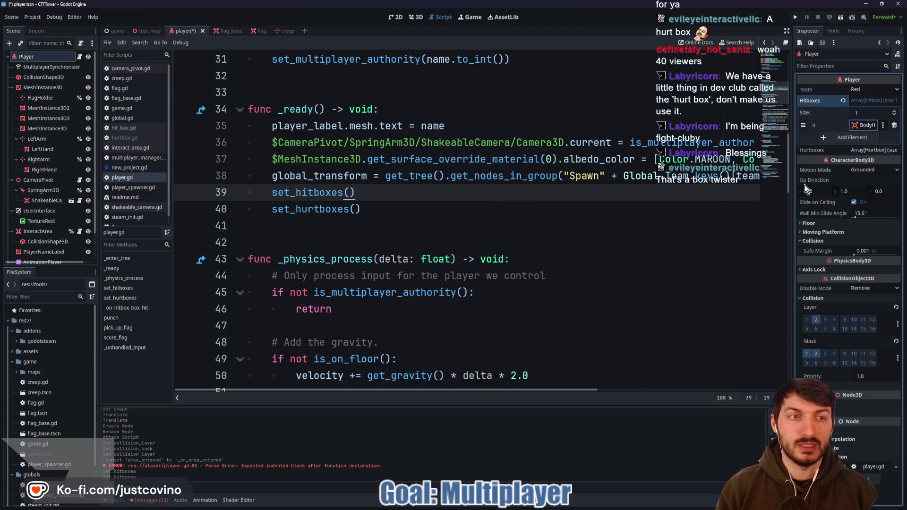
# - Assign LeftArmHurtbox as the first element of the Player's Hurtboxes array and save
pyautogui.click(874, 150)
pyautogui.click(851, 175)
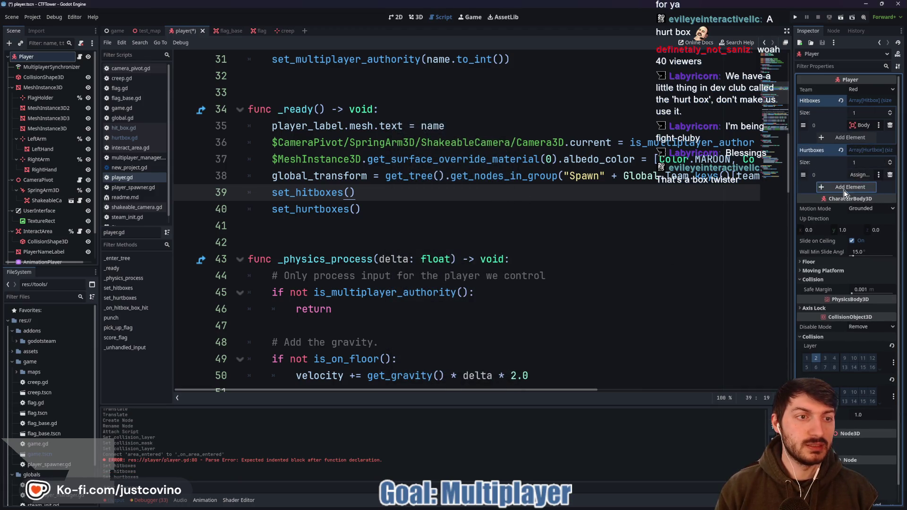
pyautogui.click(860, 174)
pyautogui.click(433, 175)
pyautogui.click(426, 369)
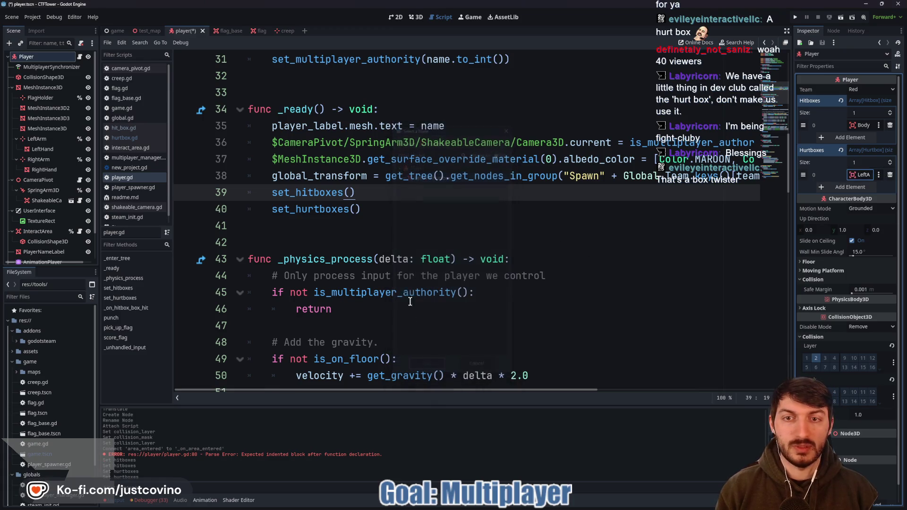
pyautogui.click(388, 233)
pyautogui.hotkey('ctrl', 's')
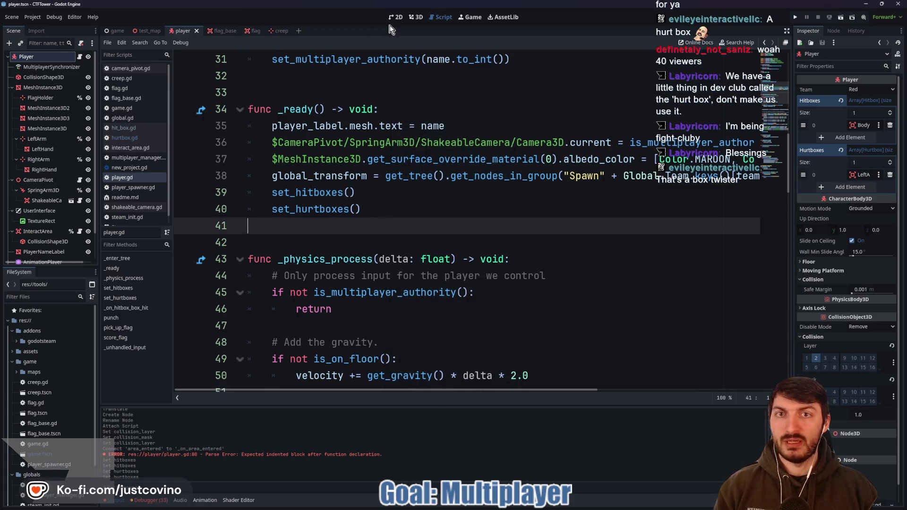
pyautogui.click(416, 17)
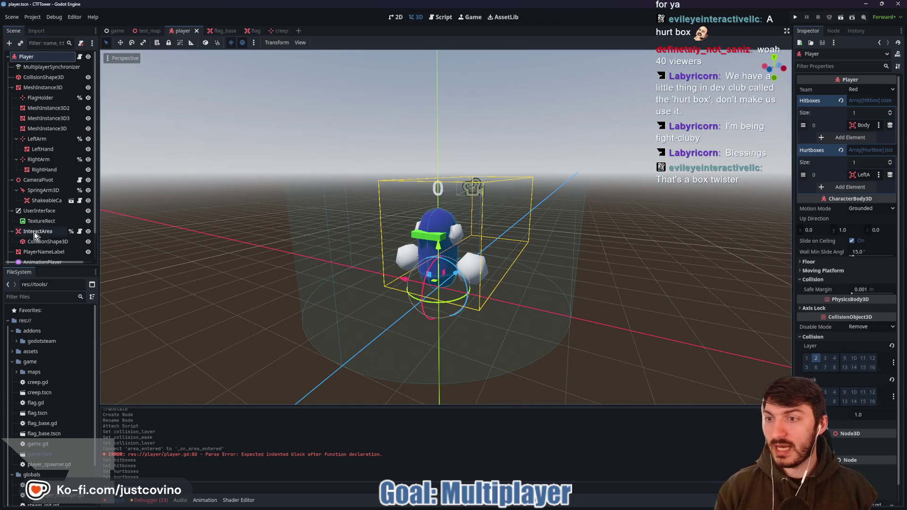
# - Reparent LeftArmHurtbox to the left hand and give it a sphere CollisionShape3D
pyautogui.scroll(-2, 57, 250)
pyautogui.click(29, 254)
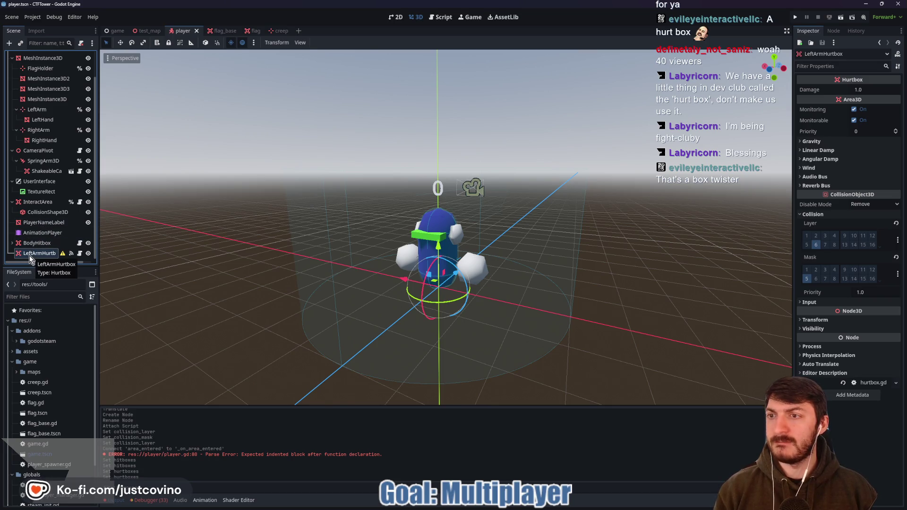
pyautogui.moveTo(33, 255)
pyautogui.mouseDown()
pyautogui.moveTo(21, 195)
pyautogui.moveTo(48, 115)
pyautogui.moveTo(48, 124)
pyautogui.mouseUp()
pyautogui.hotkey('ctrl', 'a')
pyautogui.write('collision')
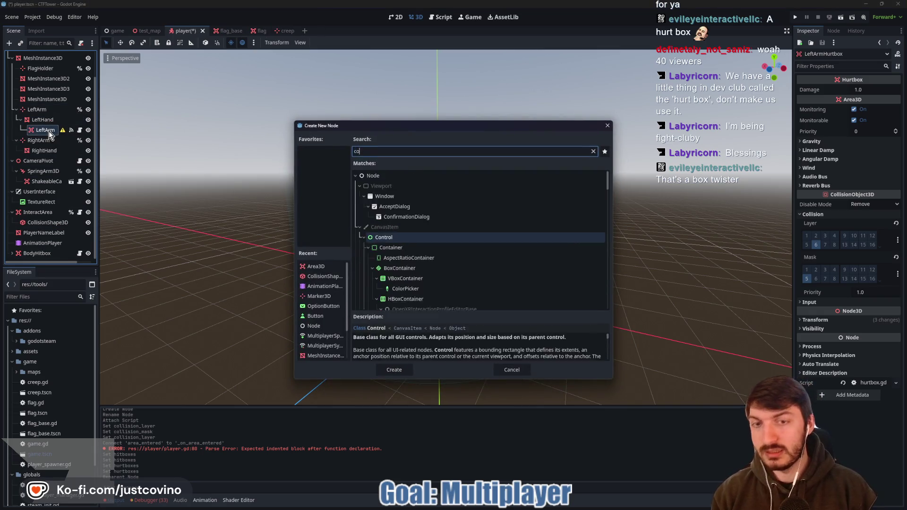
pyautogui.press('Return')
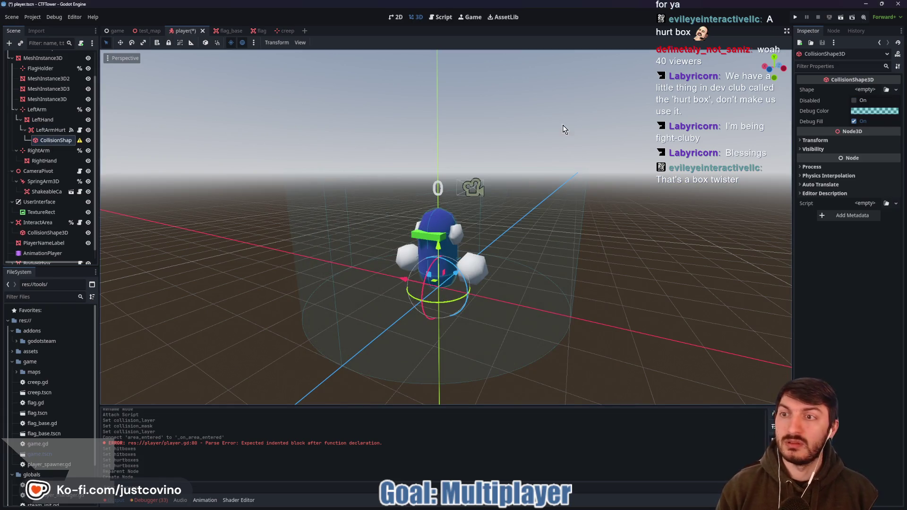
pyautogui.click(861, 95)
pyautogui.click(867, 161)
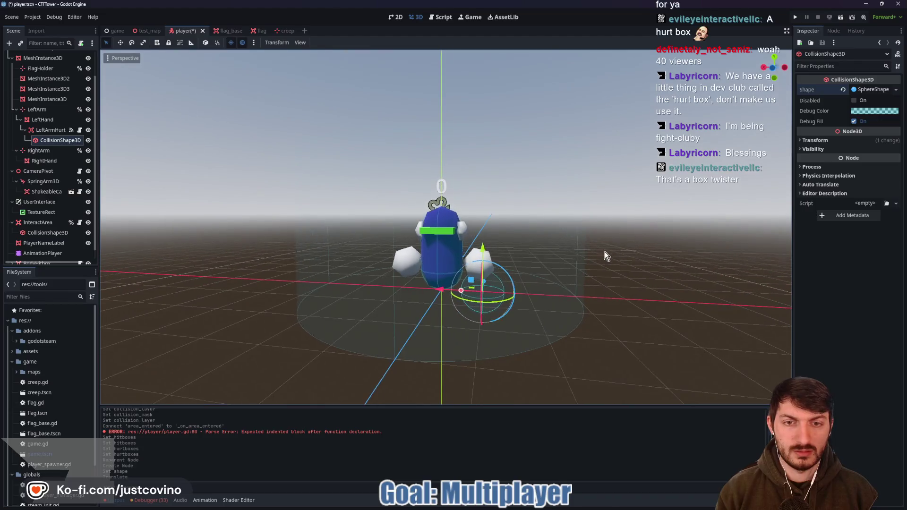
# - In the rear orthographic view, raise the sphere and move LeftArmHurtbox up to the hand
pyautogui.click(773, 69)
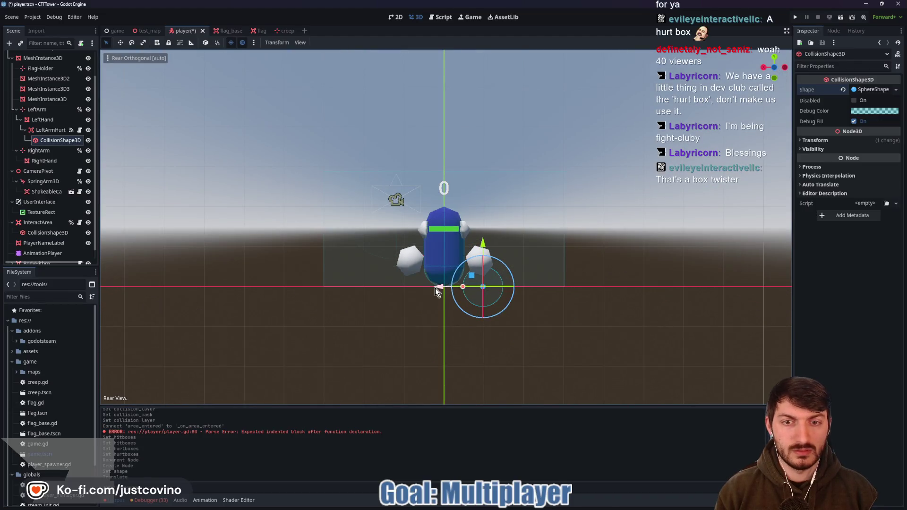
pyautogui.moveTo(483, 244); pyautogui.dragTo(481, 216)
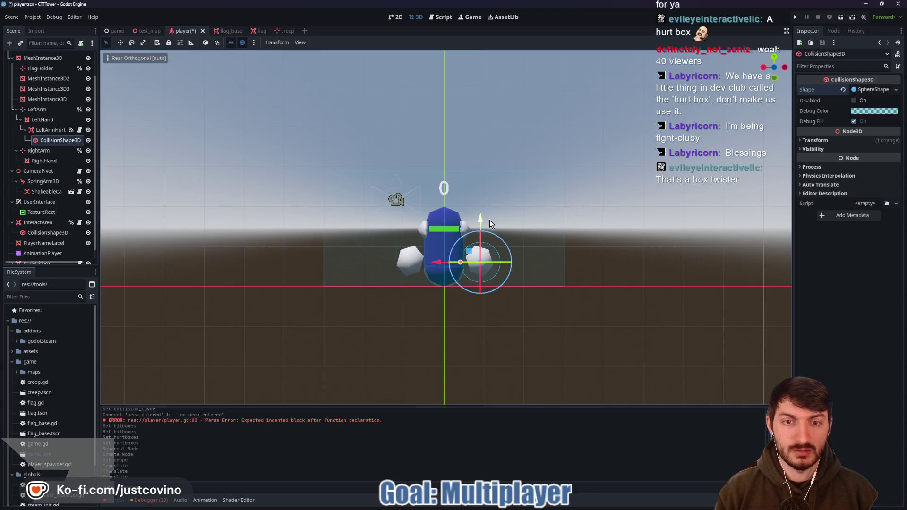
pyautogui.click(44, 134)
pyautogui.moveTo(395, 289); pyautogui.dragTo(432, 283)
pyautogui.moveTo(481, 242); pyautogui.dragTo(481, 213)
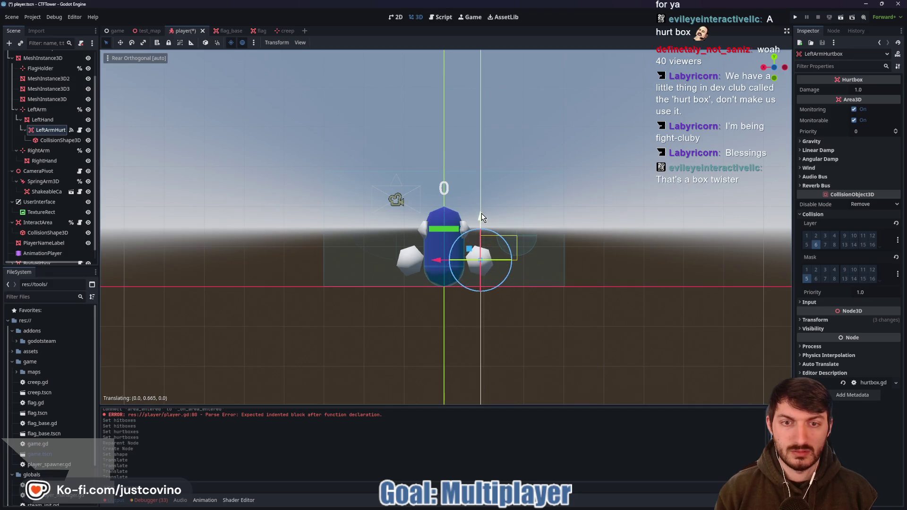
# - Reset the collision shape's position to zero, shrink its sphere radius, and save the scene
pyautogui.click(50, 138)
pyautogui.click(893, 141)
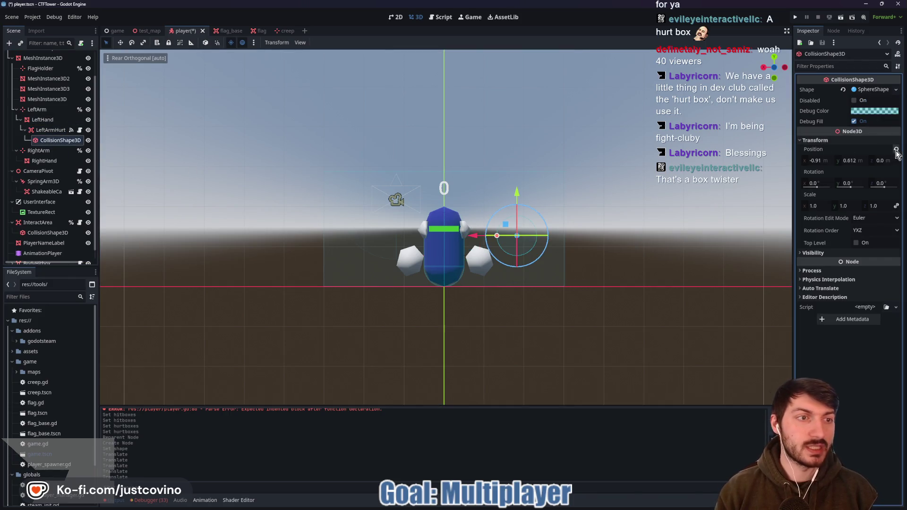
pyautogui.click(896, 149)
pyautogui.moveTo(634, 221)
pyautogui.mouseDown()
pyautogui.moveTo(647, 233)
pyautogui.moveTo(537, 243)
pyautogui.moveTo(666, 233)
pyautogui.mouseUp()
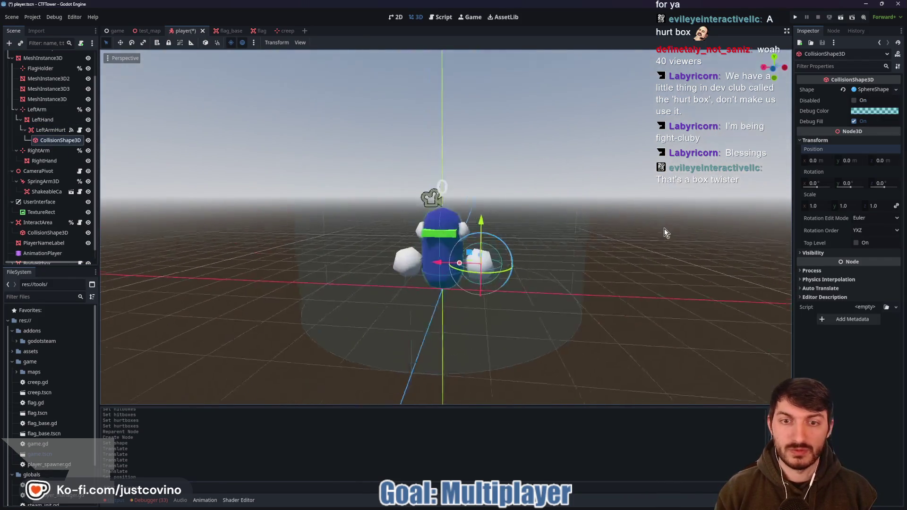
pyautogui.moveTo(459, 263)
pyautogui.mouseDown()
pyautogui.moveTo(503, 254)
pyautogui.moveTo(462, 253)
pyautogui.mouseUp()
pyautogui.hotkey('ctrl', 's')
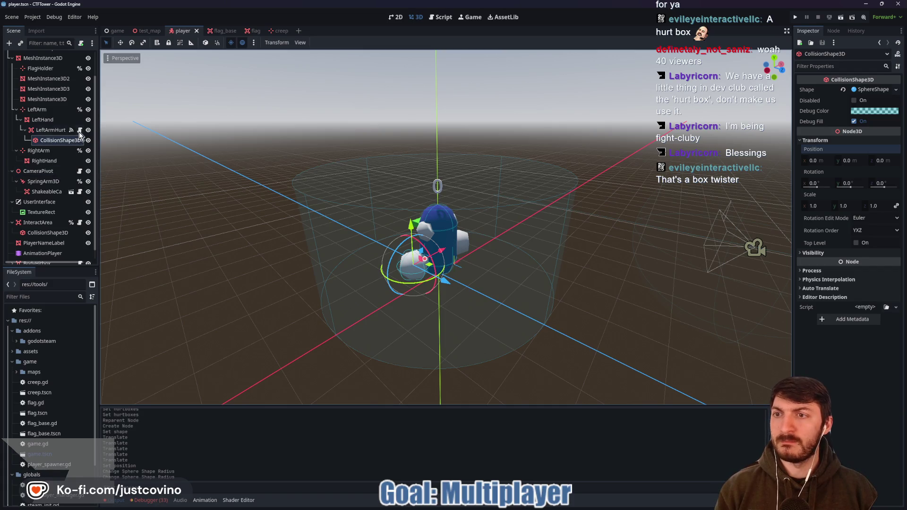
# - Select the BodyHitbox node and open its attached hit_box.gd script
pyautogui.click(47, 130)
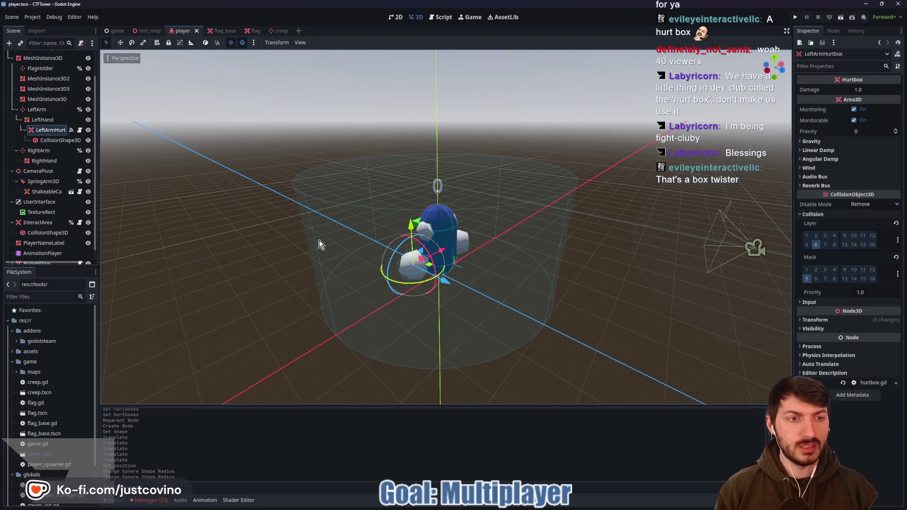
pyautogui.scroll(-1, 43, 250)
pyautogui.click(44, 254)
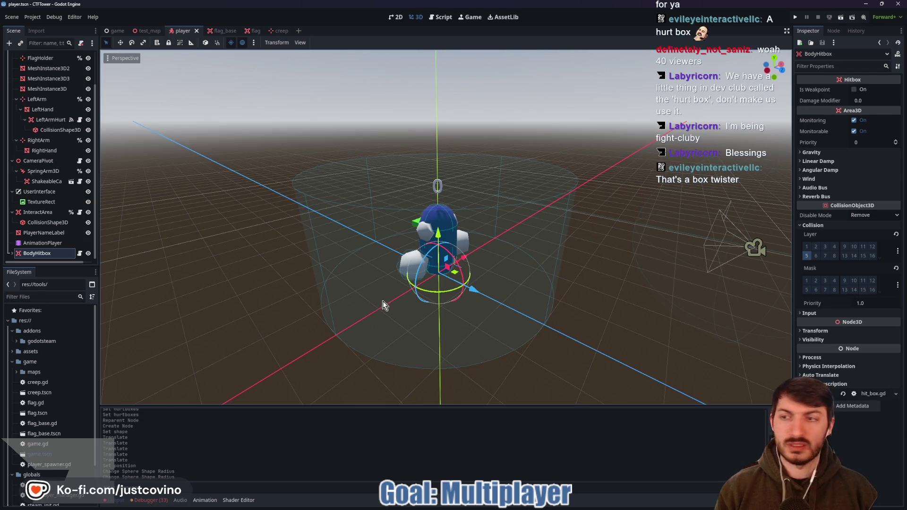
pyautogui.click(80, 254)
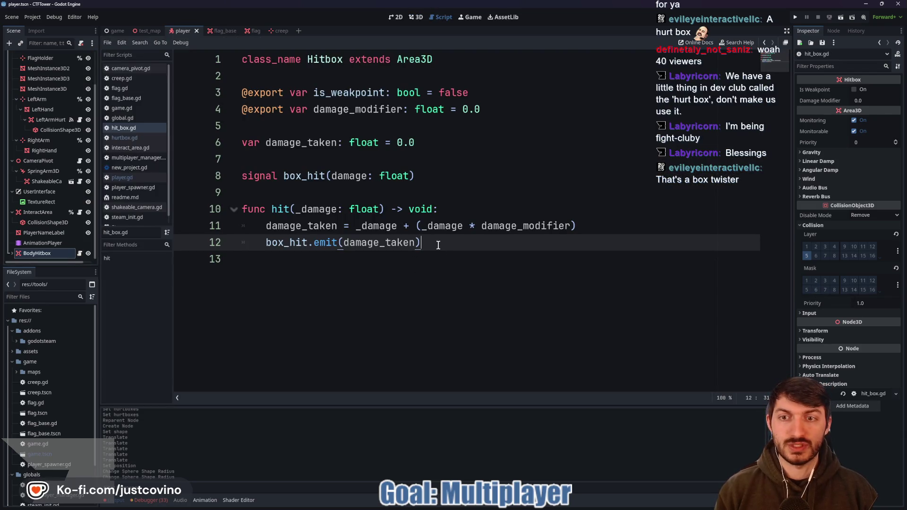
# - Review hit_box.gd, then view player.gd's _on_hitbox_box_hit handler and punch() function
pyautogui.click(324, 191)
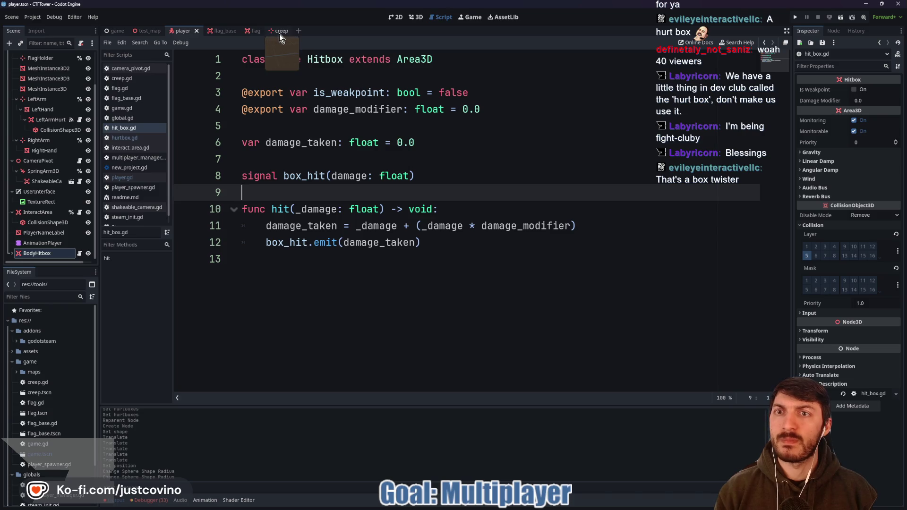
pyautogui.scroll(2, 52, 90)
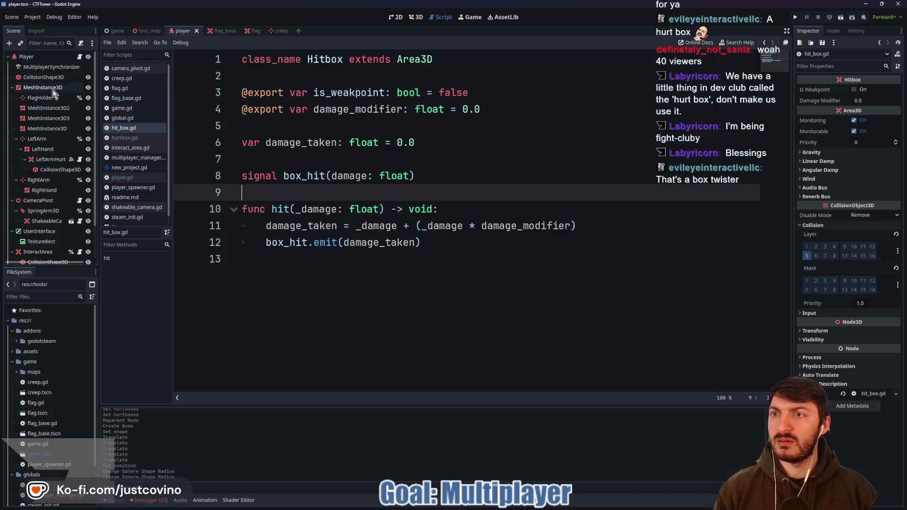
pyautogui.click(79, 57)
pyautogui.scroll(-20, 390, 208)
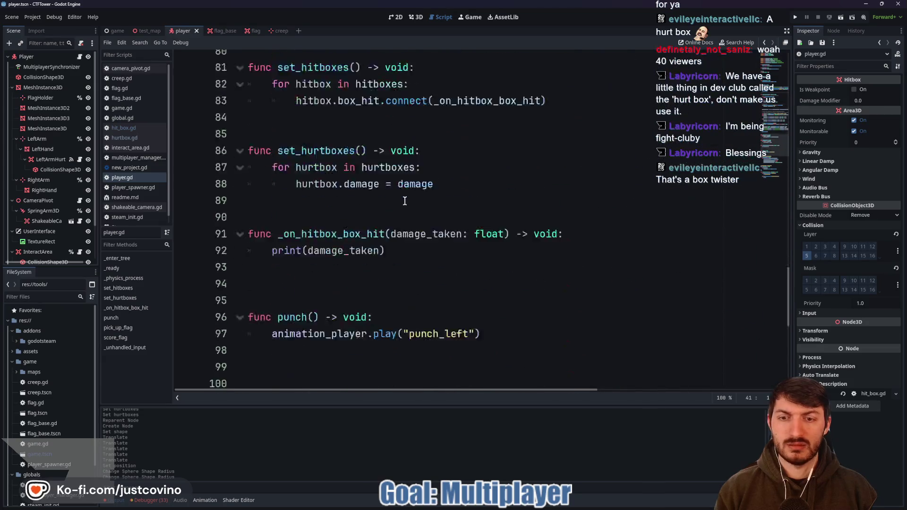
pyautogui.scroll(6, 394, 205)
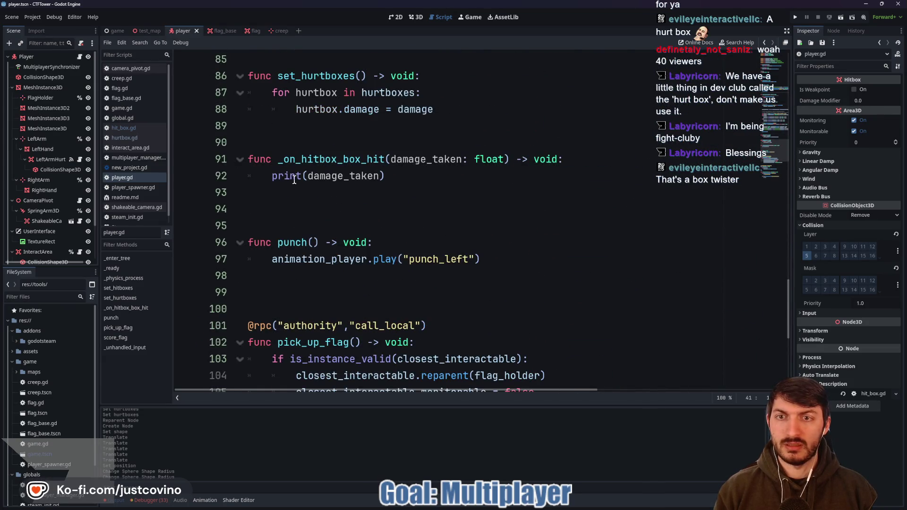
pyautogui.click(407, 175)
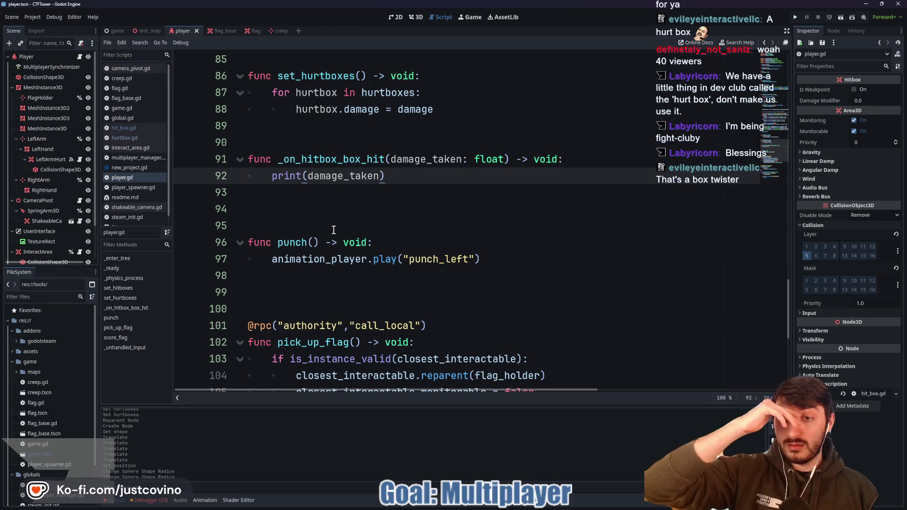
pyautogui.click(325, 233)
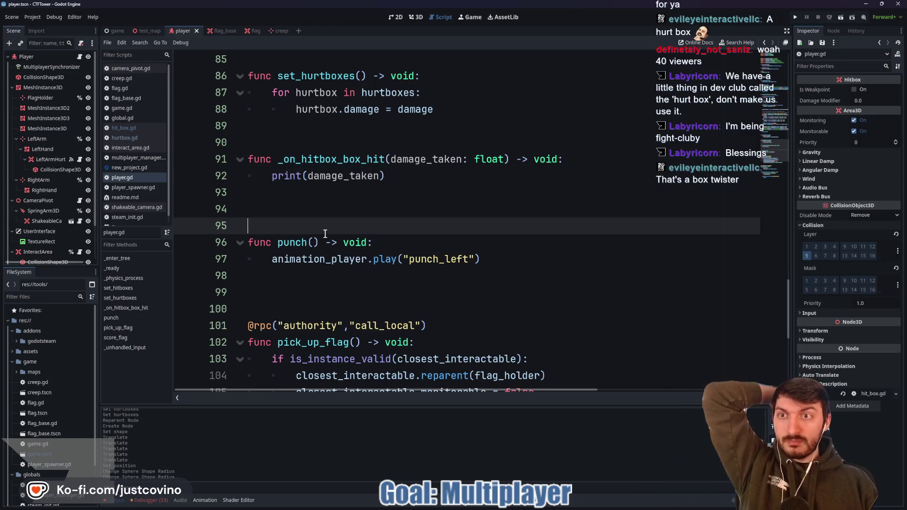
pyautogui.click(304, 207)
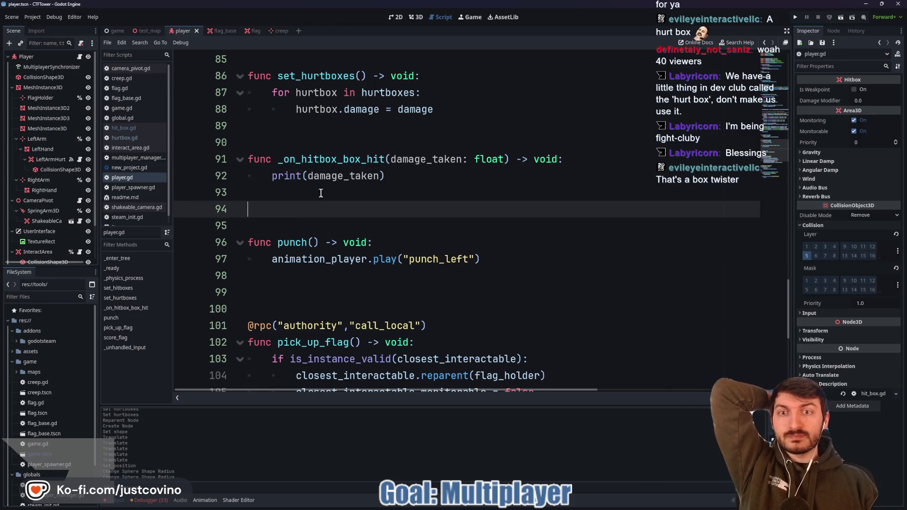
# - Run a host-and-client test in two windows, stop on the error, and go to hurtbox.gd's area.hit call
pyautogui.click(795, 17)
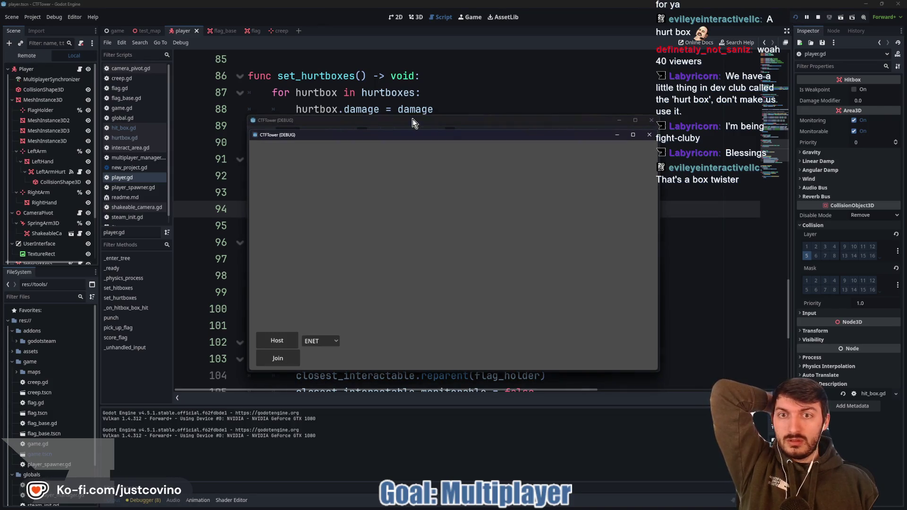
pyautogui.moveTo(412, 123); pyautogui.dragTo(206, 115)
pyautogui.moveTo(533, 130); pyautogui.dragTo(697, 117)
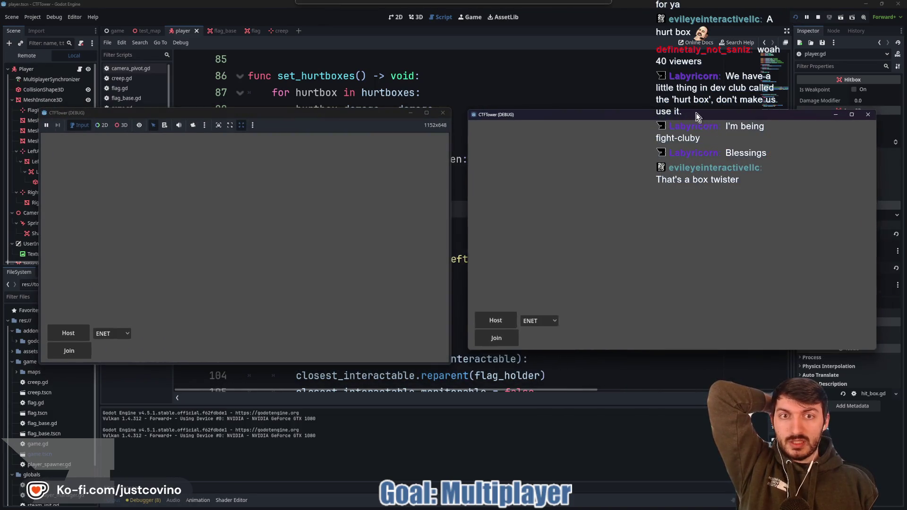
pyautogui.click(69, 333)
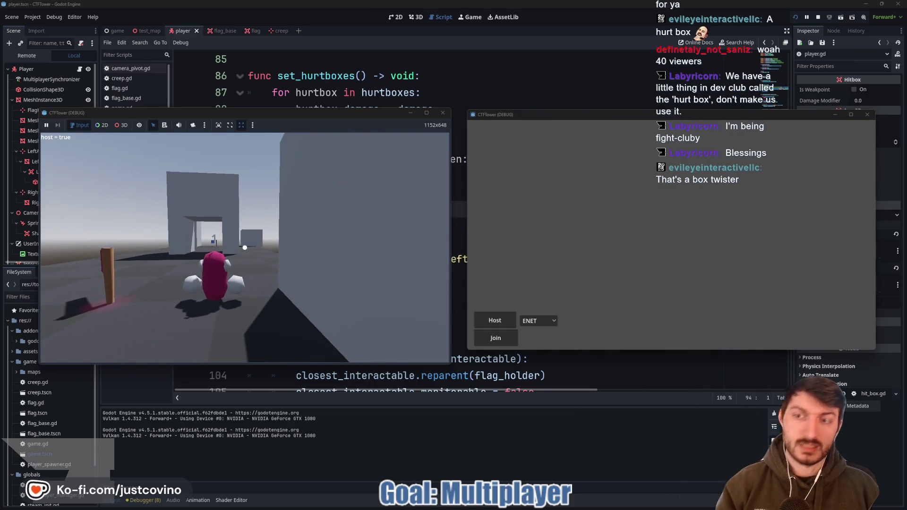
pyautogui.click(495, 338)
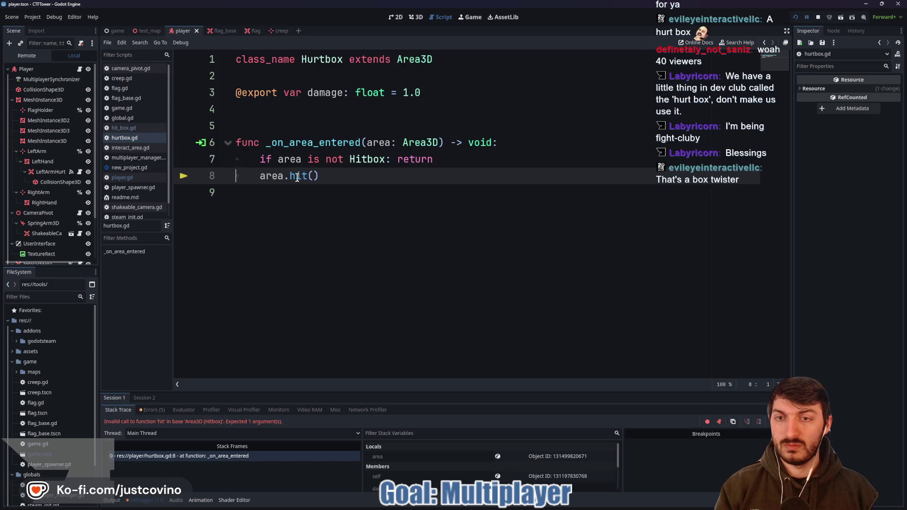
pyautogui.press('F8')
pyautogui.click(325, 176)
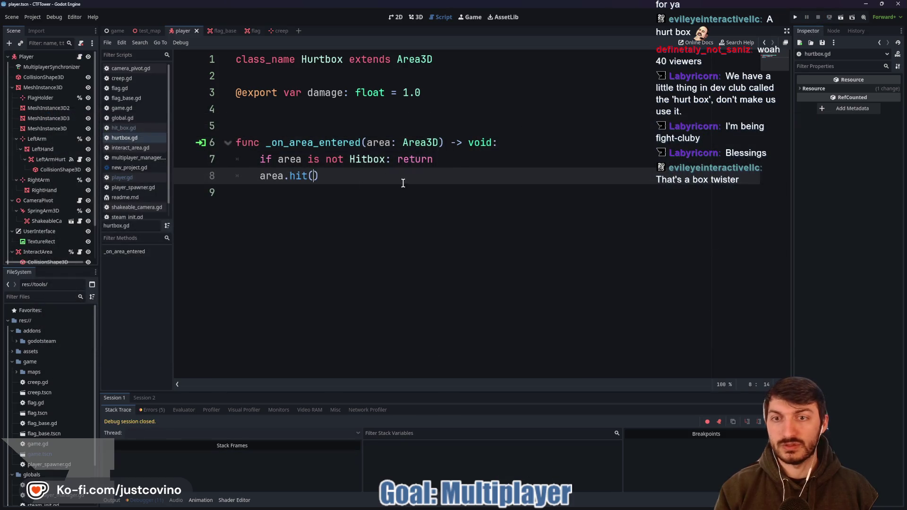
# - Change the call to area.hit(damage), save hurtbox.gd, and relaunch the game
pyautogui.write('damage)')
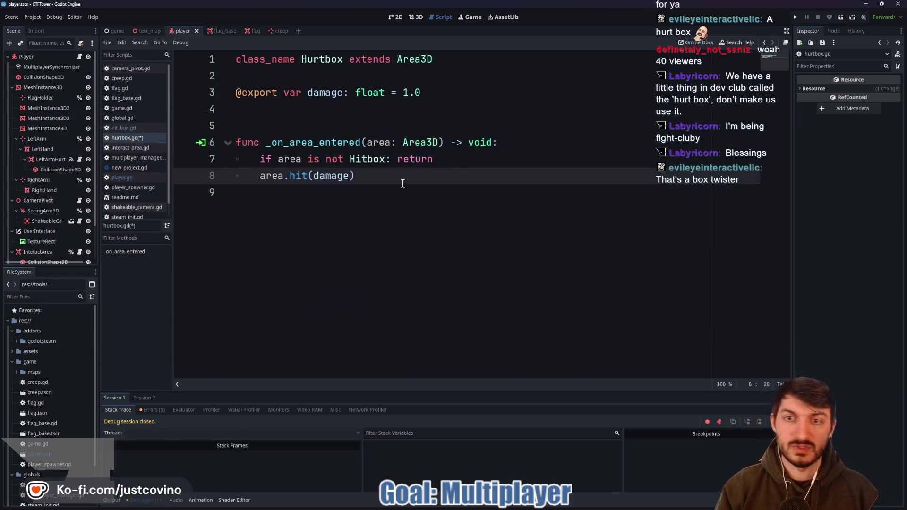
pyautogui.hotkey('ctrl', 's')
pyautogui.press('F5')
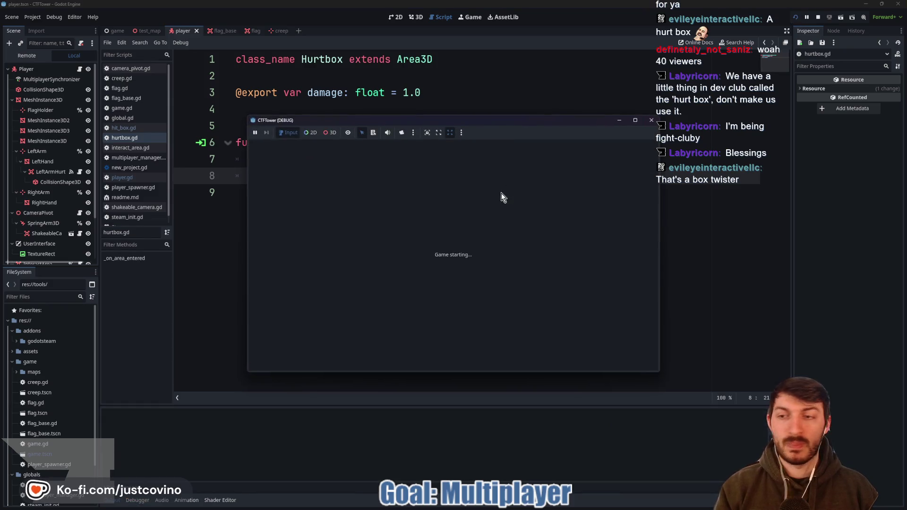
# - Host and join in two windows, then walk the client to the other player and punch, printing 10.0 damage
pyautogui.moveTo(466, 122); pyautogui.dragTo(270, 122)
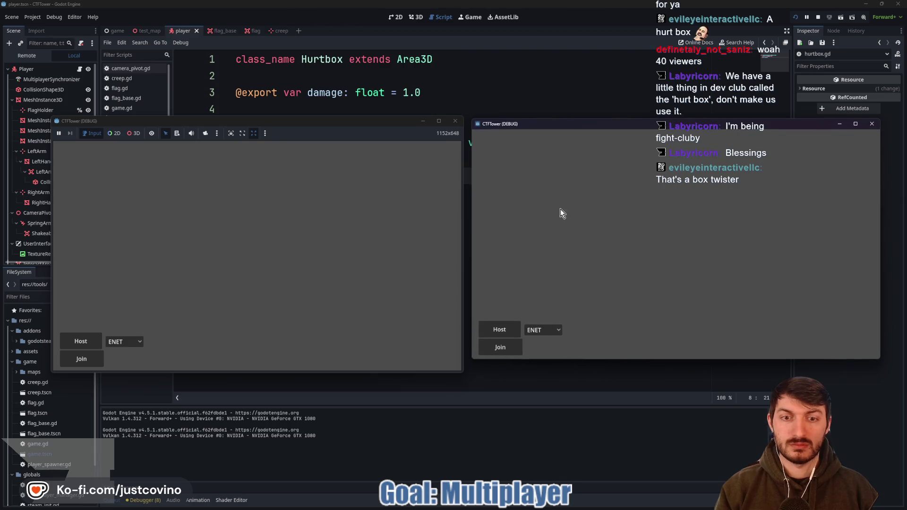
pyautogui.click(88, 342)
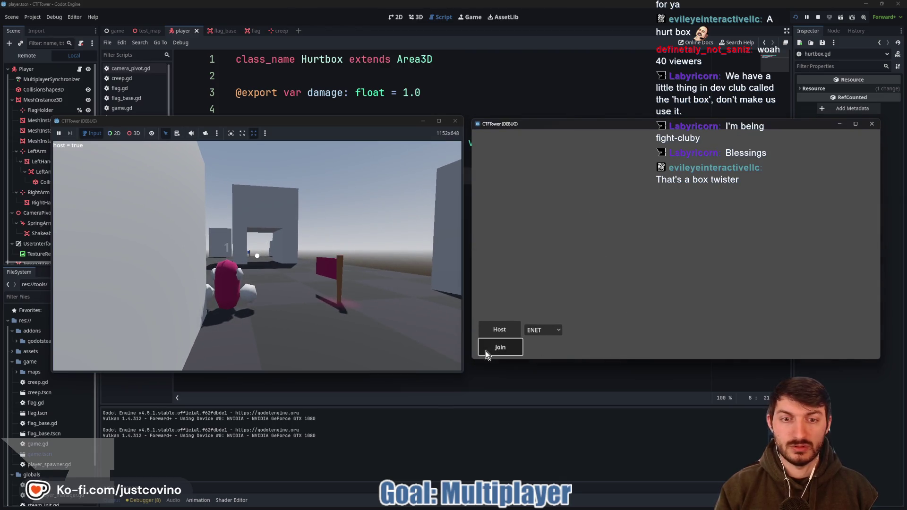
pyautogui.click(486, 349)
pyautogui.press('w')
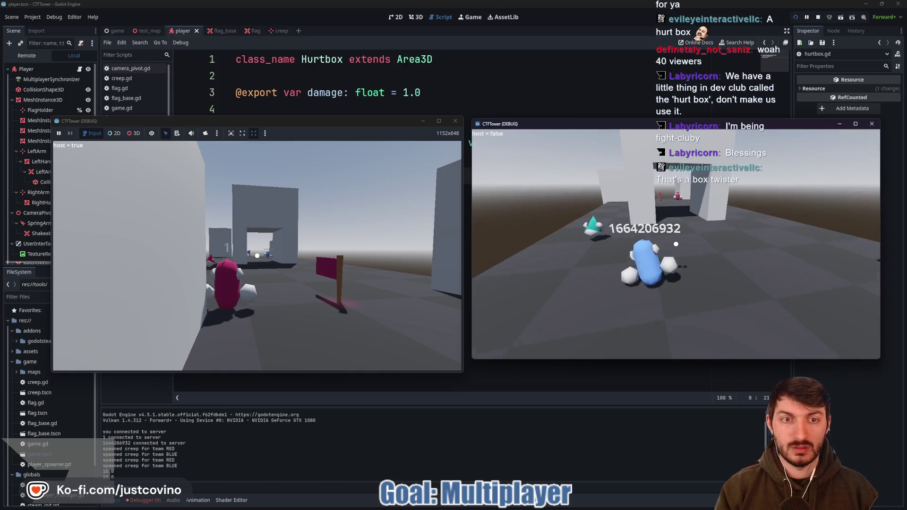
pyautogui.press('w')
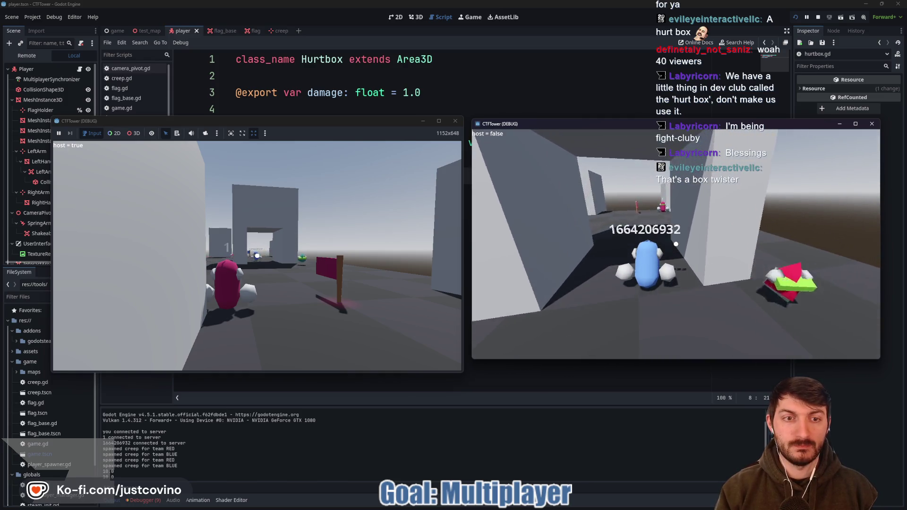
pyautogui.press('w')
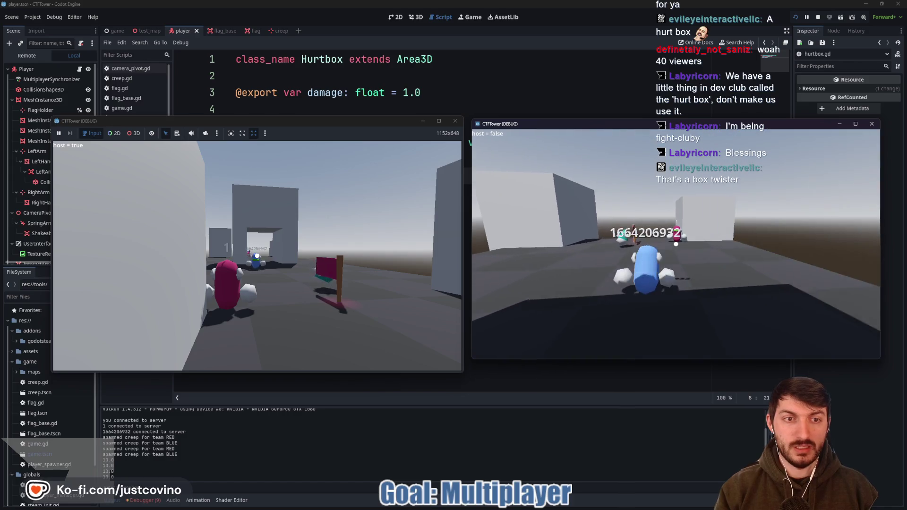
pyautogui.press('w')
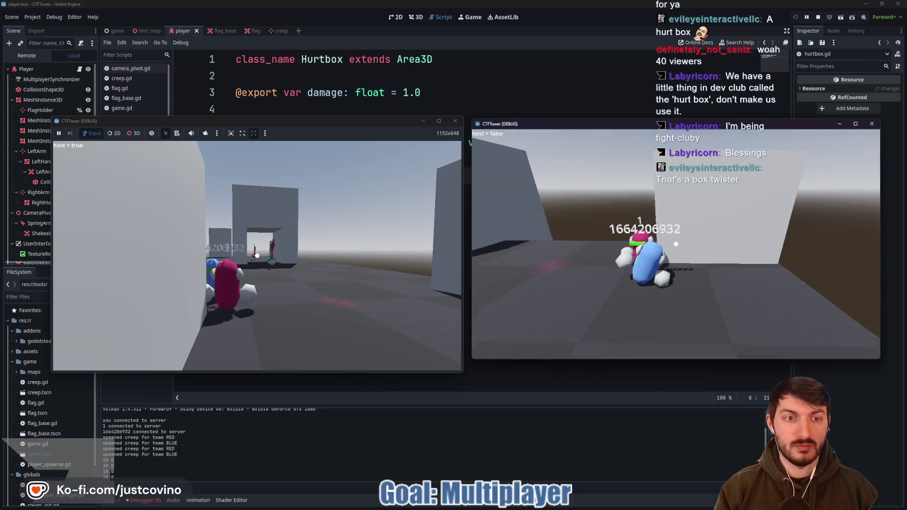
pyautogui.press('w')
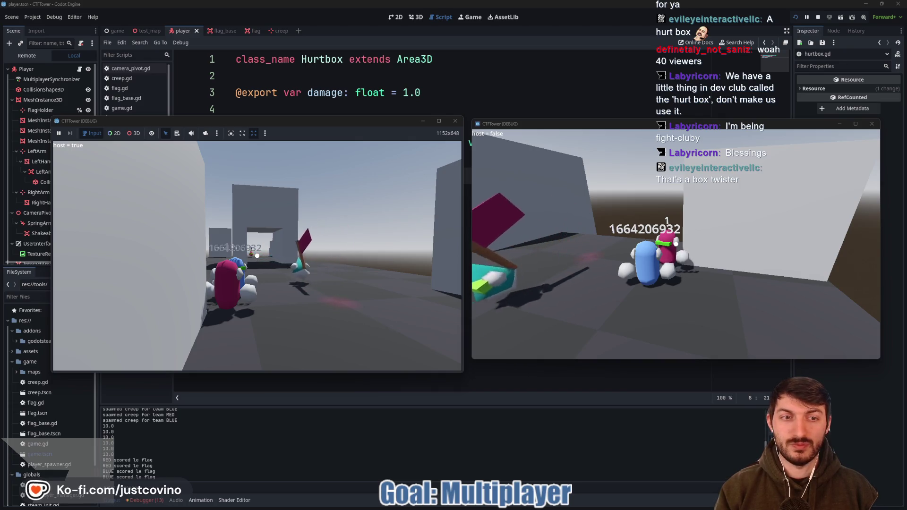
pyautogui.press('super')
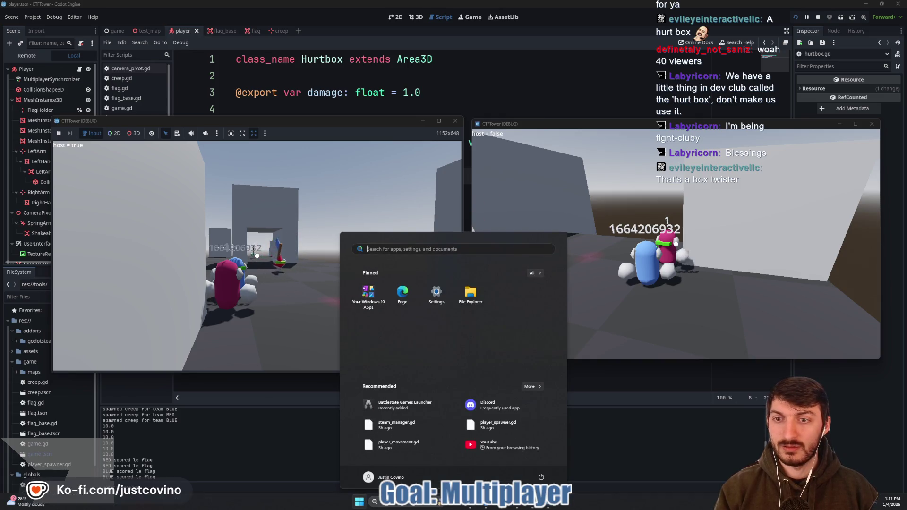
# - Walk the host's player toward the flag, close the test game, and return to line 4 of hurtbox.gd
pyautogui.press('Escape')
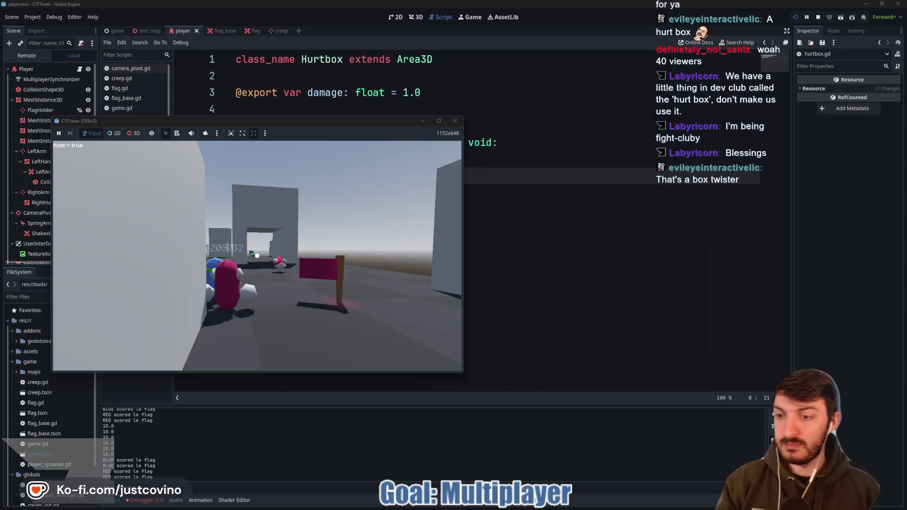
pyautogui.press('w')
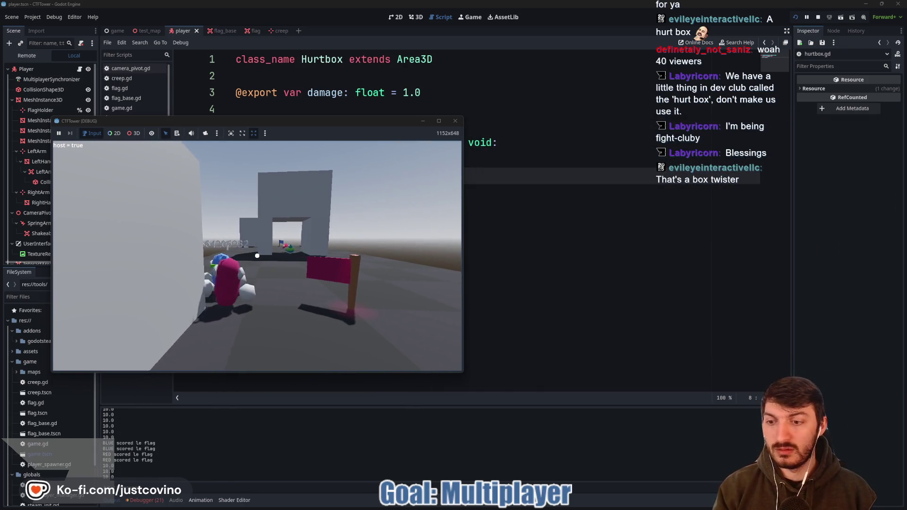
pyautogui.press('Escape')
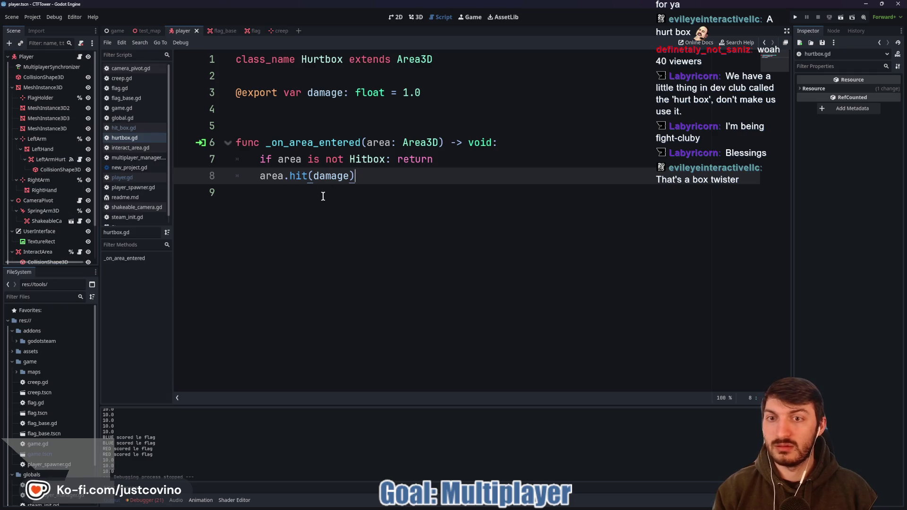
pyautogui.click(281, 117)
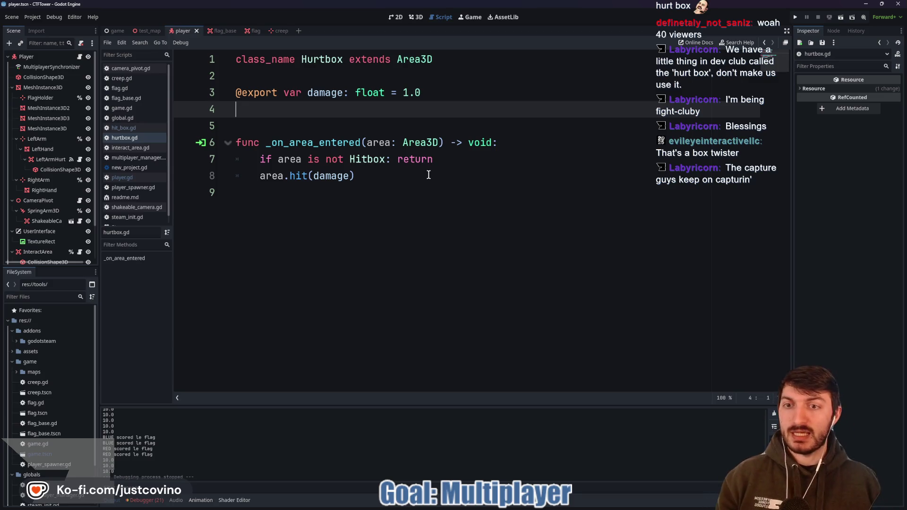
# - Enlarge the debugger and inspect Session 2's errors, including the cache ID 20 and get_node errors
pyautogui.click(146, 499)
pyautogui.click(153, 410)
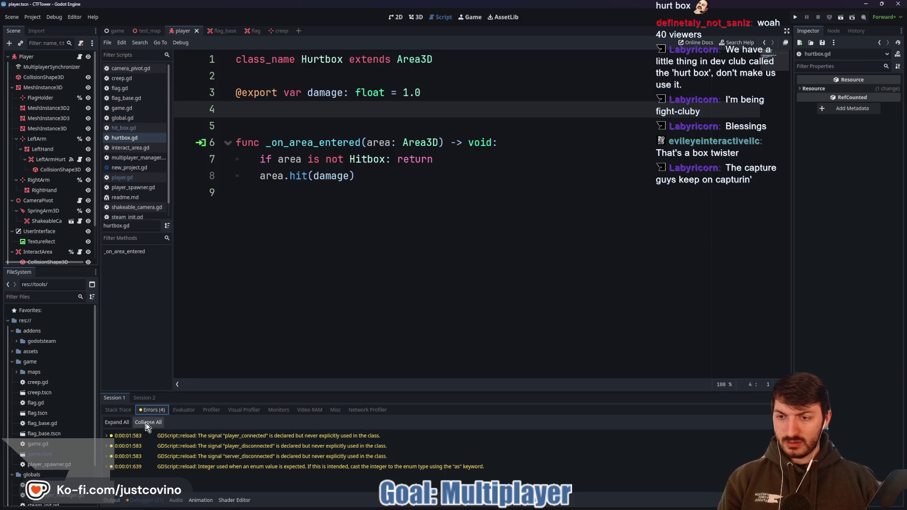
pyautogui.click(143, 398)
pyautogui.scroll(-1, 256, 441)
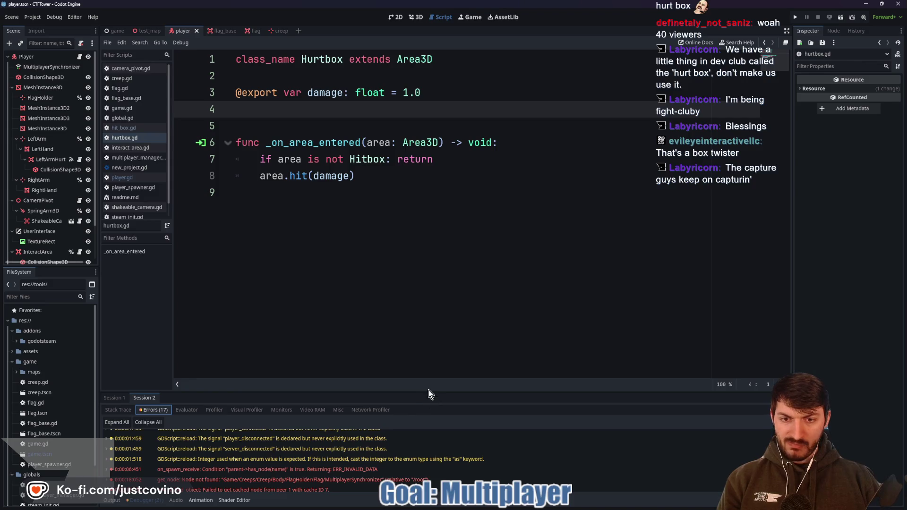
pyautogui.moveTo(429, 391); pyautogui.dragTo(437, 224)
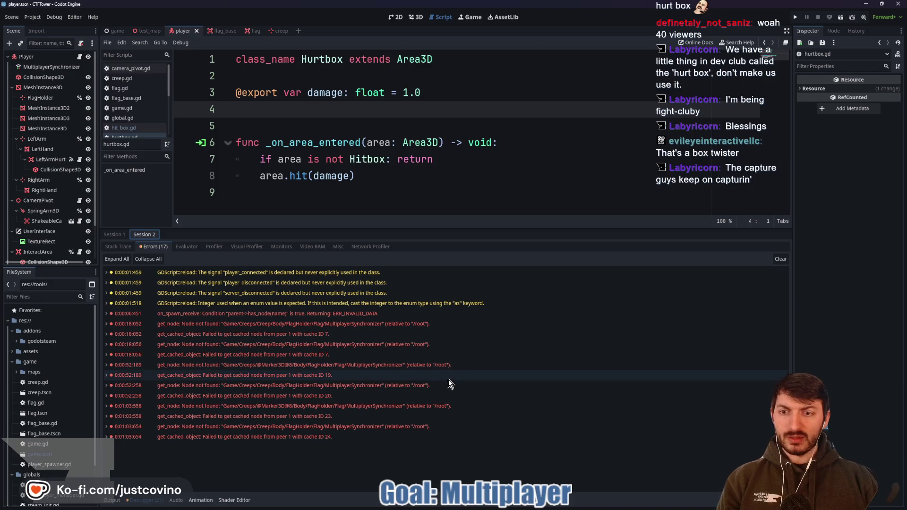
pyautogui.moveTo(445, 386)
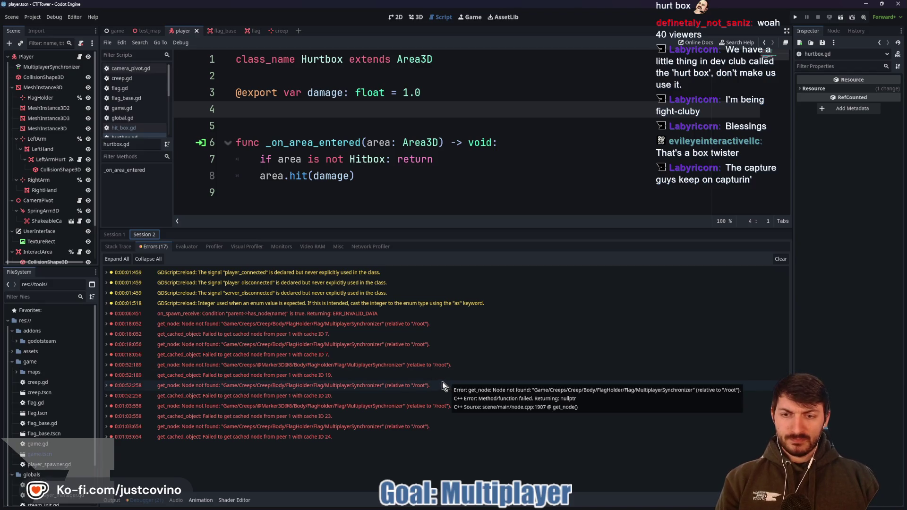
pyautogui.moveTo(341, 399)
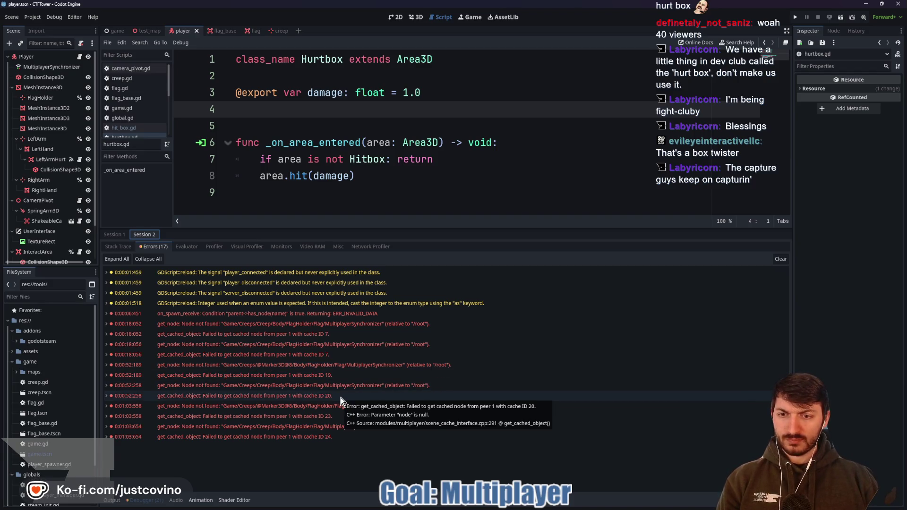
pyautogui.click(531, 395)
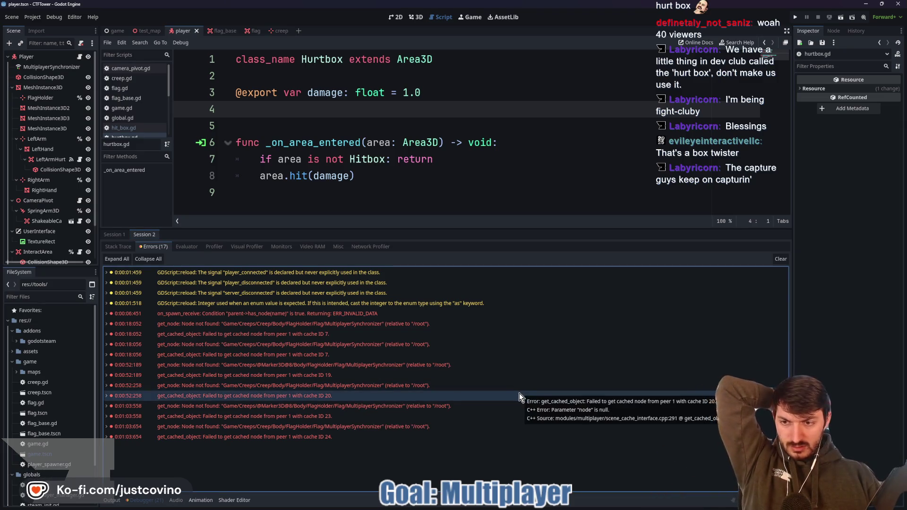
pyautogui.click(279, 346)
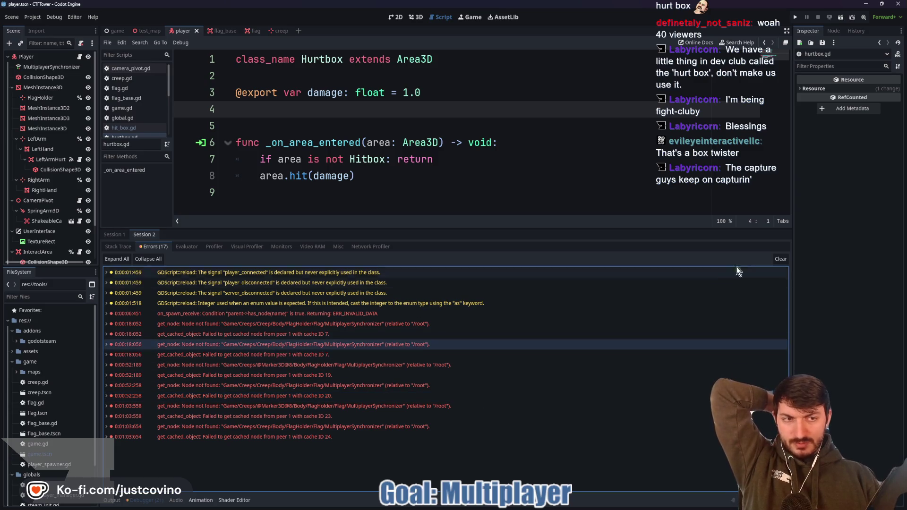
# - Clear the 17 errors, shrink the debugger, and return to line 9 of hurtbox.gd
pyautogui.click(781, 259)
pyautogui.moveTo(426, 229); pyautogui.dragTo(427, 392)
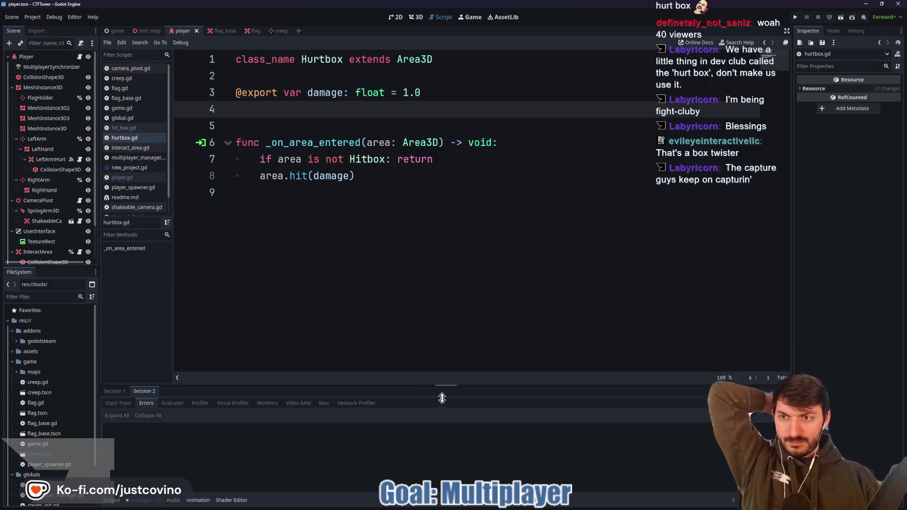
pyautogui.click(372, 185)
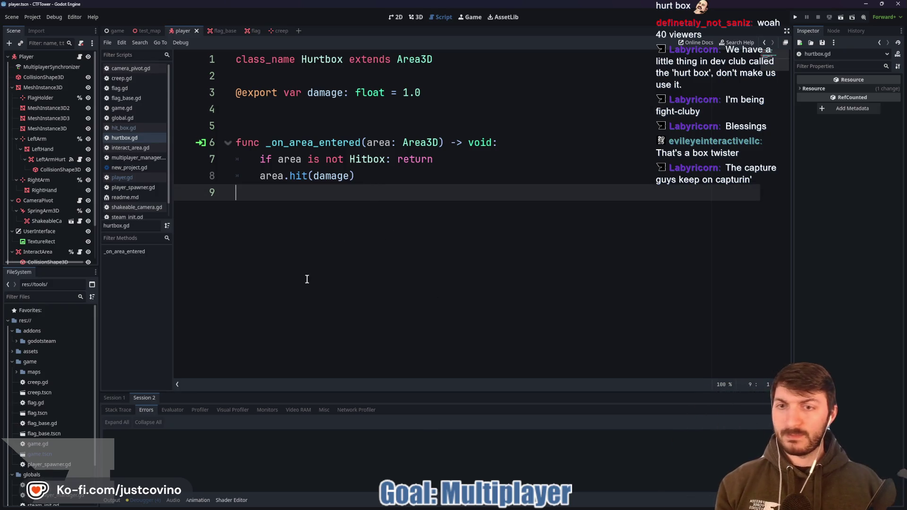
# - Declare 'var hurtbox_cd: bool = false' on line 5 of hurtbox.gd
pyautogui.click(111, 499)
pyautogui.click(374, 175)
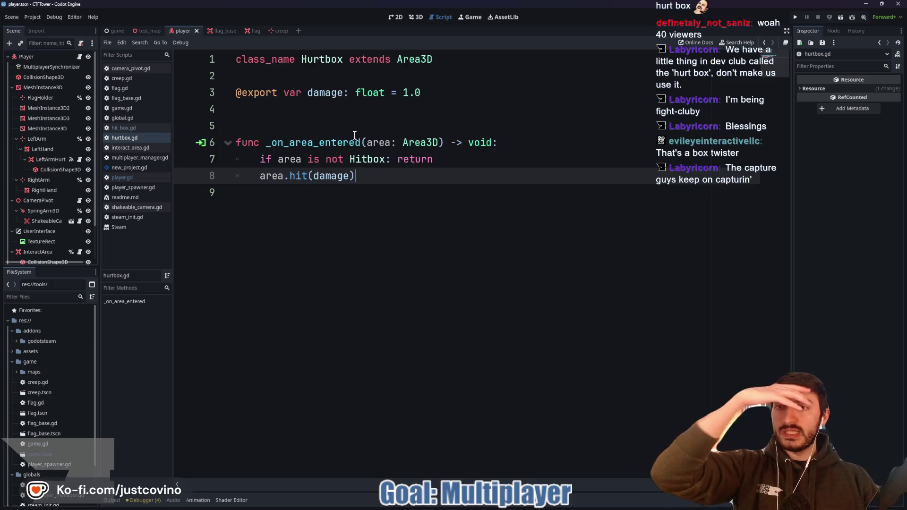
pyautogui.click(296, 108)
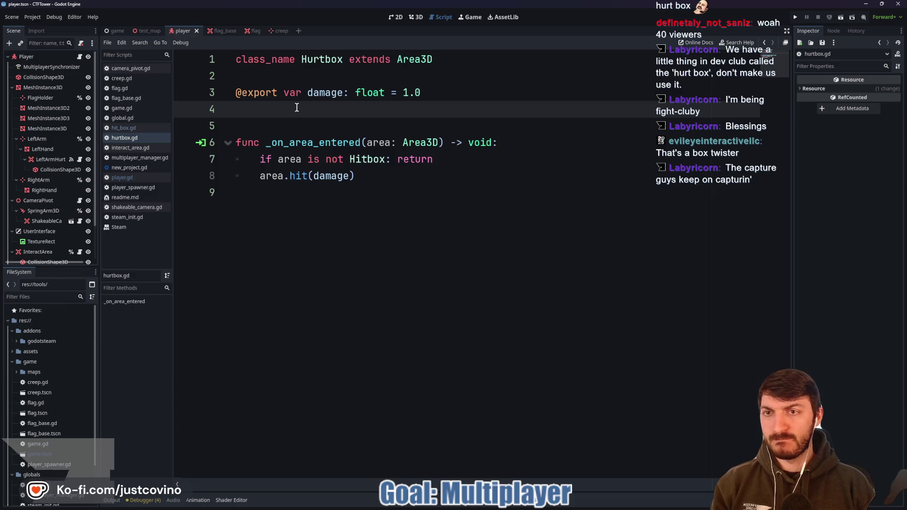
pyautogui.press('Return')
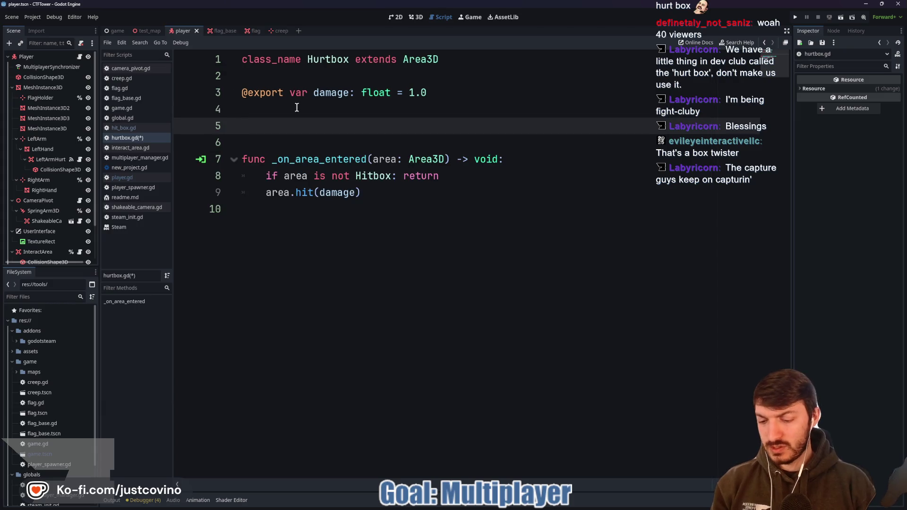
pyautogui.write('hurtbo')
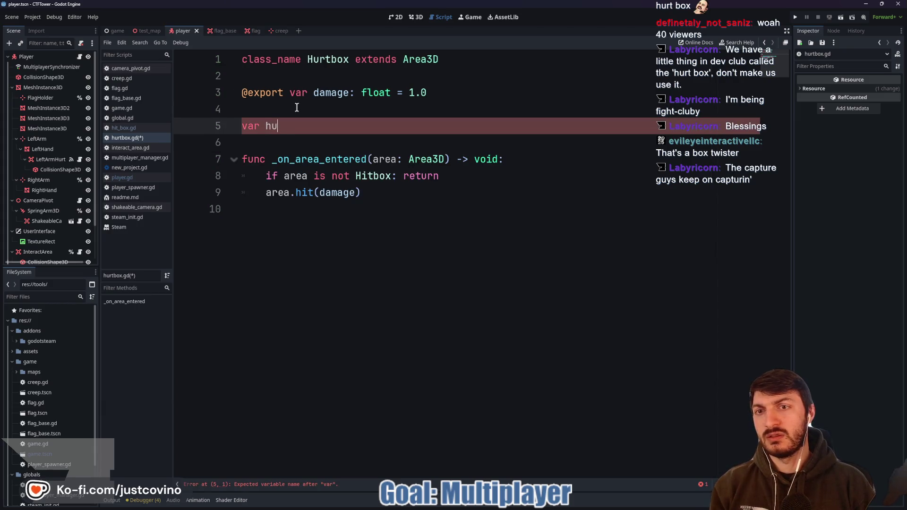
pyautogui.write('x_cd: fl')
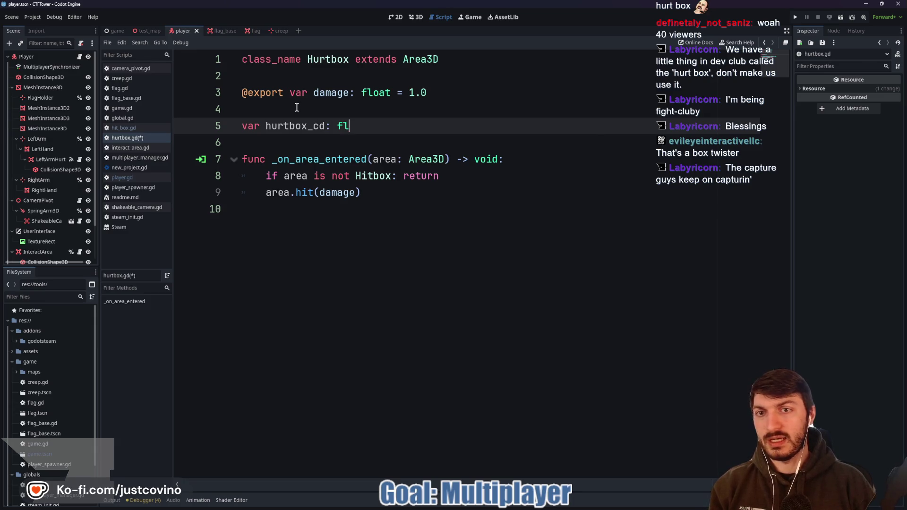
pyautogui.write('oat')
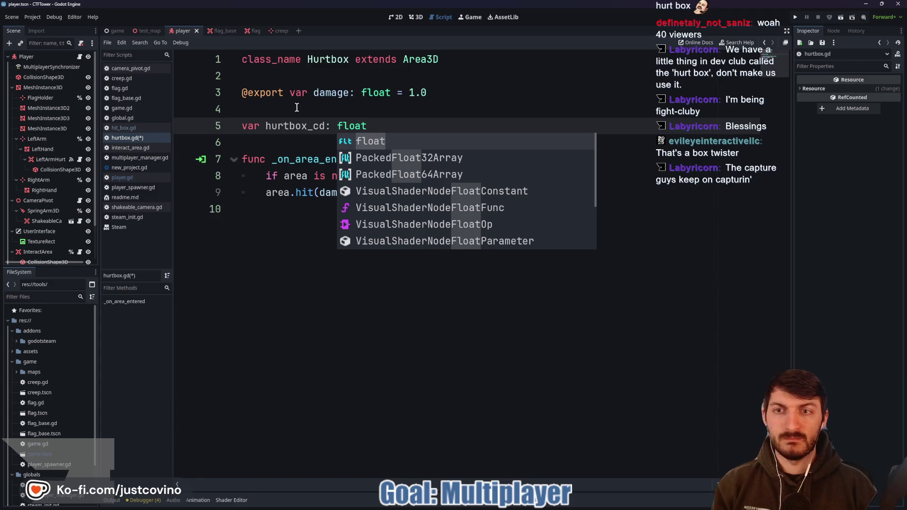
pyautogui.click(310, 144)
pyautogui.hotkey('ctrl', 's')
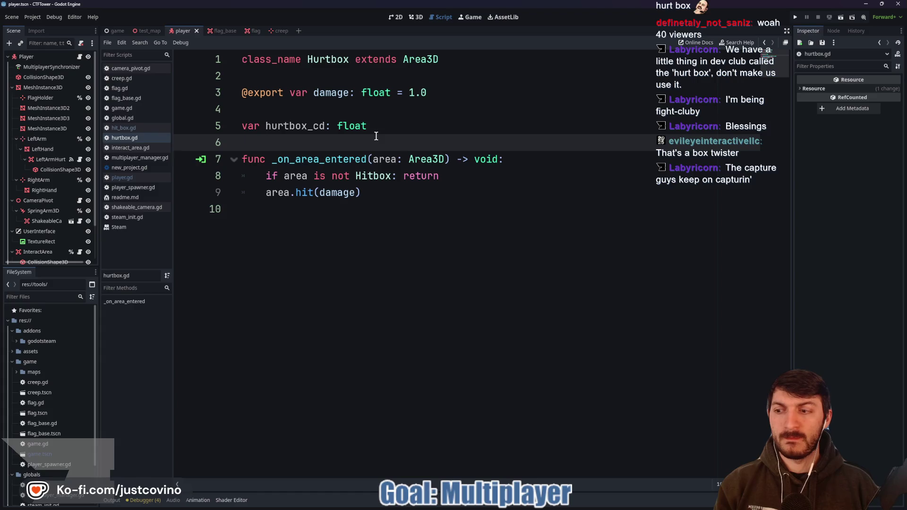
pyautogui.click(372, 129)
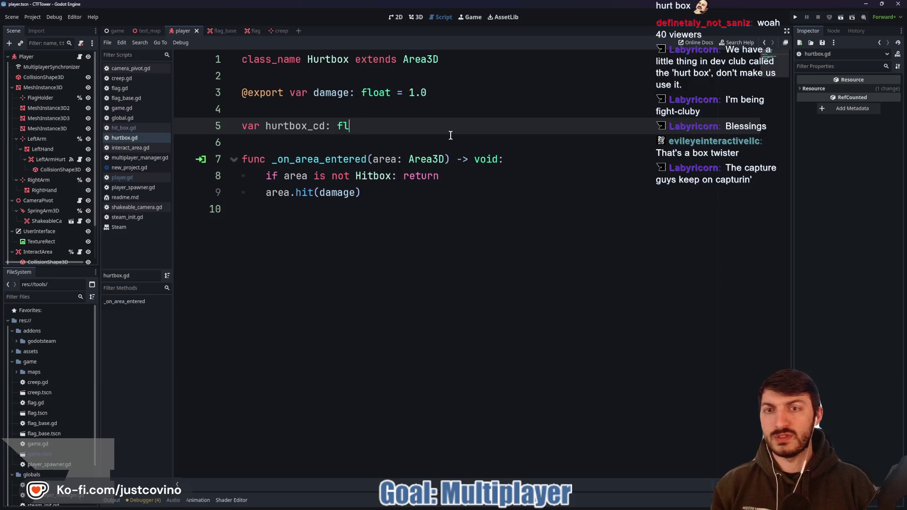
pyautogui.write('bool -')
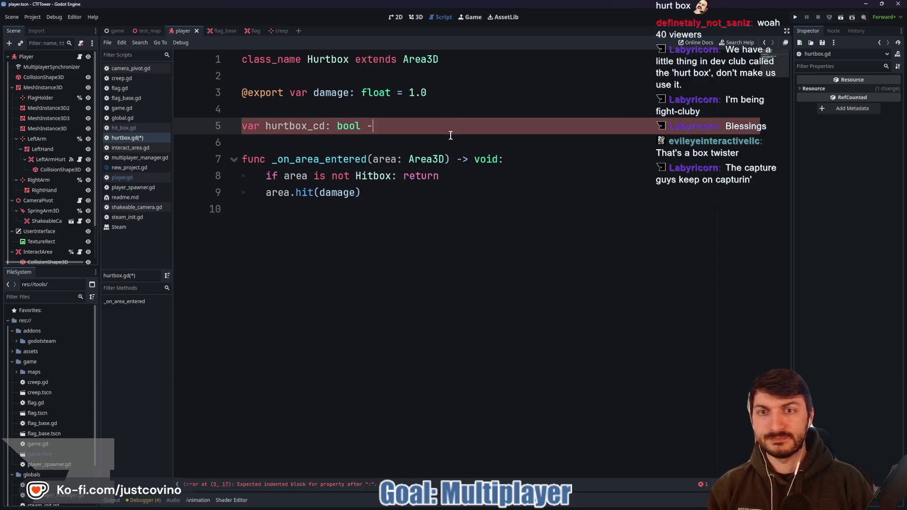
pyautogui.press('BackSpace')
pyautogui.write('= false')
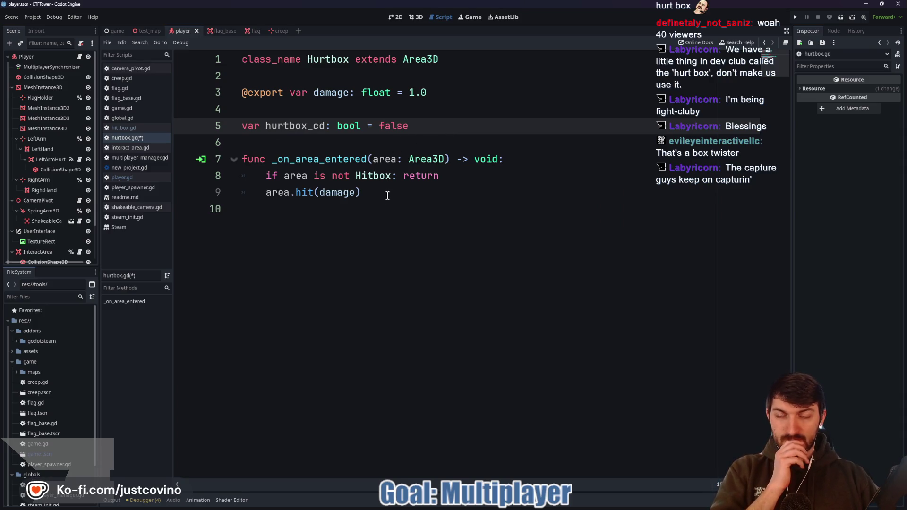
# - Add 'if hurtbox_cd: return' so hits are skipped during the cooldown
pyautogui.click(348, 209)
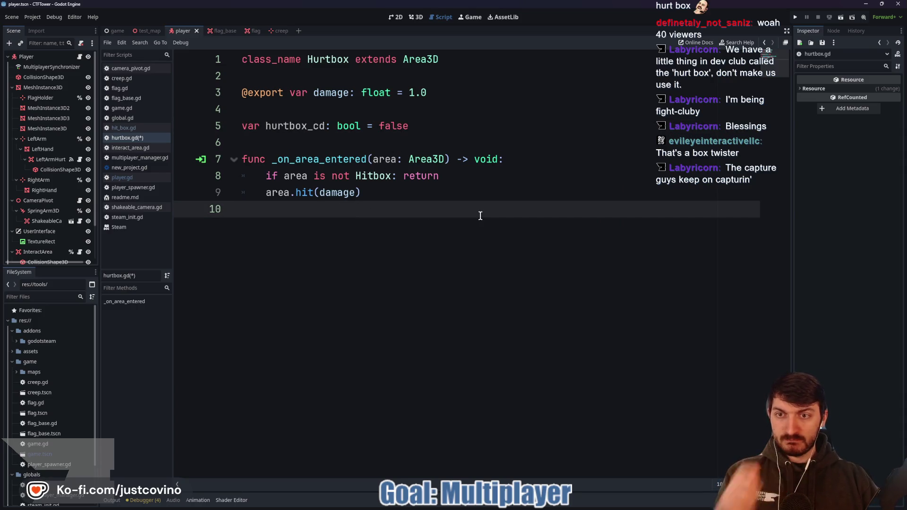
pyautogui.click(456, 182)
pyautogui.press('Return')
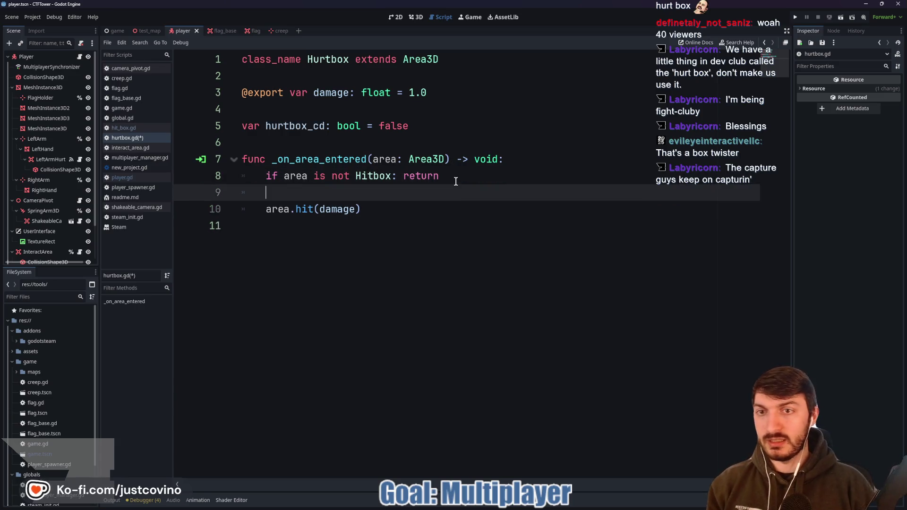
pyautogui.write('if hurt')
pyautogui.press('Return')
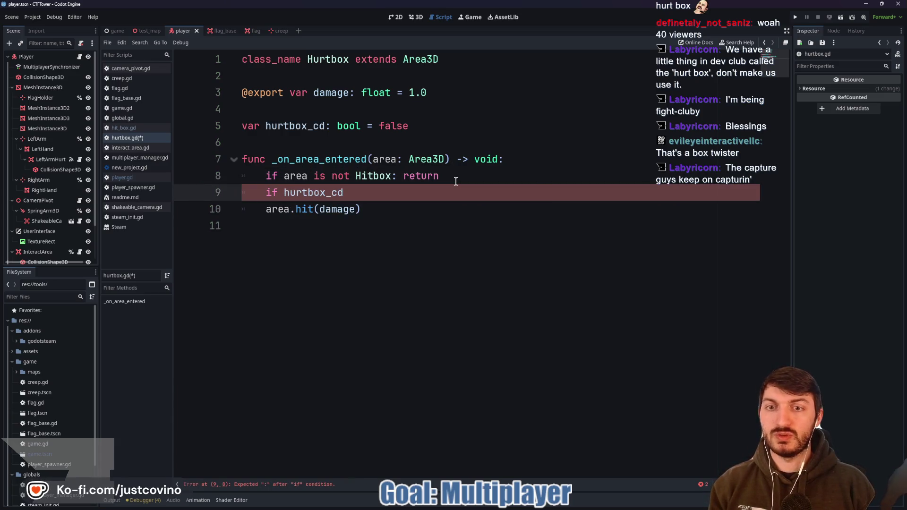
pyautogui.write('retur')
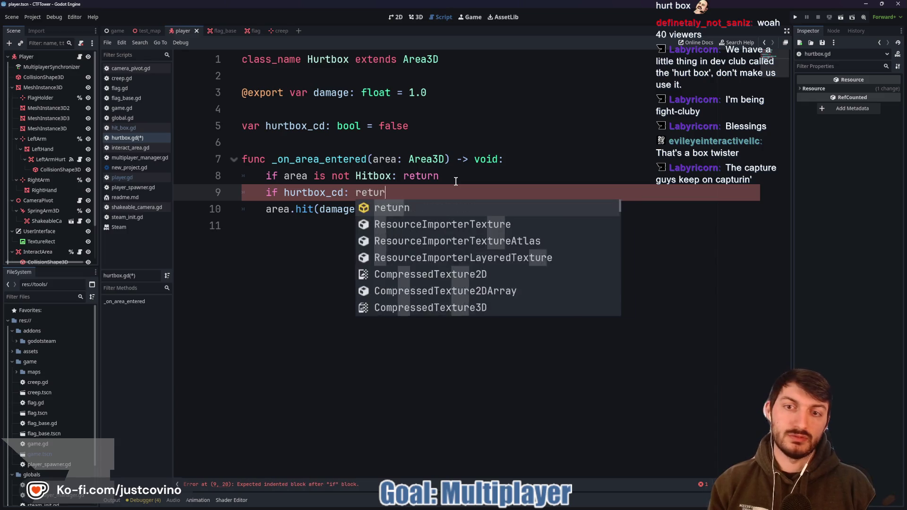
pyautogui.press('Return')
# - Set 'hurtbox_cd = true' after area.hit(damage), save, and switch to player.gd
pyautogui.click(319, 222)
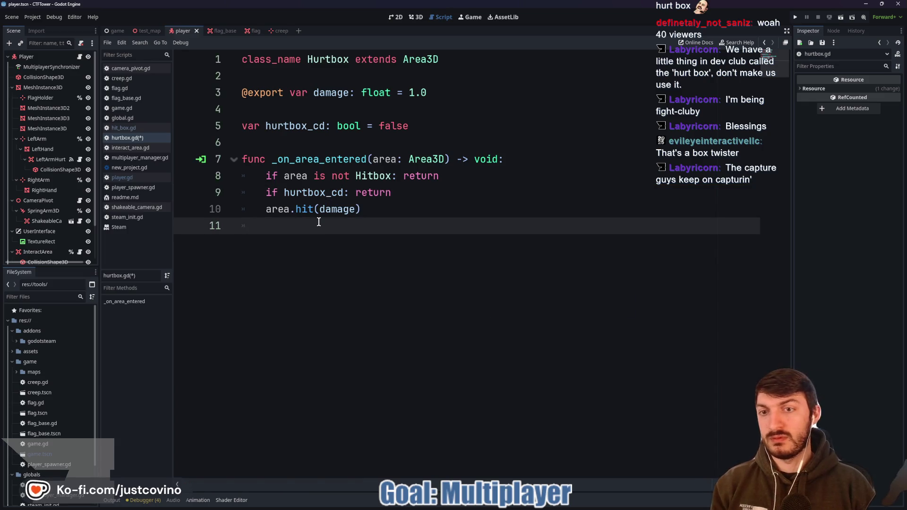
pyautogui.press('Tab')
pyautogui.write('hurt')
pyautogui.press('Return')
pyautogui.write('= true')
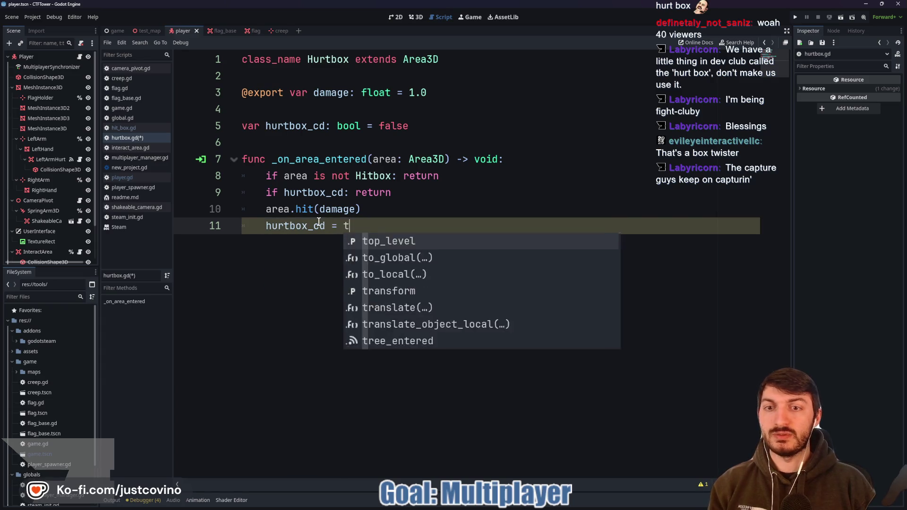
pyautogui.hotkey('ctrl', 's')
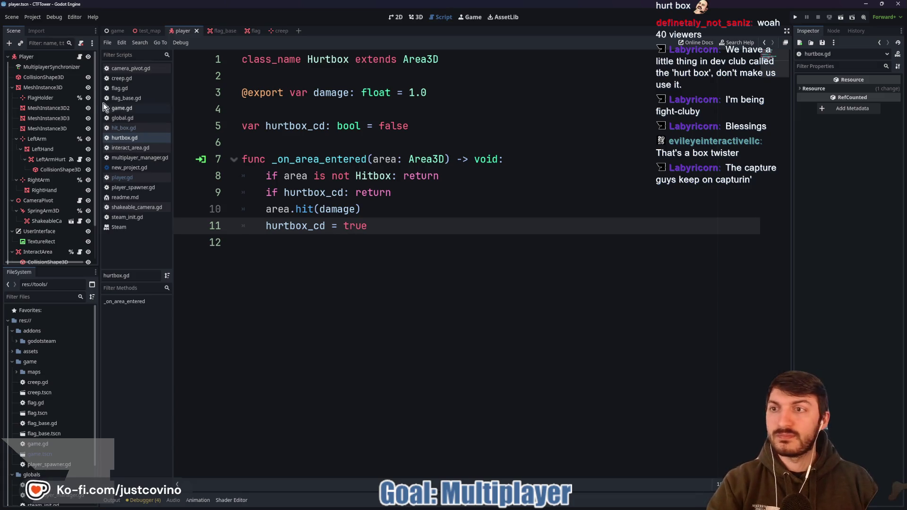
pyautogui.click(79, 57)
pyautogui.scroll(2, 397, 199)
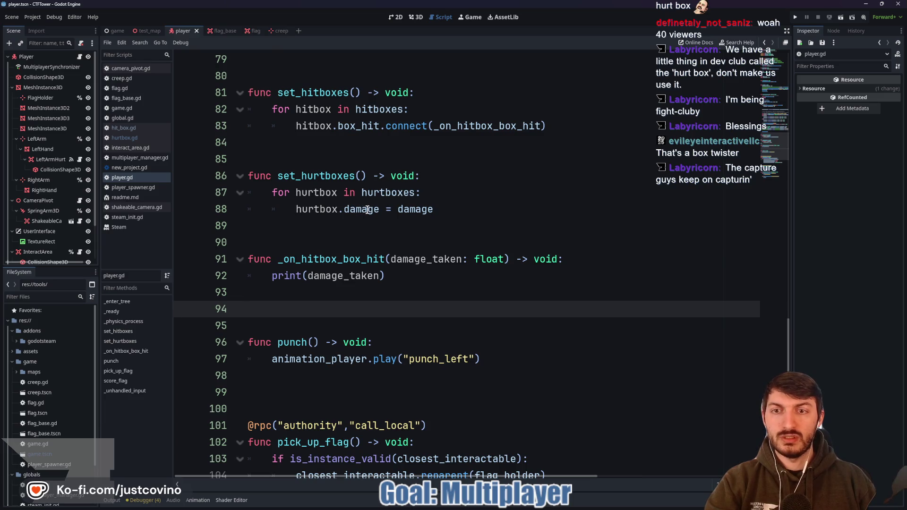
pyautogui.click(442, 194)
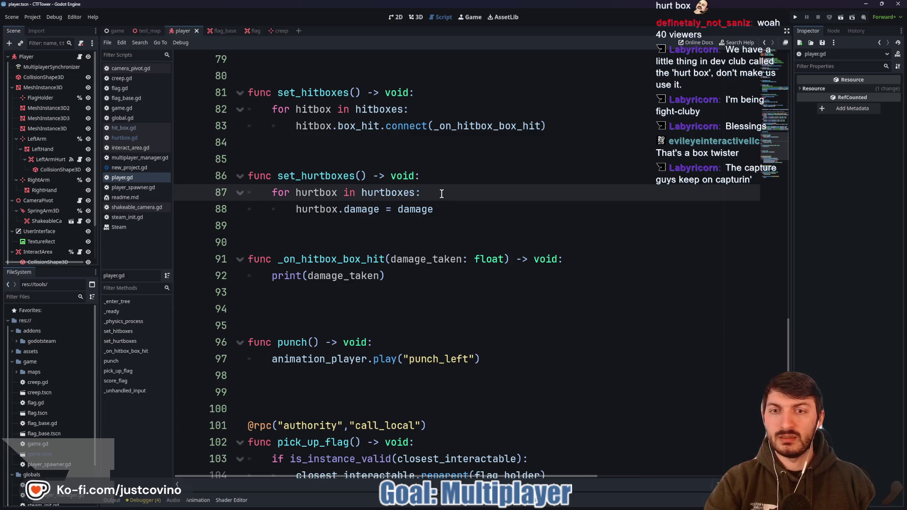
pyautogui.click(457, 208)
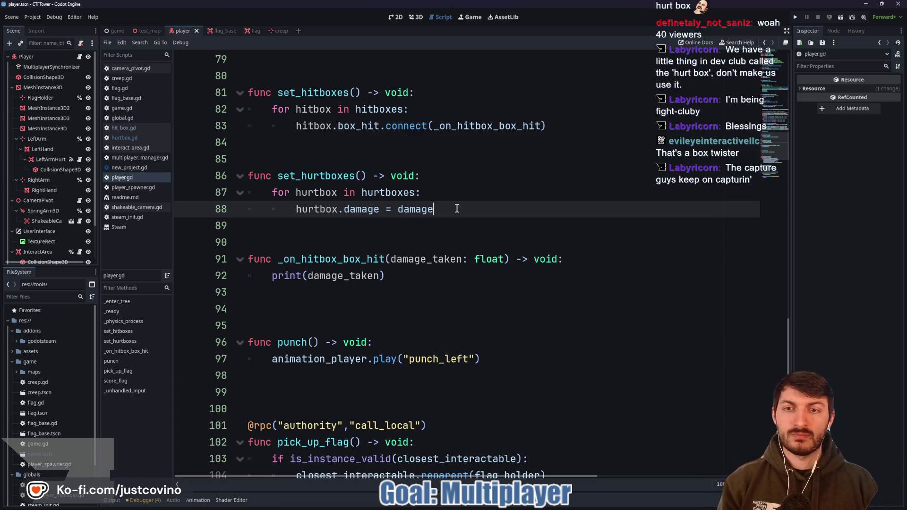
pyautogui.scroll(-2, 465, 245)
pyautogui.click(367, 271)
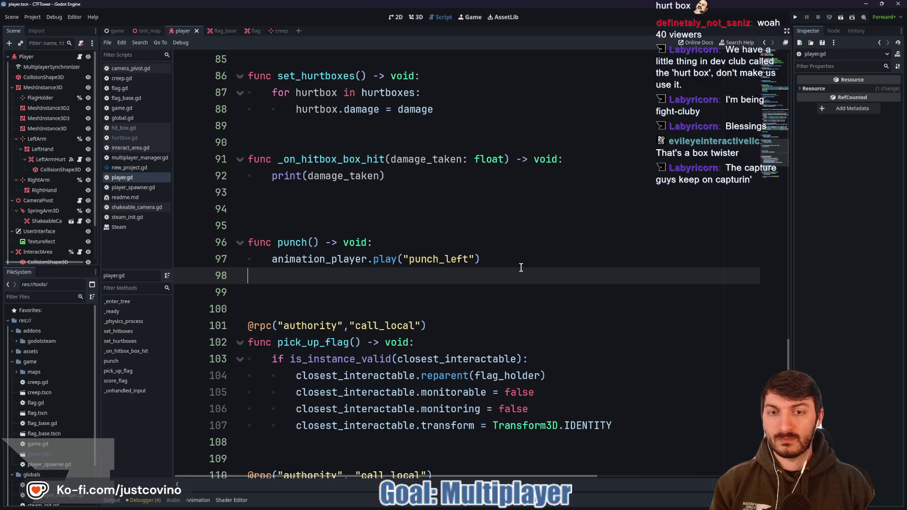
# - In punch(), add animation_player.animation_finished.connect(_on_punch_finished)
pyautogui.press('Tab')
pyautogui.write('ani')
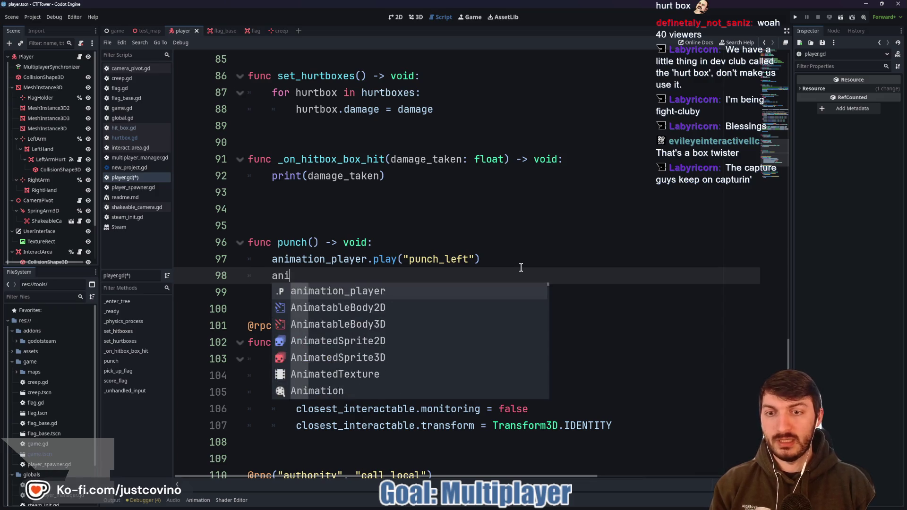
pyautogui.press('Return')
pyautogui.write('.anima')
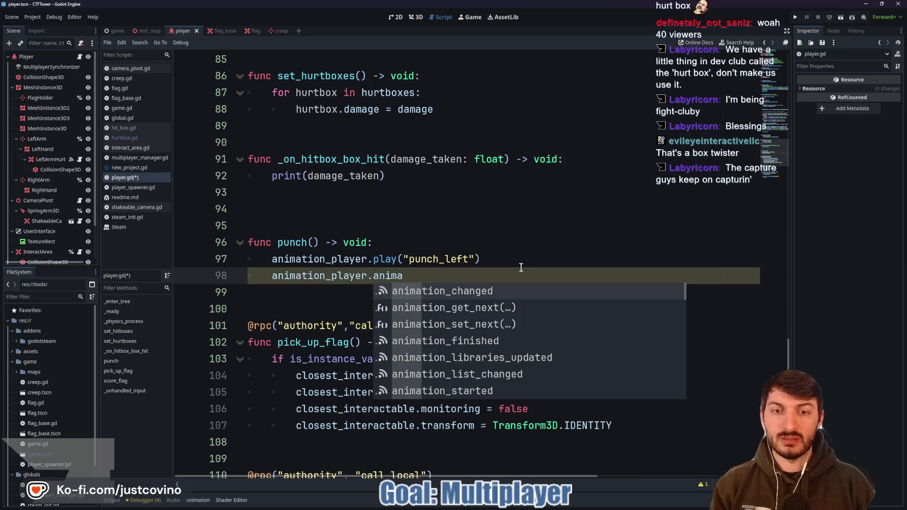
pyautogui.press('Down')
pyautogui.press('Down')
pyautogui.press('Down')
pyautogui.press('Return')
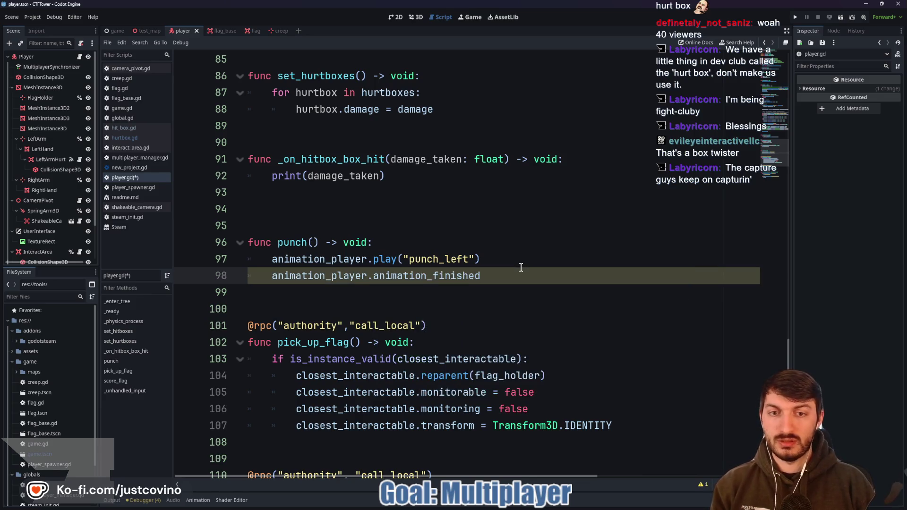
pyautogui.write('.co')
pyautogui.press('Return')
pyautogui.write('_on')
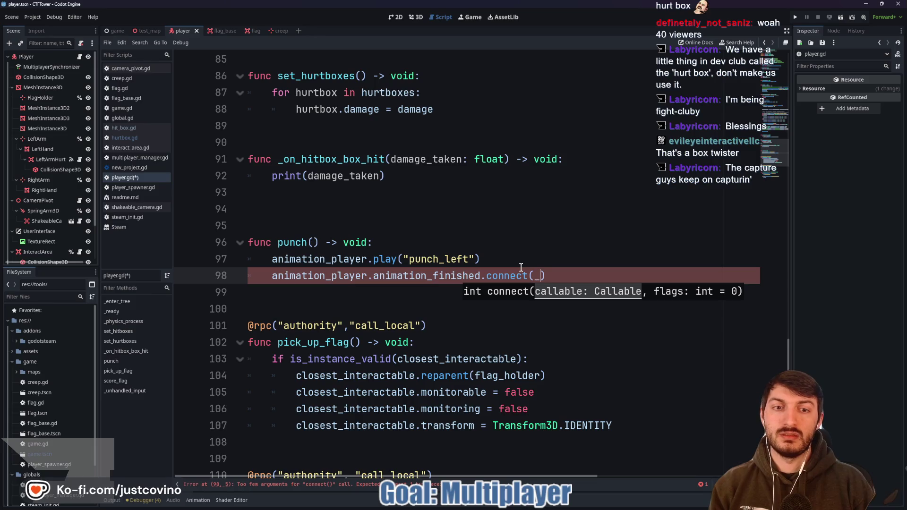
pyautogui.write('_punch_finished')
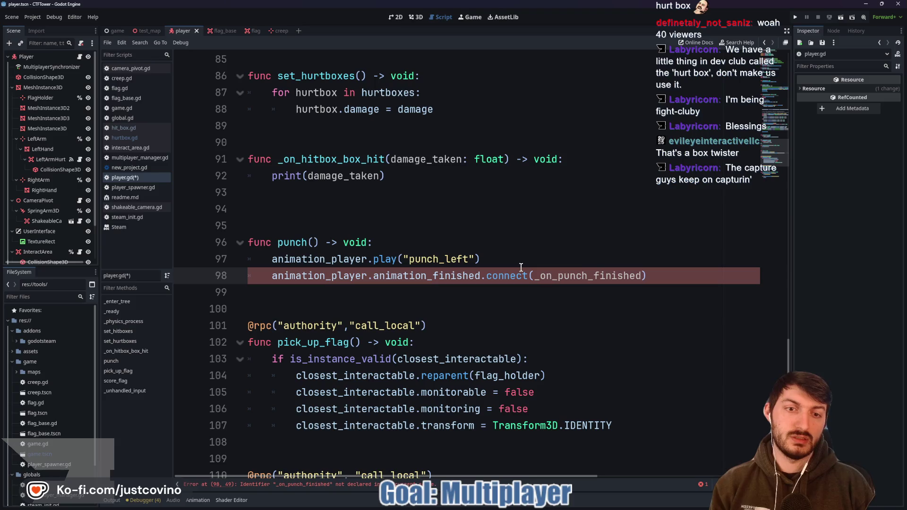
# - Declare 'func _on_punch_finished() -> void:' below punch() and begin its body with get_node()
pyautogui.click(265, 298)
pyautogui.press('Return')
pyautogui.write('func _on_punch_')
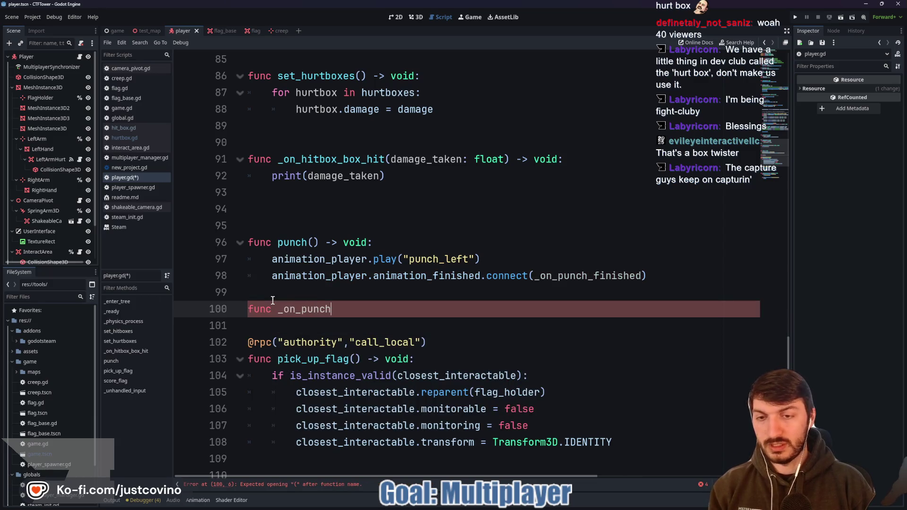
pyautogui.write('finished() -> void:')
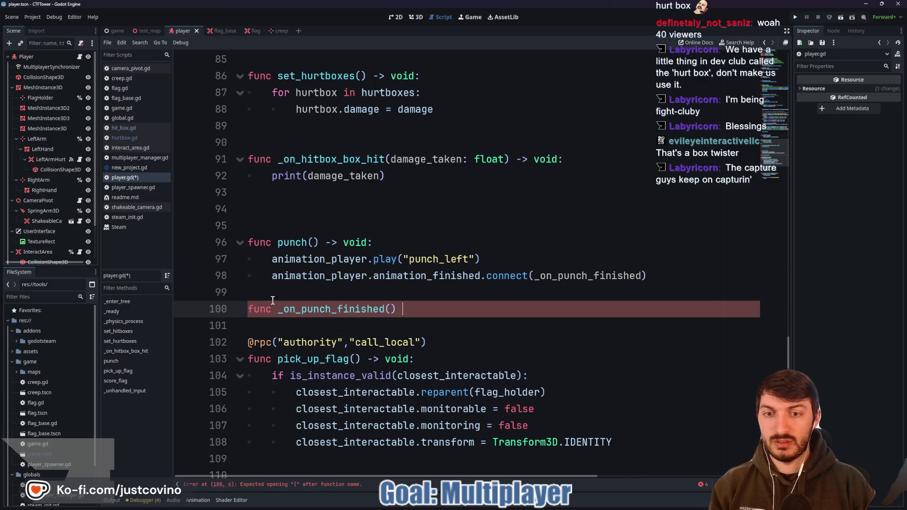
pyautogui.press('Return')
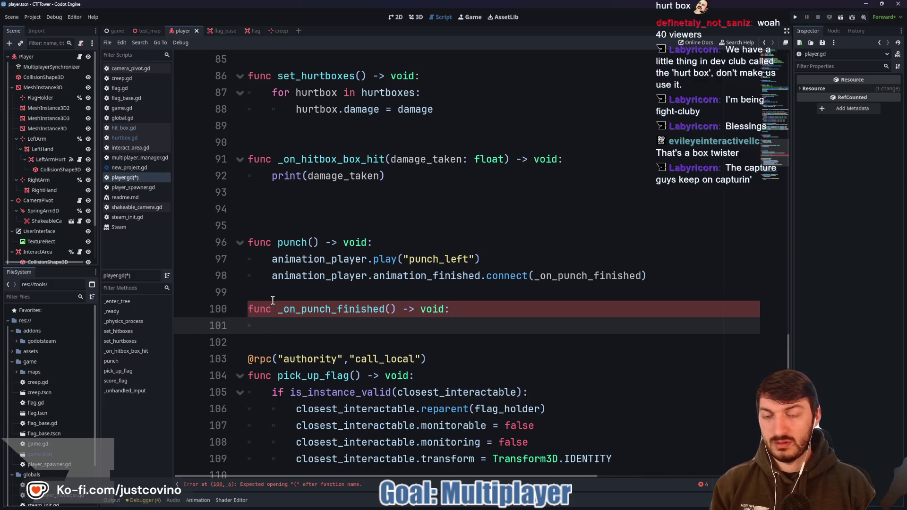
pyautogui.write('get_node(')
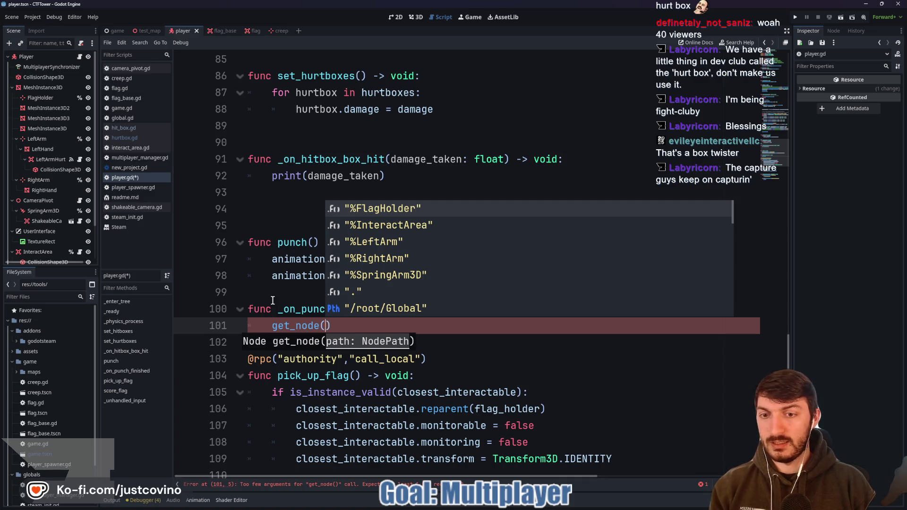
# - Fill get_node() with the MeshInstance3D/LeftArm/LeftHand/LeftArmHurtbox path and start a cooldown property
pyautogui.write('"')
pyautogui.press('Down')
pyautogui.press('Down')
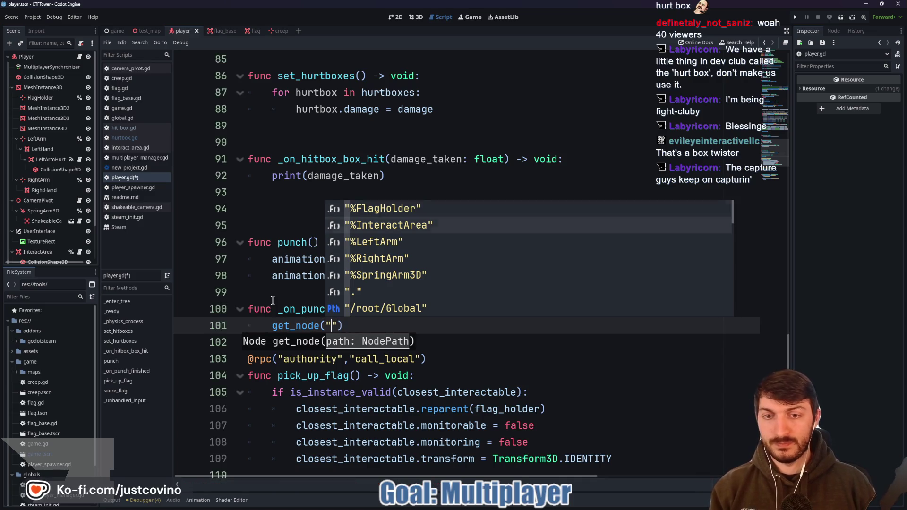
pyautogui.press('Down')
pyautogui.press('Down')
pyautogui.press('Down')
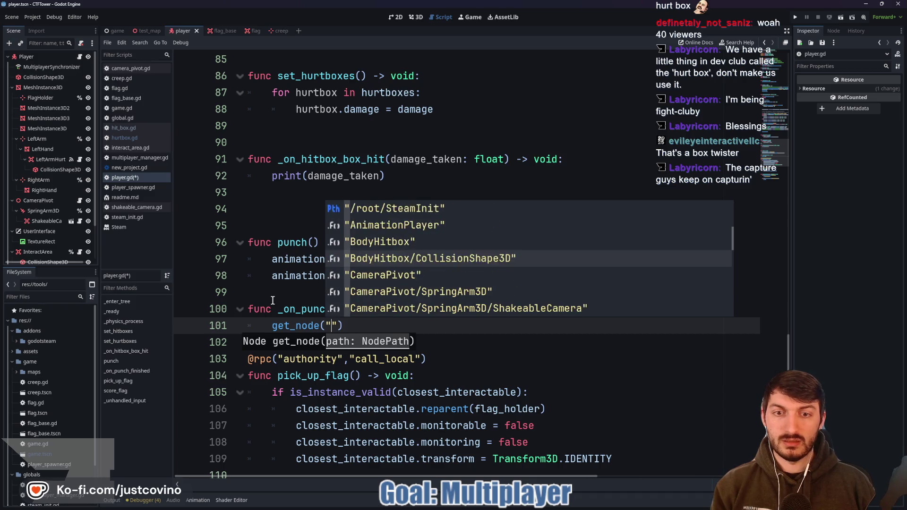
pyautogui.press('Down')
pyautogui.press('Down')
pyautogui.press('Down')
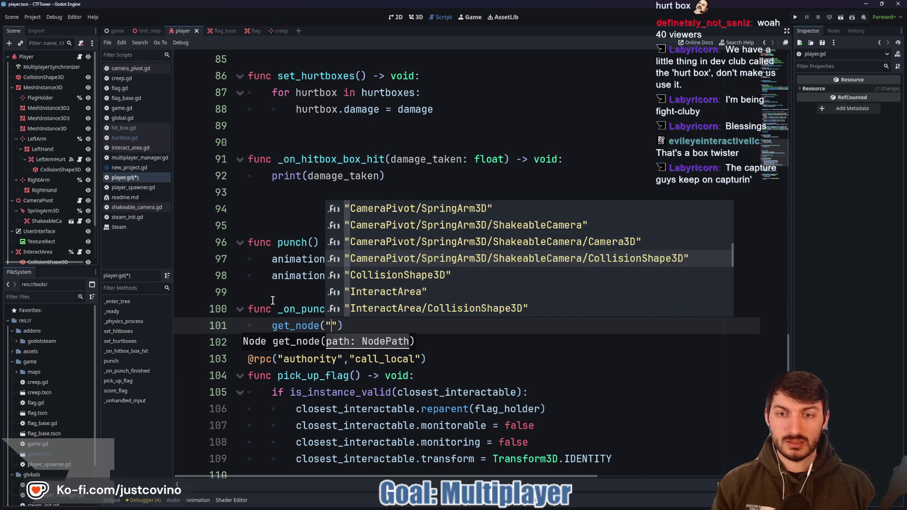
pyautogui.press('Down')
pyautogui.press('Down')
pyautogui.press('Down')
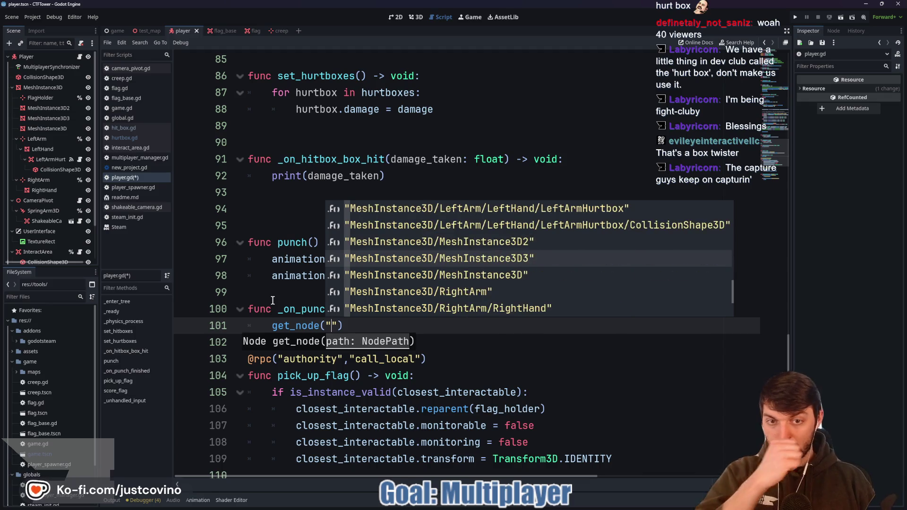
pyautogui.press('Up')
pyautogui.press('Up')
pyautogui.press('Up')
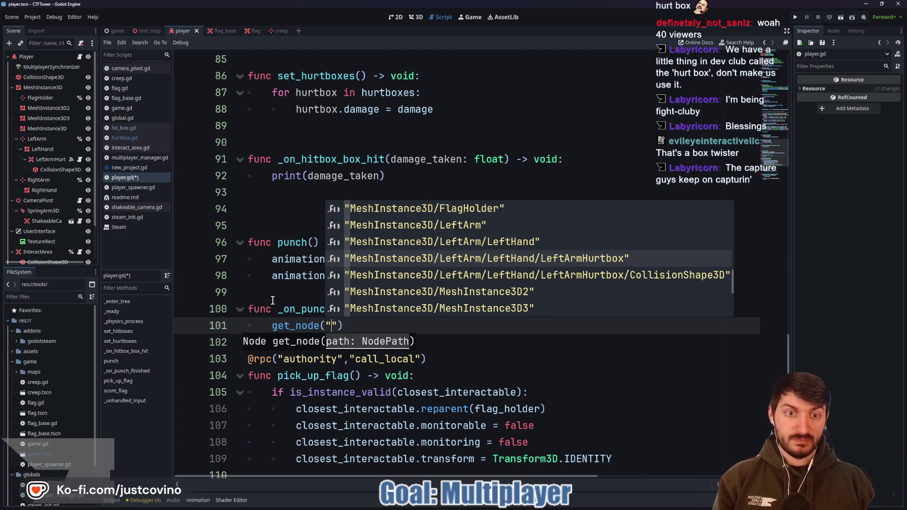
pyautogui.press('Return')
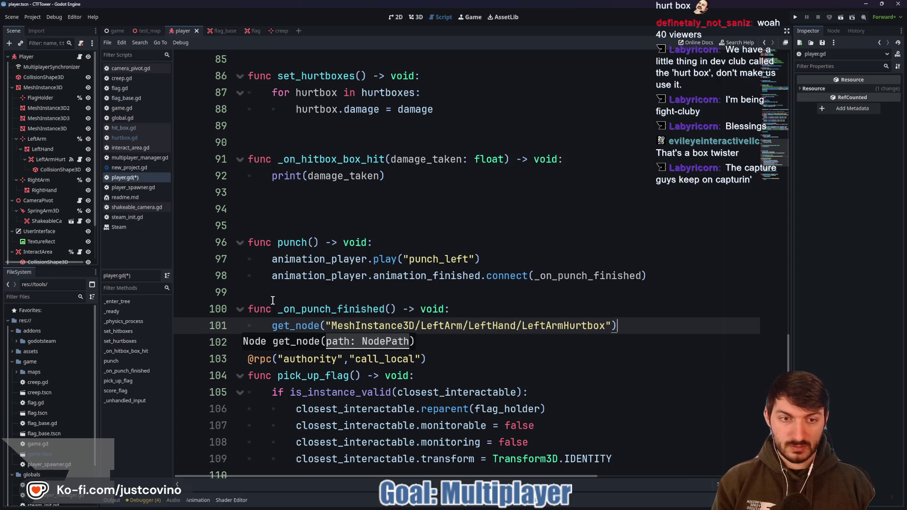
pyautogui.write('.')
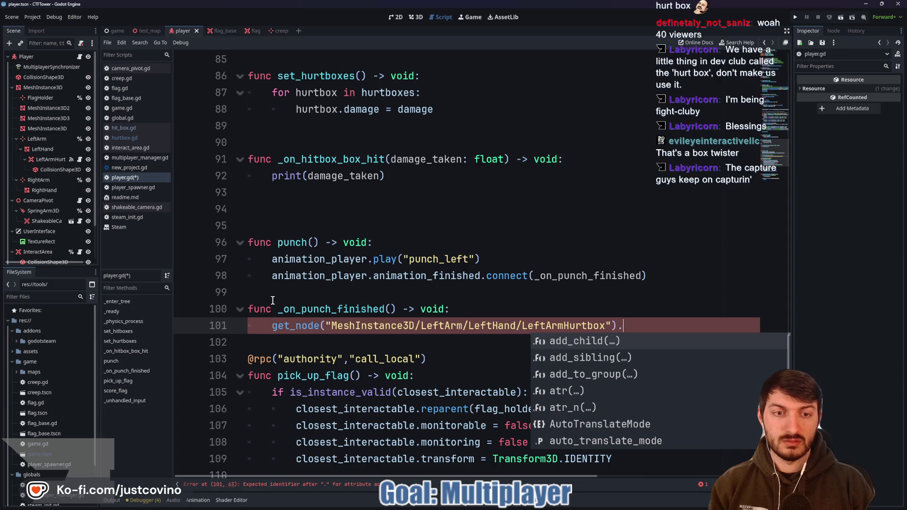
pyautogui.write('c')
pyautogui.press('BackSpace')
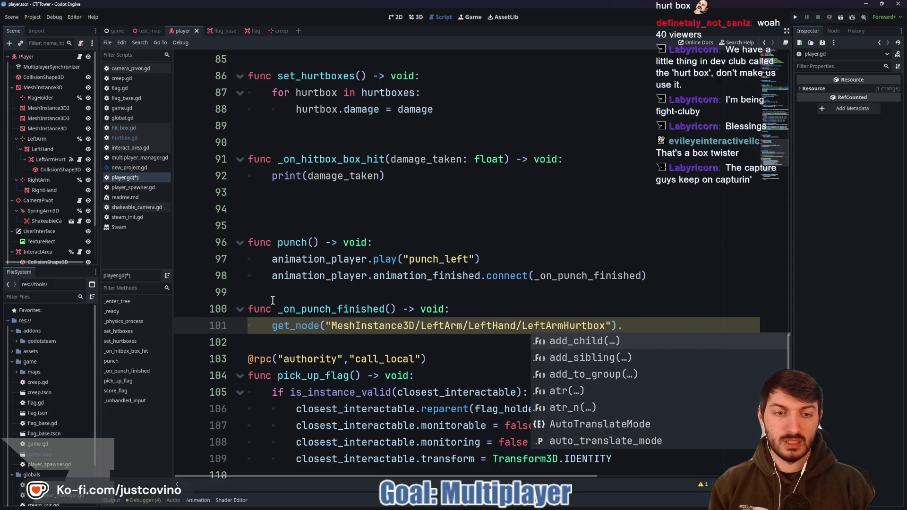
pyautogui.write('hit_cd')
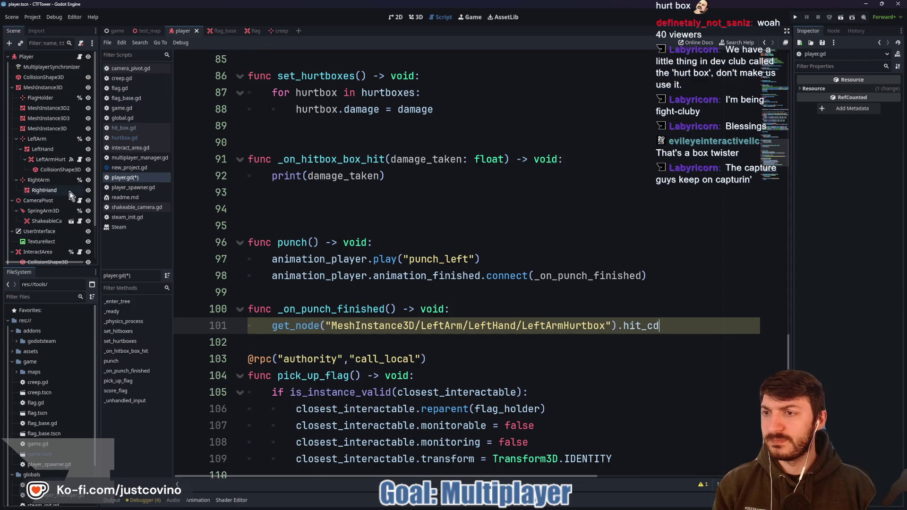
# - Confirm the variable name in hurtbox.gd, finish 'hurtbox_cd = false', and save player.gd
pyautogui.click(80, 160)
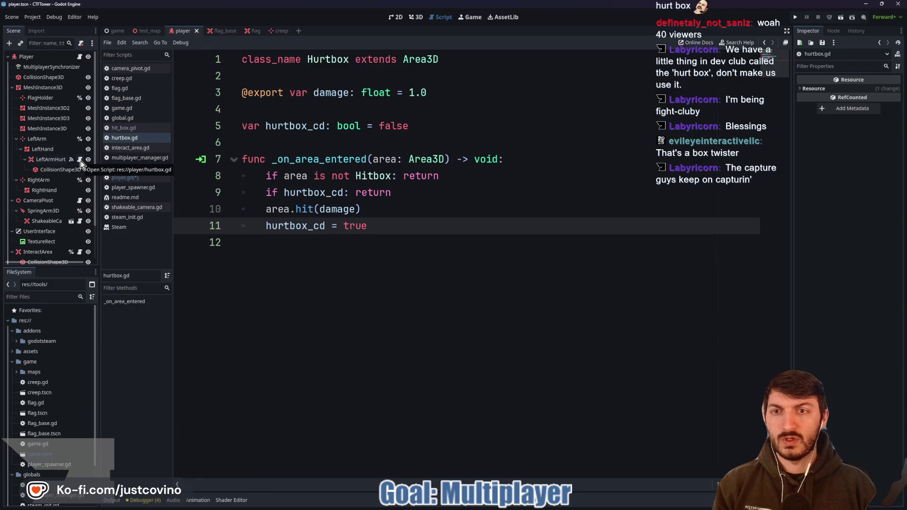
pyautogui.hotkey('alt', 'Left')
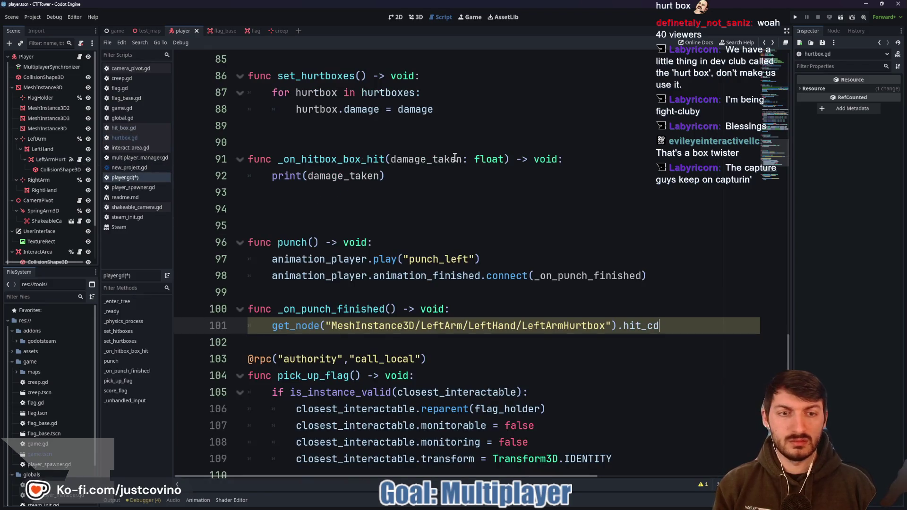
pyautogui.press('BackSpace')
pyautogui.press('BackSpace')
pyautogui.press('BackSpace')
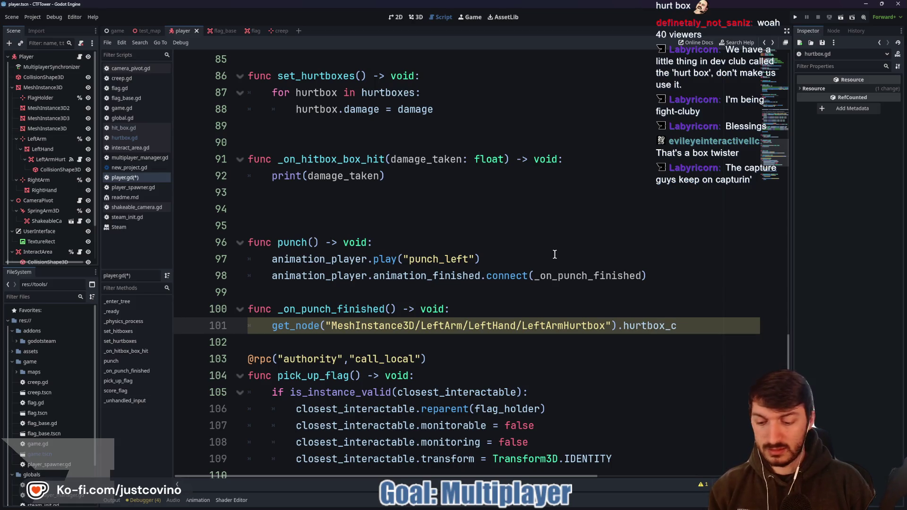
pyautogui.write('= false')
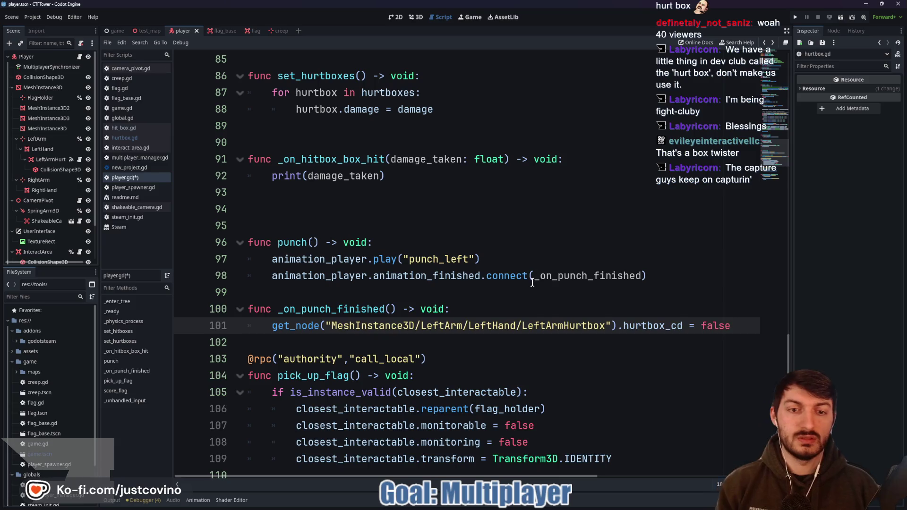
pyautogui.click(536, 306)
pyautogui.hotkey('ctrl', 's')
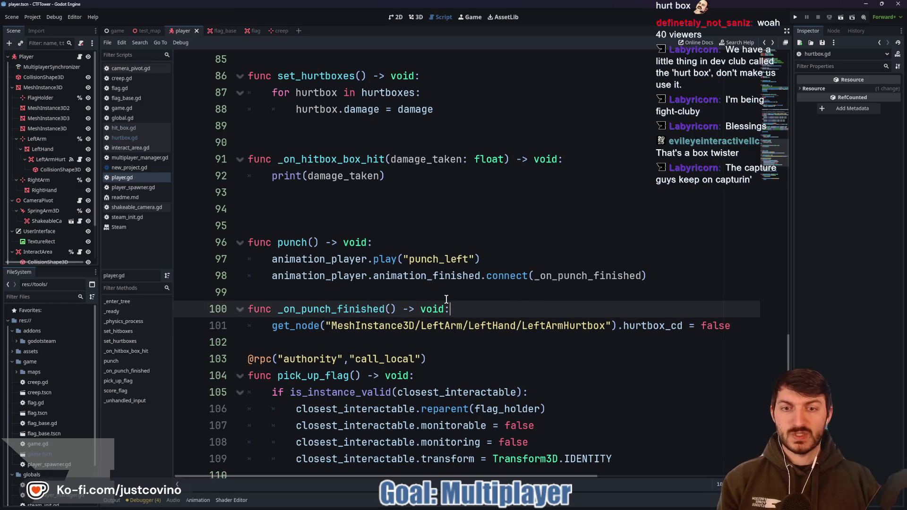
# - Add a blank line below _on_punch_finished and launch the project for testing
pyautogui.click(391, 292)
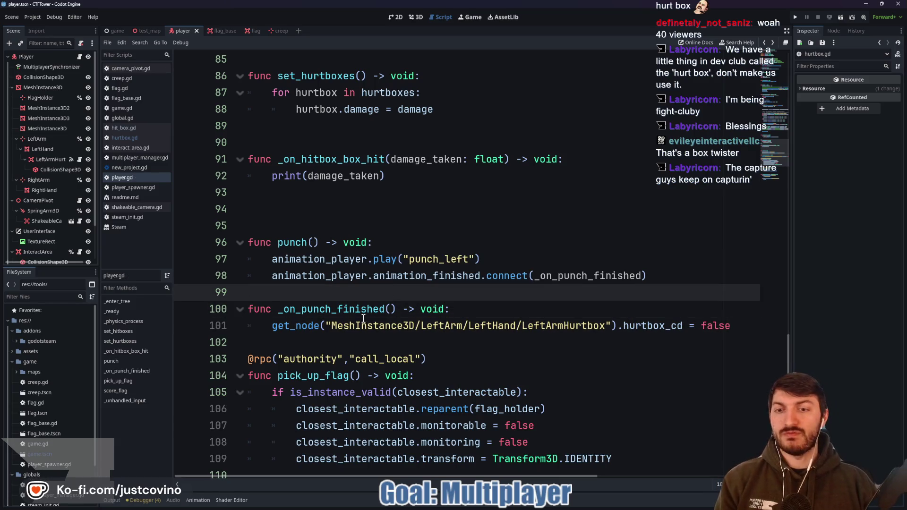
pyautogui.click(333, 344)
pyautogui.press('Return')
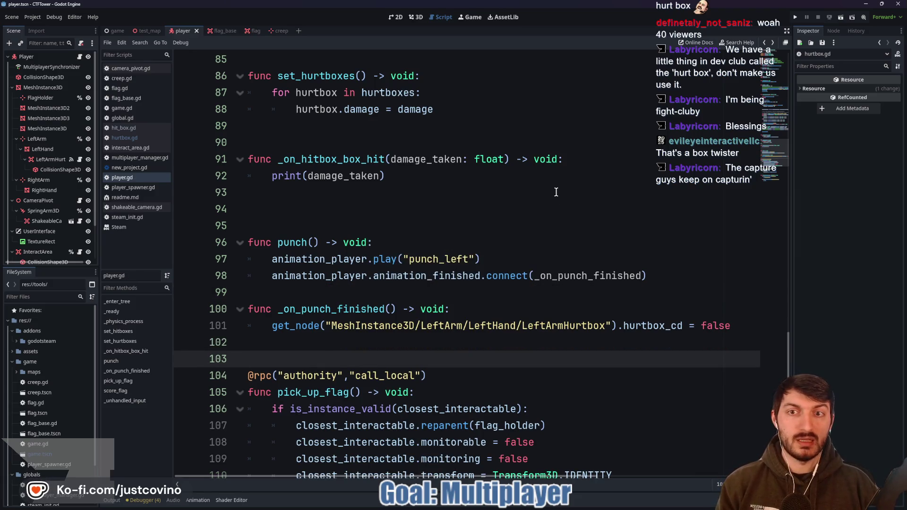
pyautogui.click(796, 18)
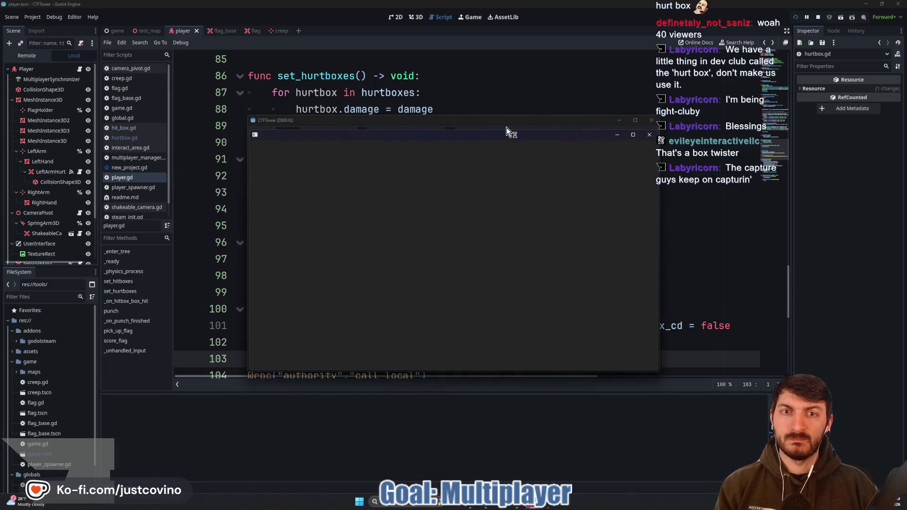
# - Arrange both game windows, host in the left, join from the right, walk and punch, then stop with F8
pyautogui.moveTo(501, 120); pyautogui.dragTo(297, 121)
pyautogui.moveTo(486, 136); pyautogui.dragTo(691, 124)
pyautogui.click(73, 342)
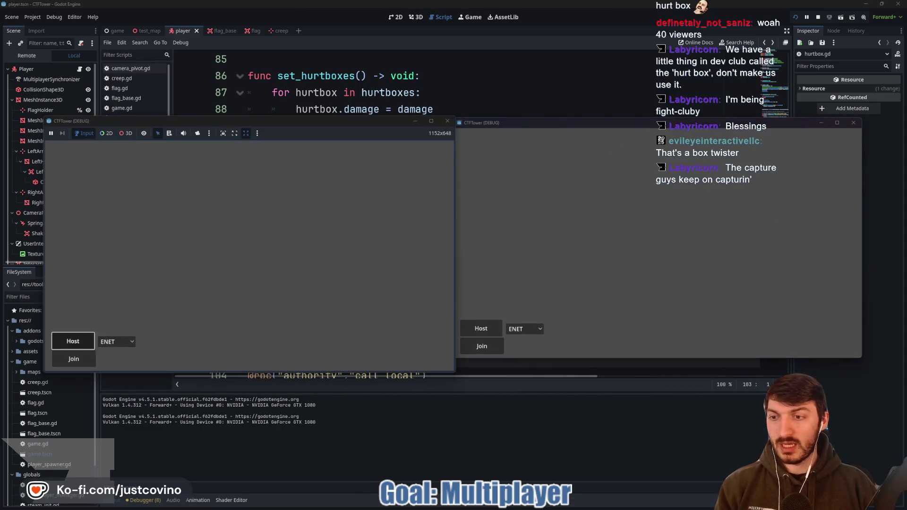
pyautogui.click(482, 346)
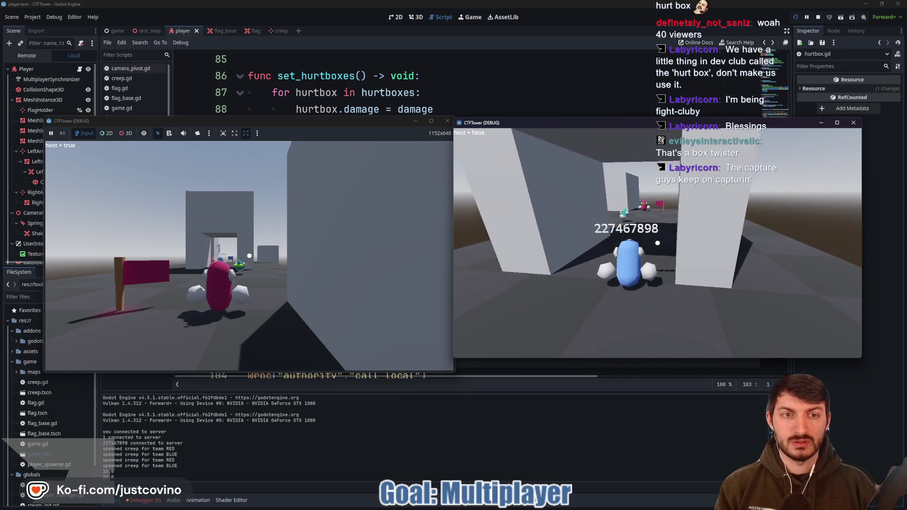
pyautogui.press('w')
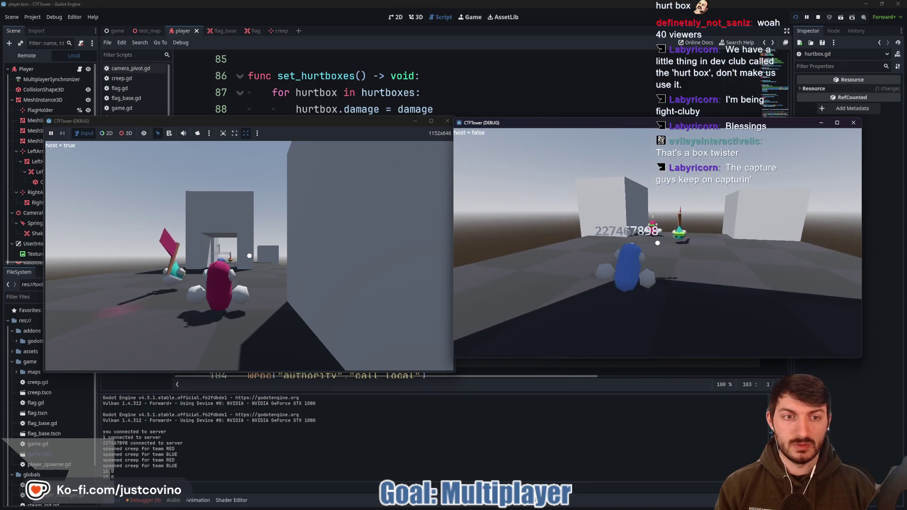
pyautogui.click(658, 243)
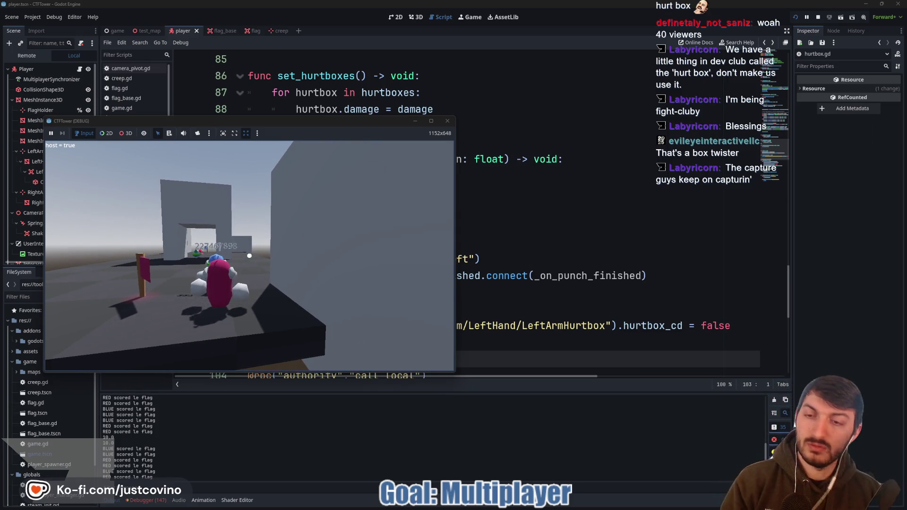
pyautogui.press('F8')
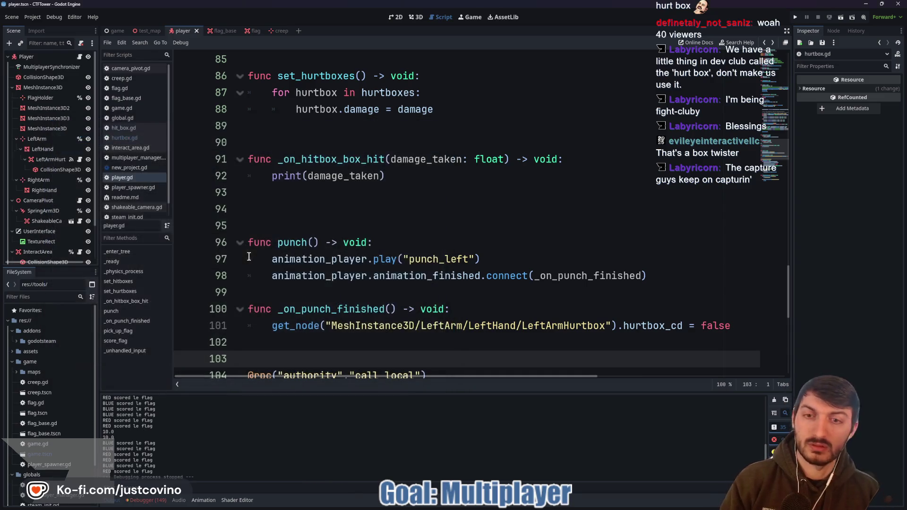
# - Add a get_tree().create_timer() call on a new line after the punch_left play call
pyautogui.click(519, 286)
pyautogui.click(520, 282)
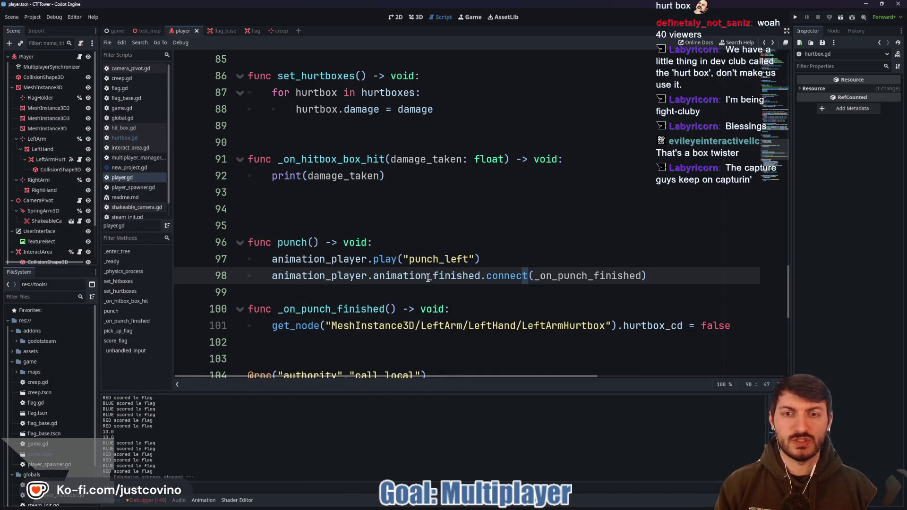
pyautogui.moveTo(646, 276); pyautogui.dragTo(372, 275)
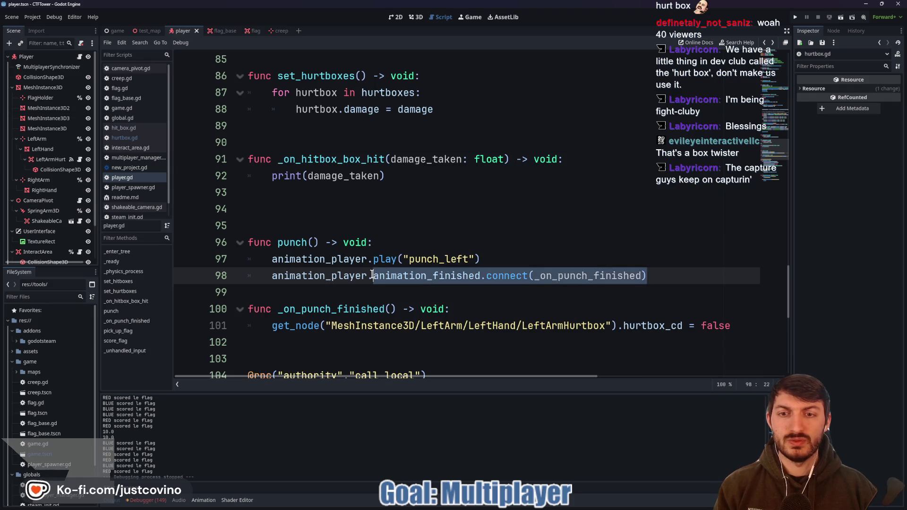
pyautogui.click(514, 259)
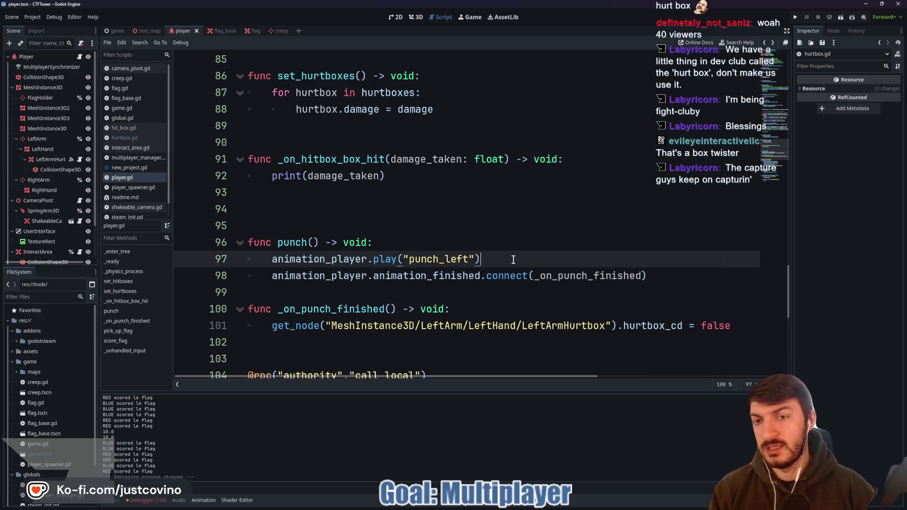
pyautogui.press('Return')
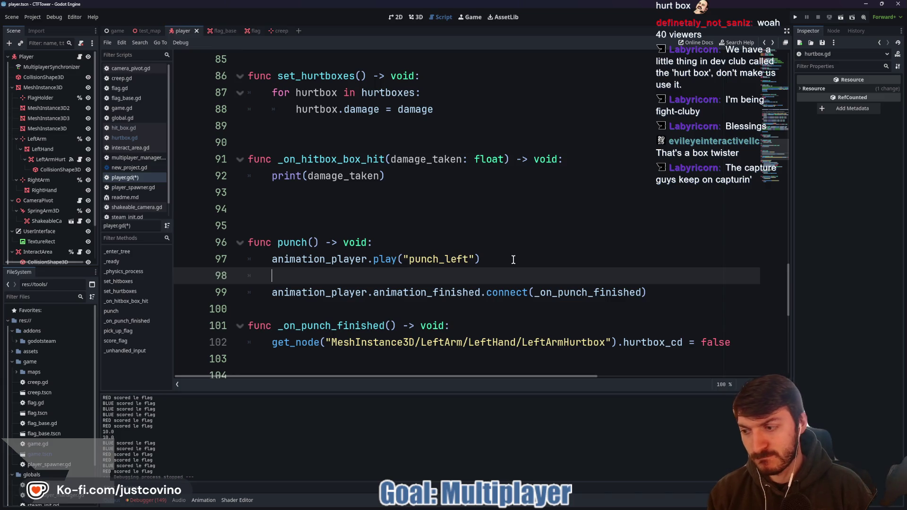
pyautogui.press('BackSpace')
pyautogui.press('BackSpace')
pyautogui.press('BackSpace')
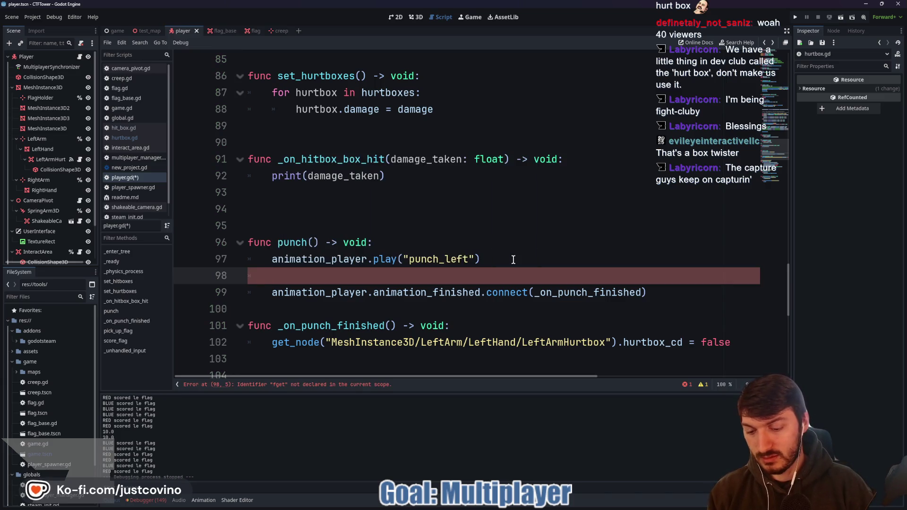
pyautogui.write('get_tree().crea')
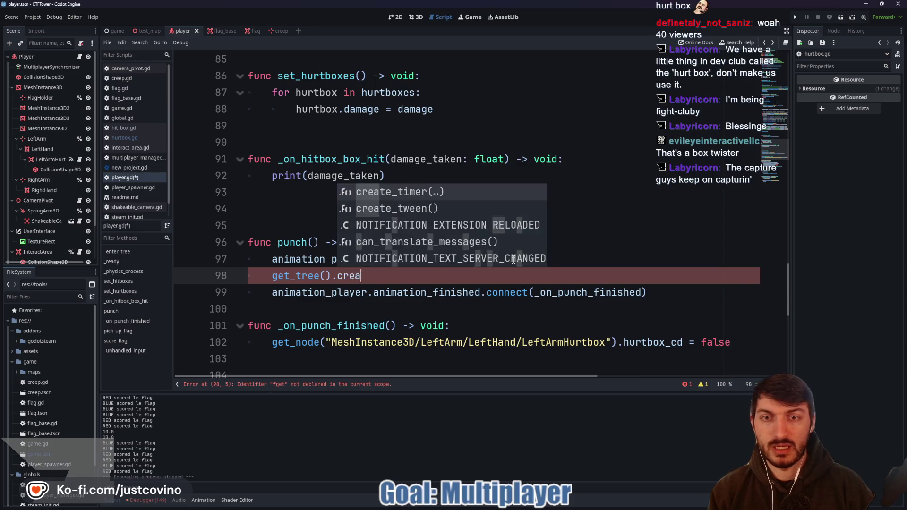
pyautogui.press('Return')
# - Use animation_player.current_animation_length as the timer's duration
pyautogui.write('anim')
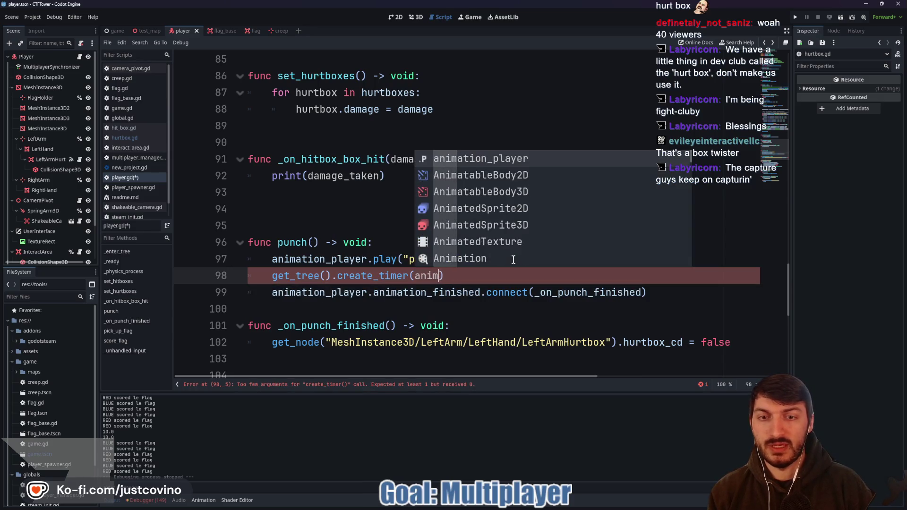
pyautogui.press('Return')
pyautogui.write('.get_ani')
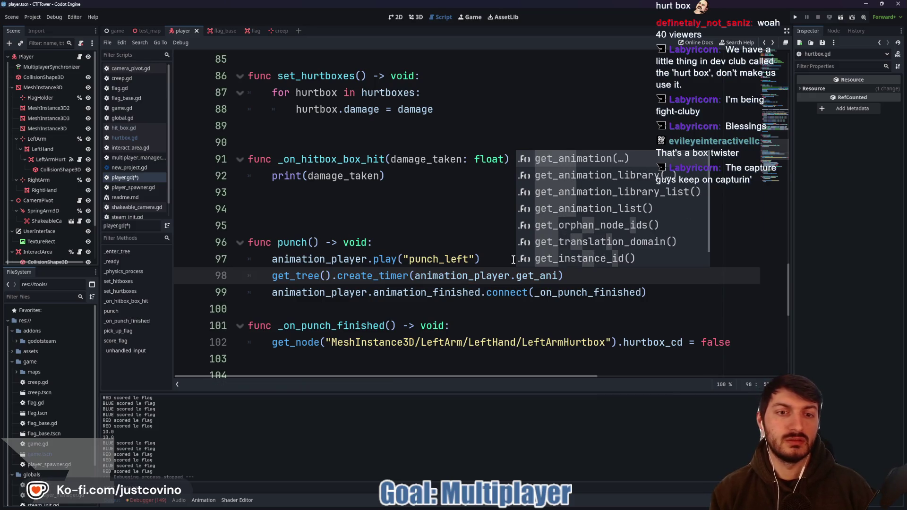
pyautogui.press('Down')
pyautogui.press('Down')
pyautogui.press('Down')
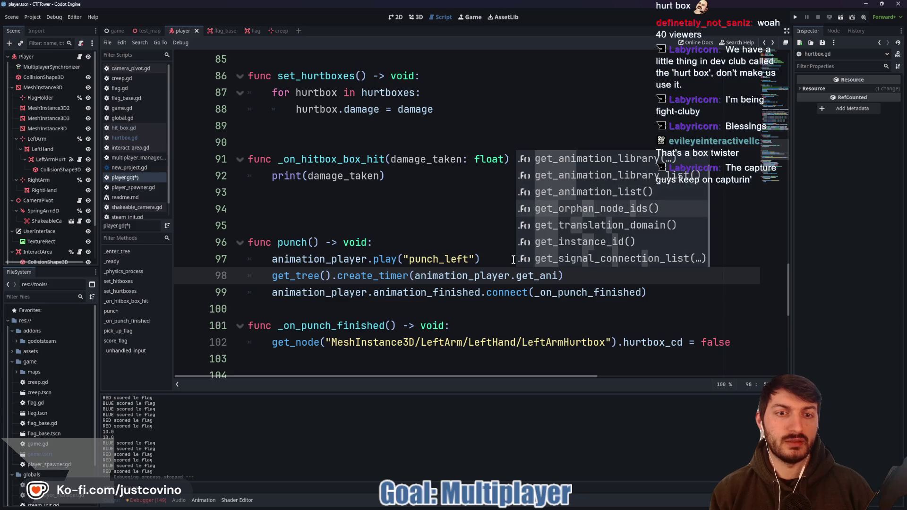
pyautogui.press('BackSpace')
pyautogui.press('BackSpace')
pyautogui.press('BackSpace')
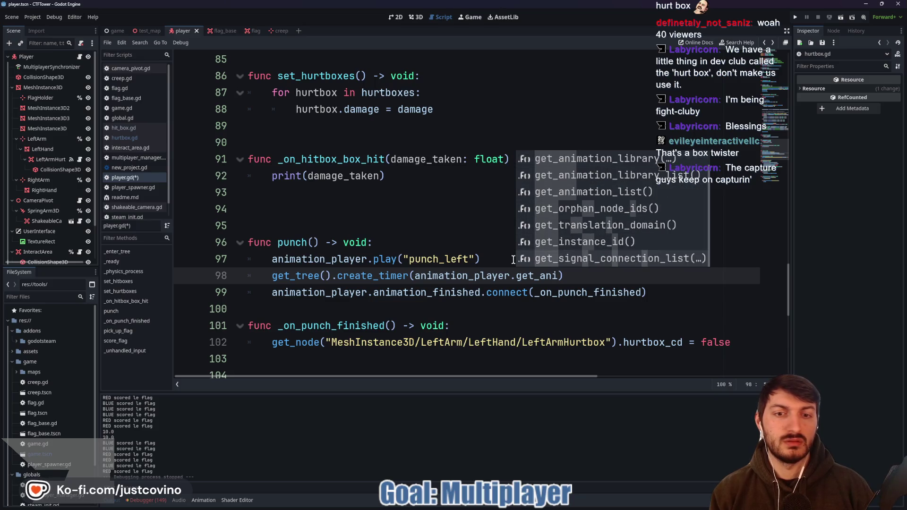
pyautogui.press('BackSpace')
pyautogui.press('BackSpace')
pyautogui.write('animation')
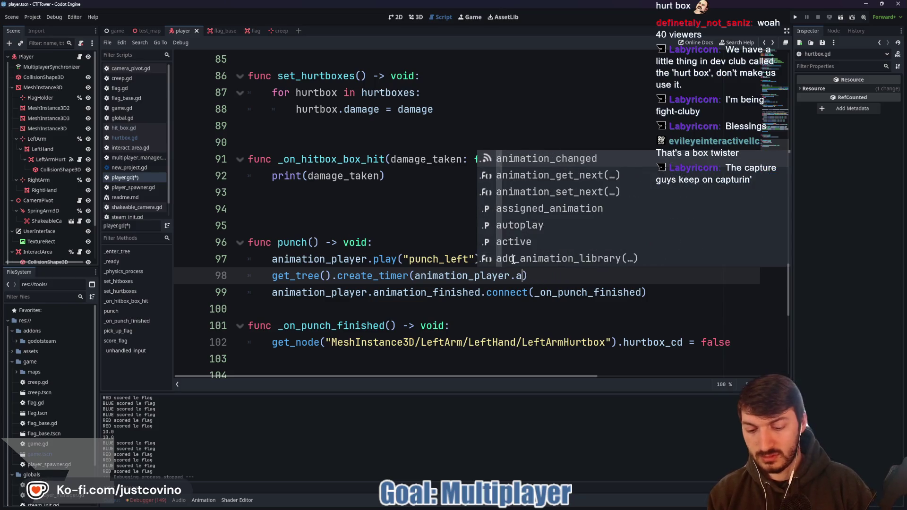
pyautogui.press('Down')
pyautogui.press('Down')
pyautogui.press('Down')
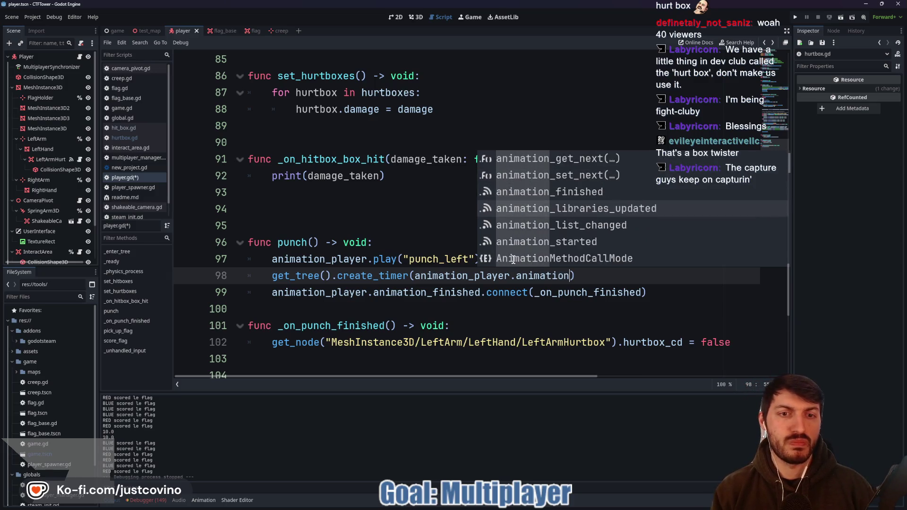
pyautogui.press('Down')
pyautogui.press('Down')
pyautogui.press('Down')
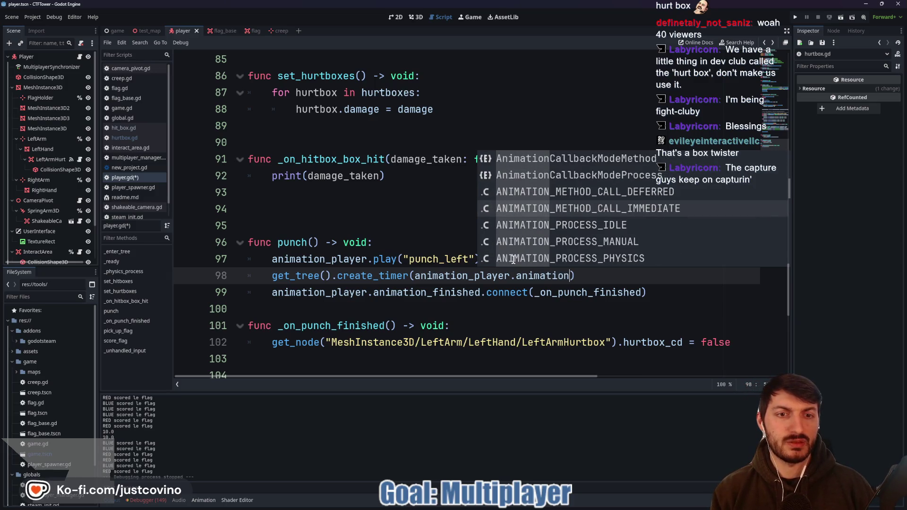
pyautogui.press('Down')
pyautogui.press('Down')
pyautogui.press('Down')
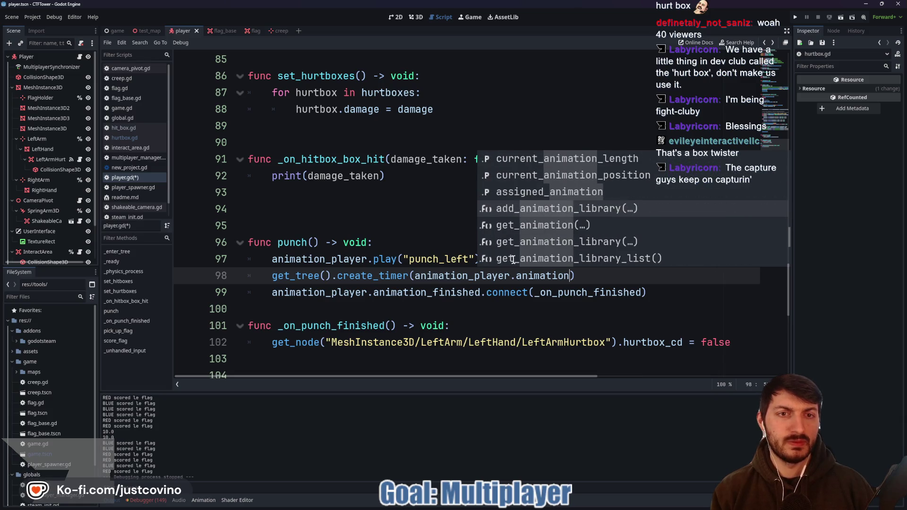
pyautogui.press('Up')
pyautogui.press('Up')
pyautogui.press('Up')
pyautogui.press('Up')
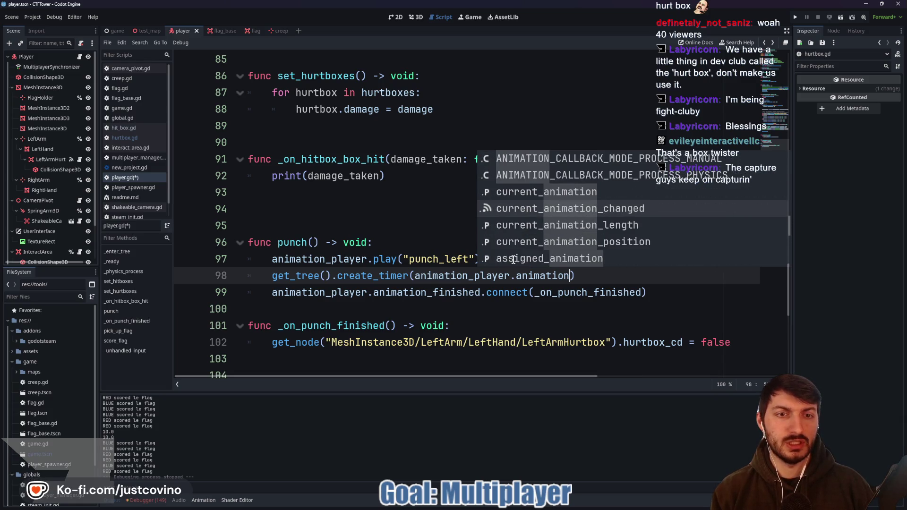
pyautogui.press('Down')
pyautogui.press('Return')
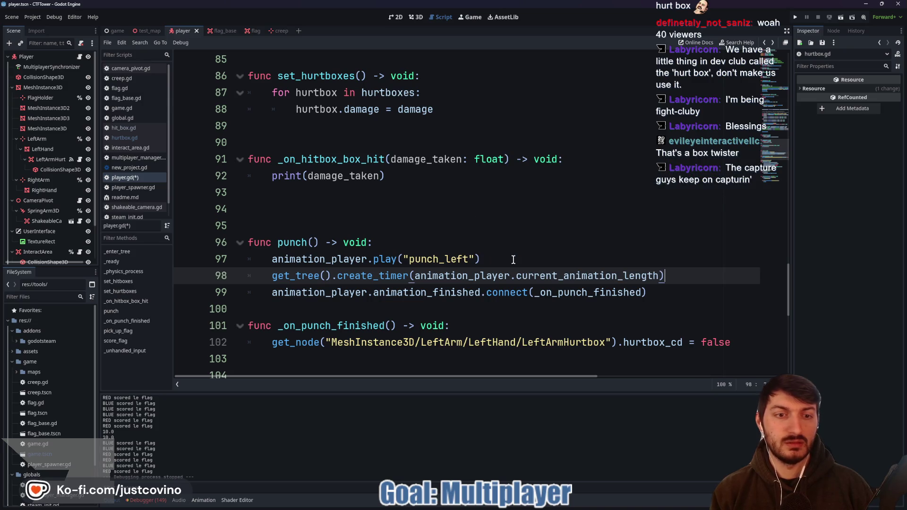
# - Connect the timer's timeout signal to _on_punch_finished
pyautogui.write('.time')
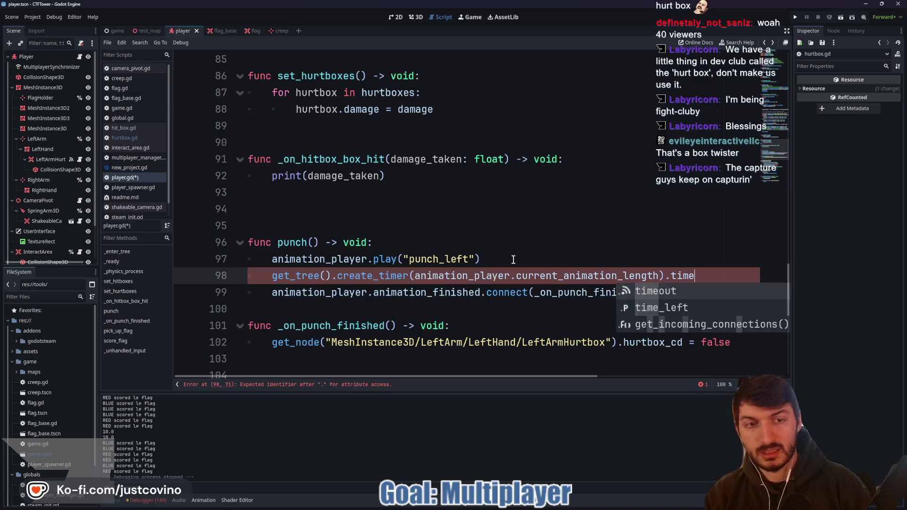
pyautogui.press('Return')
pyautogui.write('.co')
pyautogui.press('Return')
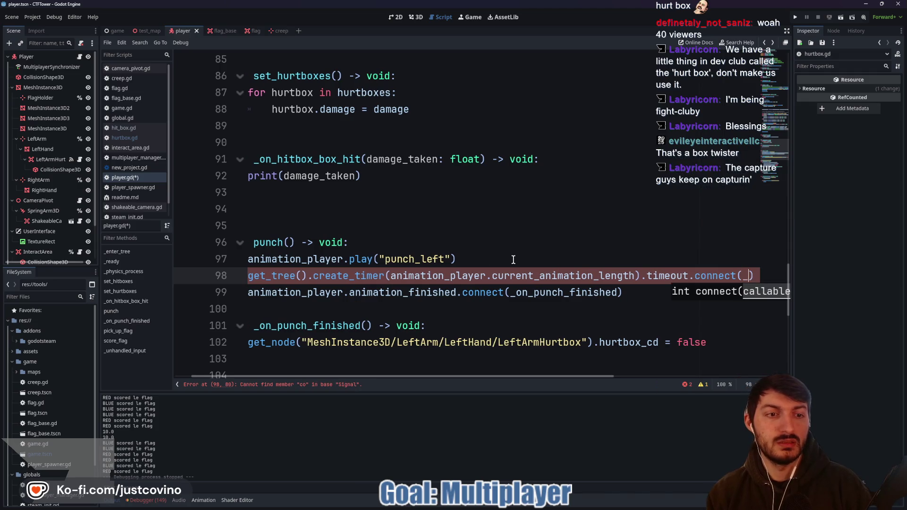
pyautogui.write('on')
pyautogui.press('Down')
pyautogui.press('Return')
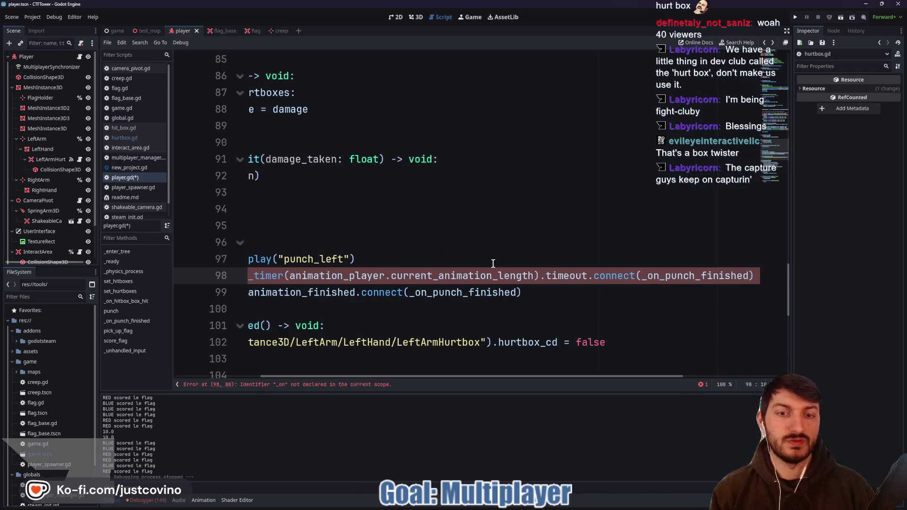
# - Delete the old animation_finished.connect line, save, and remove the extra blank line above punch()
pyautogui.moveTo(522, 292); pyautogui.dragTo(159, 297)
pyautogui.press('BackSpace')
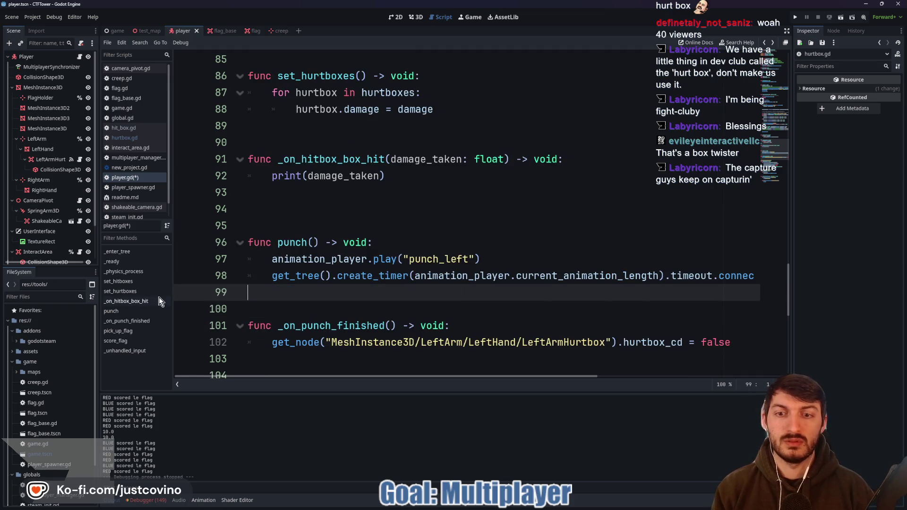
pyautogui.hotkey('ctrl', 's')
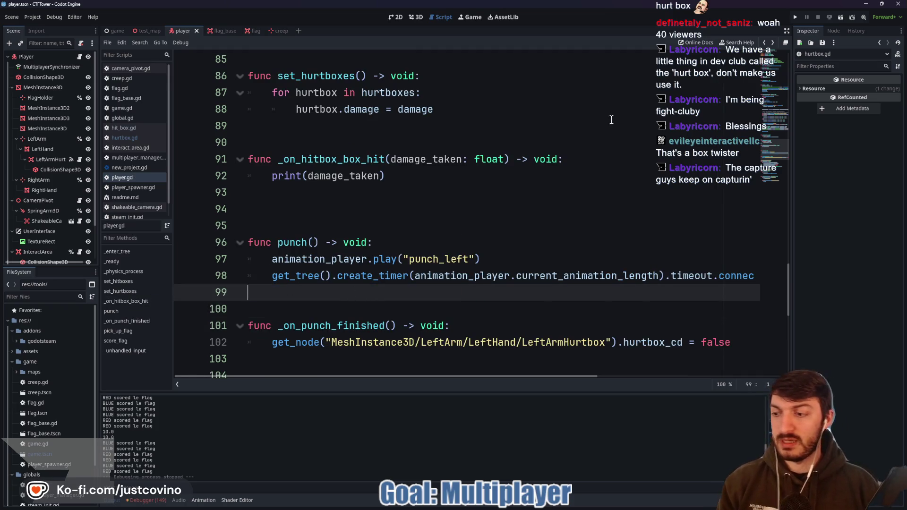
pyautogui.click(338, 219)
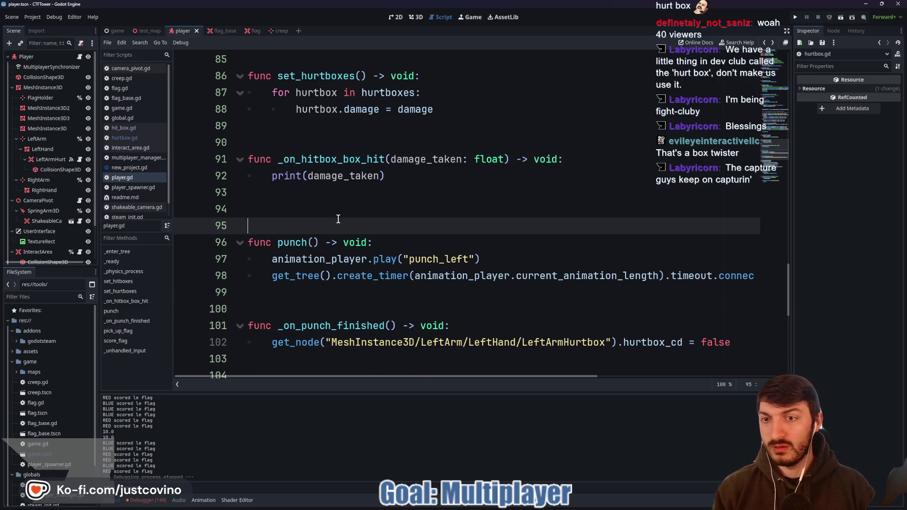
pyautogui.press('BackSpace')
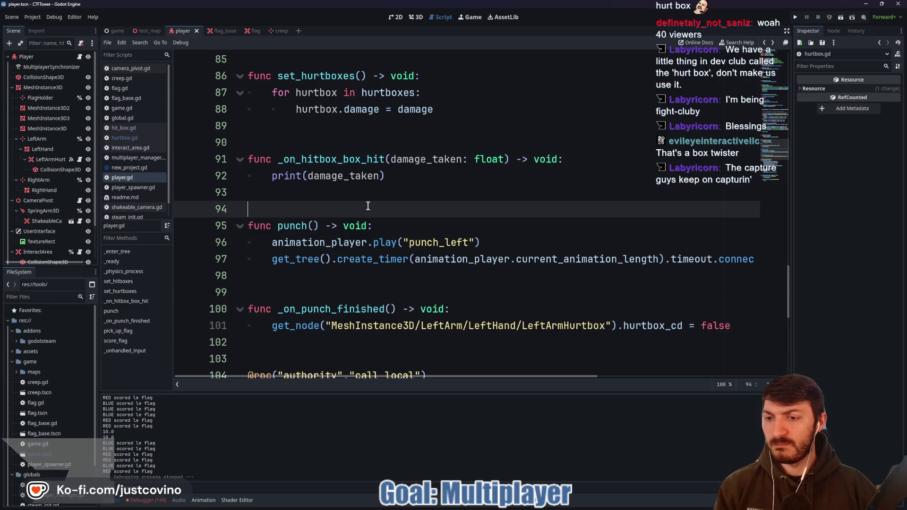
pyautogui.click(148, 501)
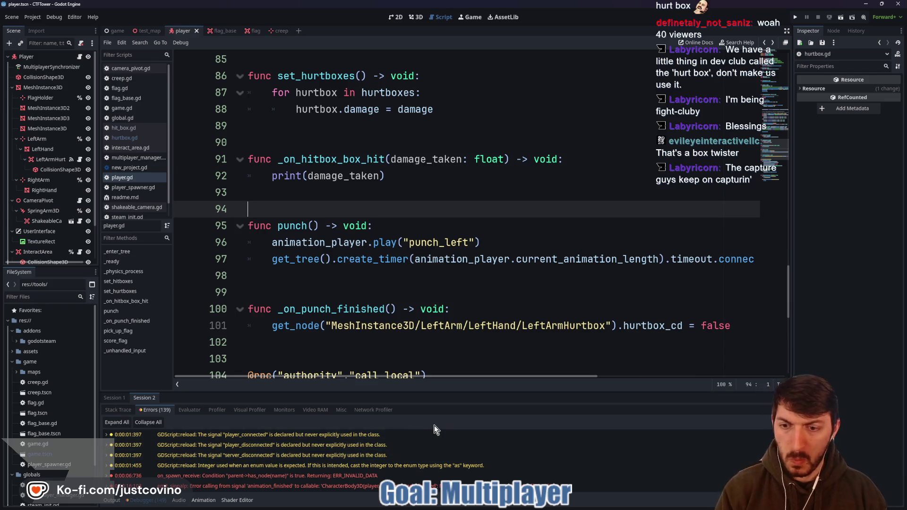
# - Inspect the player.gd:98 connection and node-not-found errors, clear all 139, then shrink the debugger
pyautogui.moveTo(446, 392); pyautogui.dragTo(446, 140)
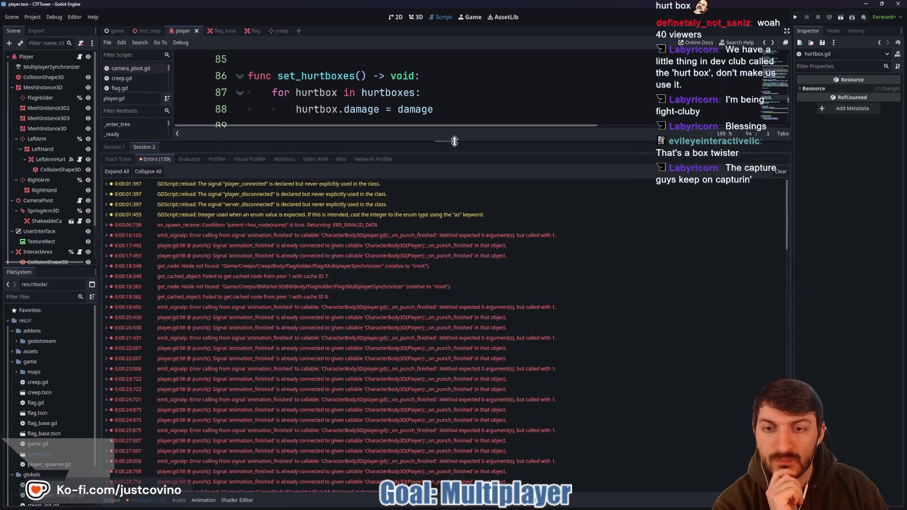
pyautogui.click(371, 256)
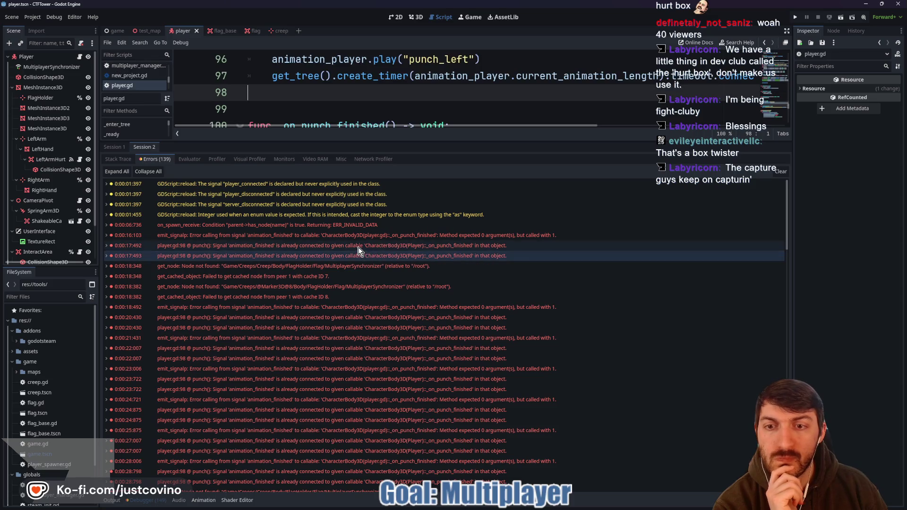
pyautogui.click(358, 246)
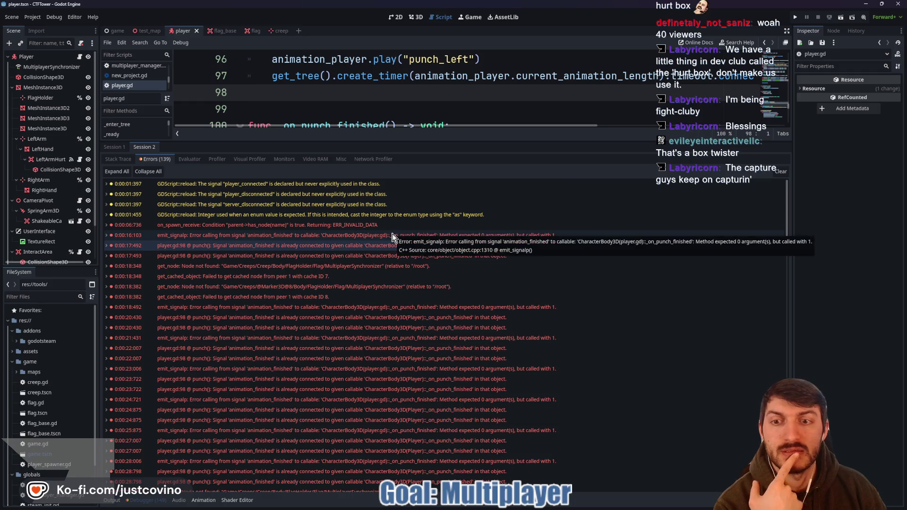
pyautogui.click(375, 265)
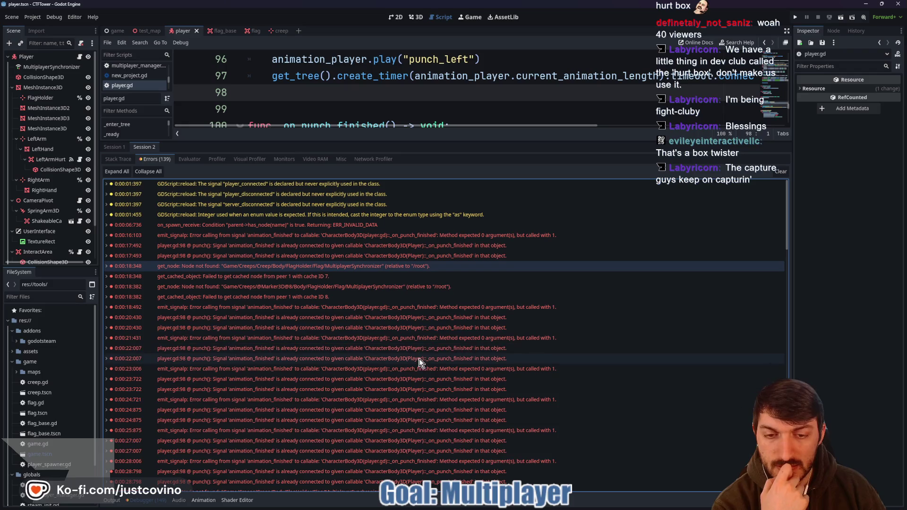
pyautogui.scroll(-2, 408, 350)
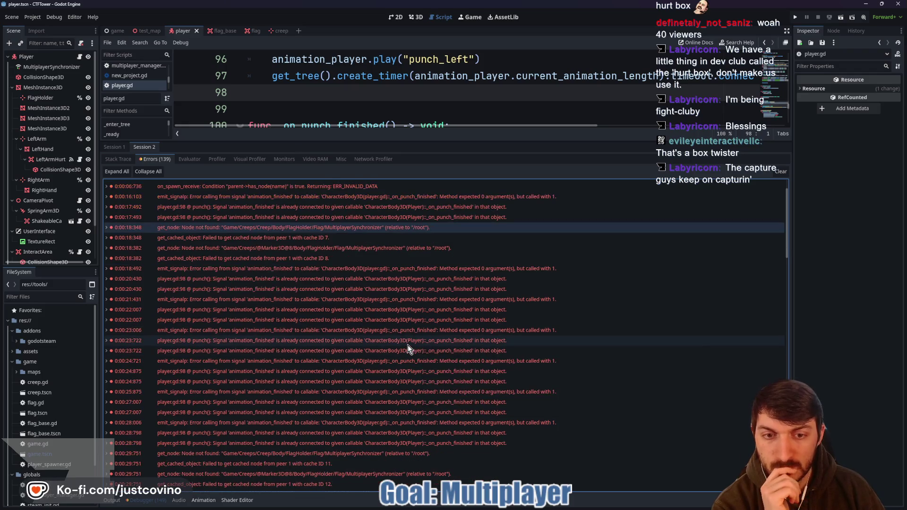
pyautogui.scroll(-5, 408, 347)
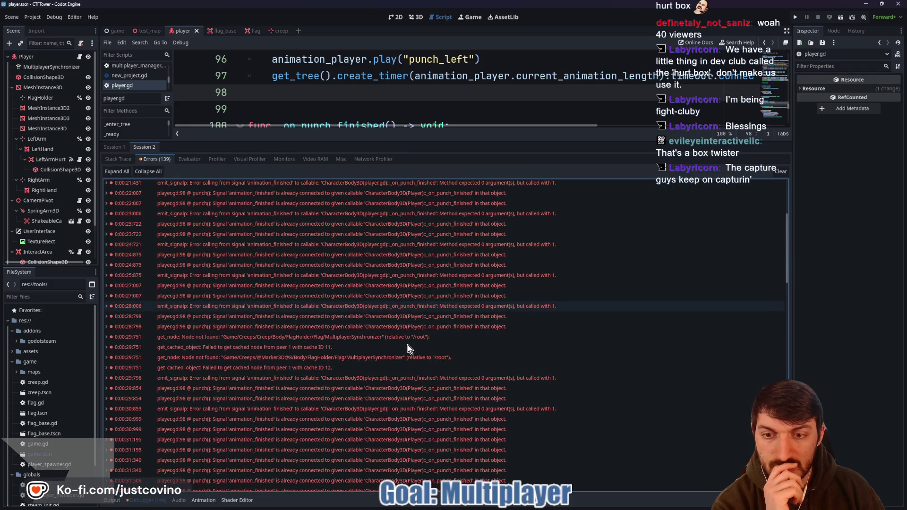
pyautogui.click(780, 171)
pyautogui.moveTo(501, 143); pyautogui.dragTo(508, 399)
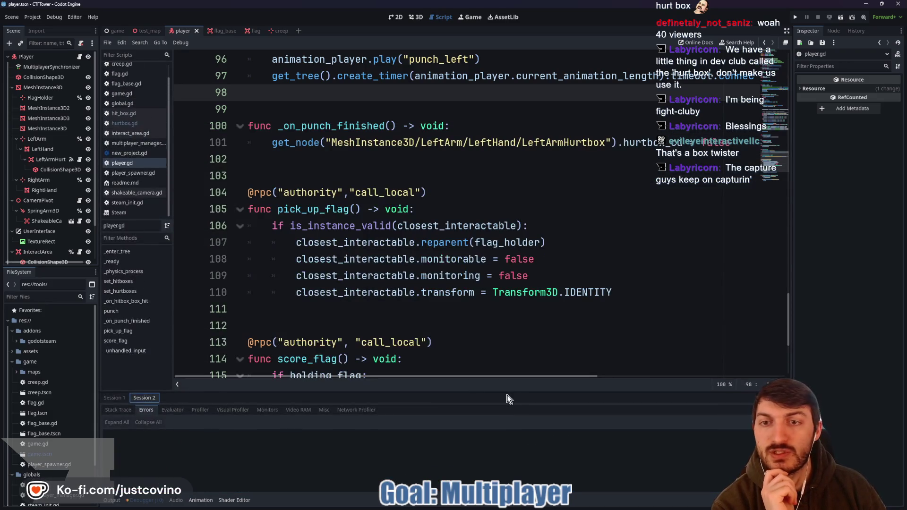
pyautogui.click(111, 502)
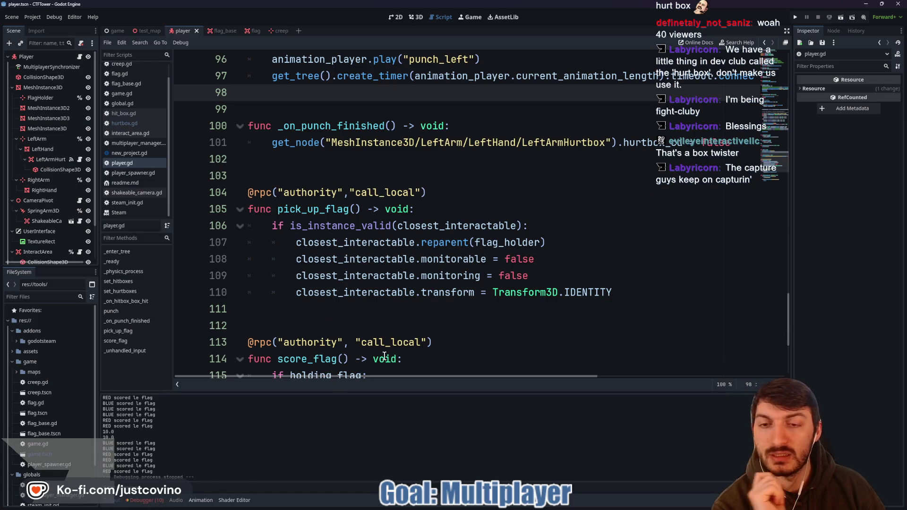
pyautogui.click(43, 68)
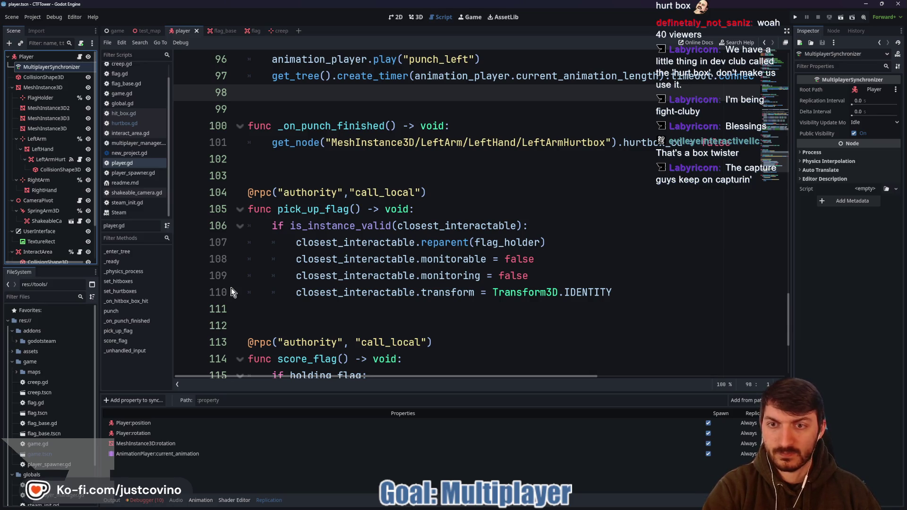
pyautogui.click(148, 402)
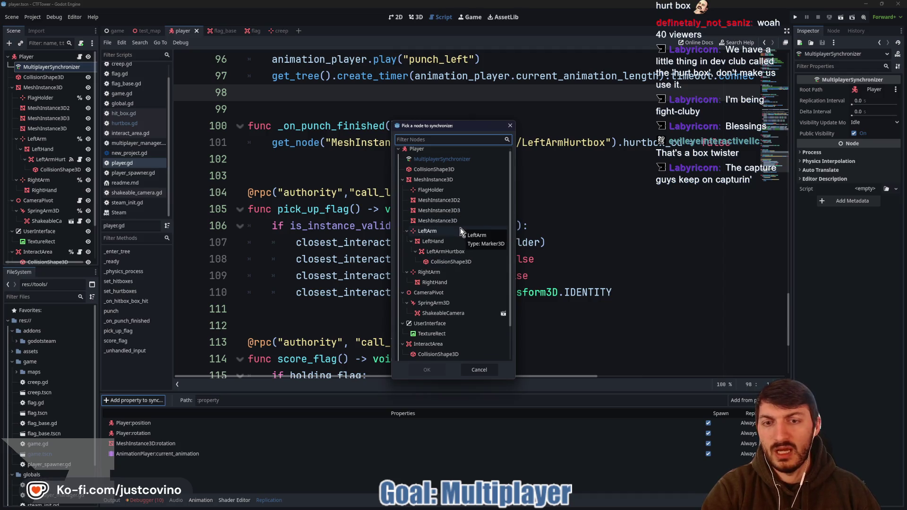
pyautogui.scroll(-2, 460, 232)
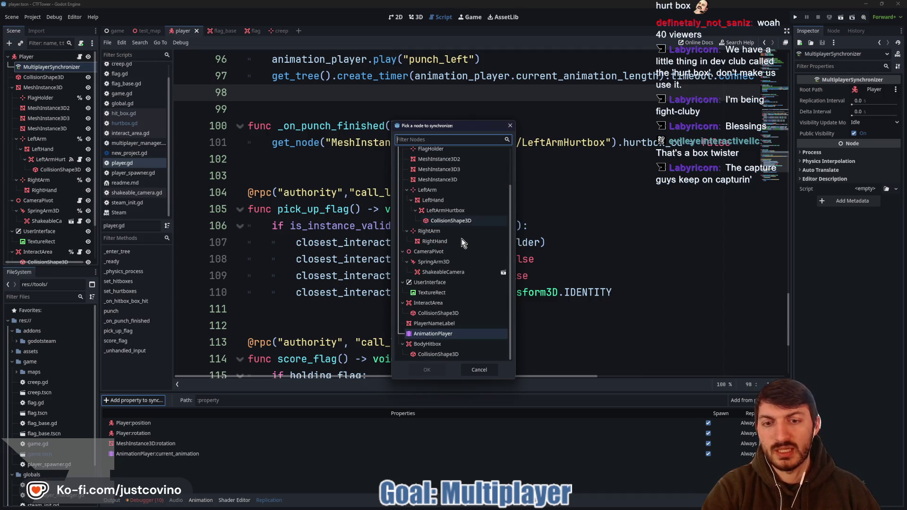
pyautogui.click(449, 345)
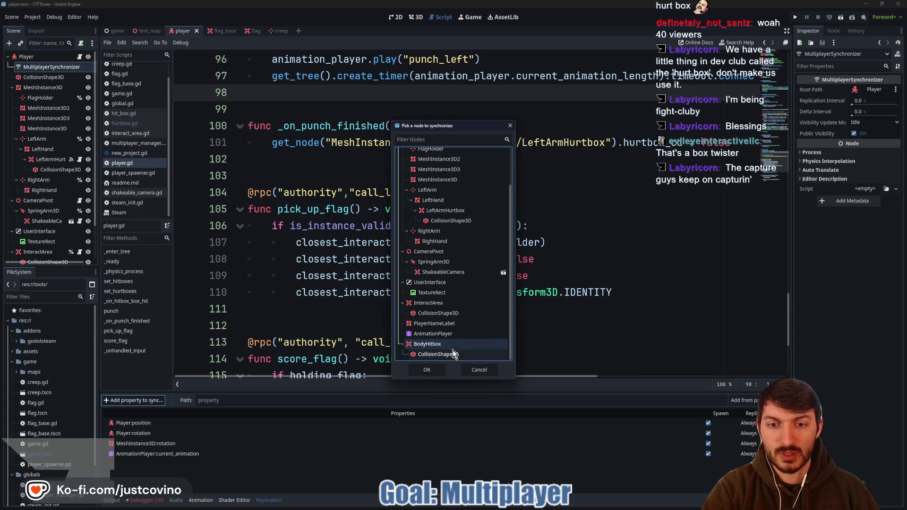
pyautogui.click(437, 372)
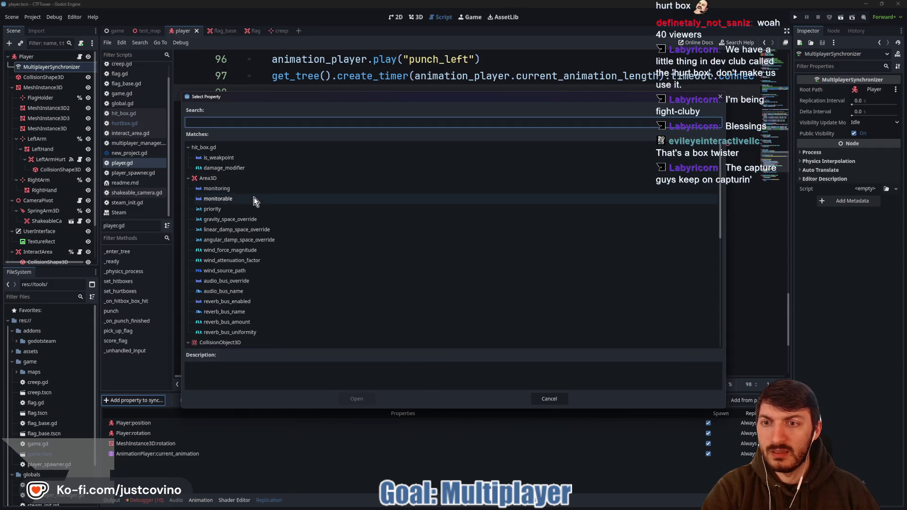
pyautogui.scroll(-5, 289, 246)
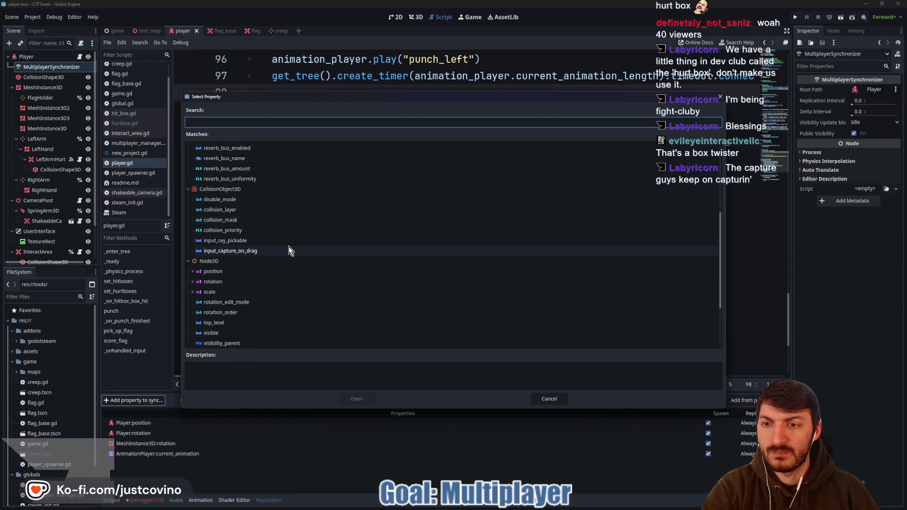
pyautogui.scroll(-2, 289, 251)
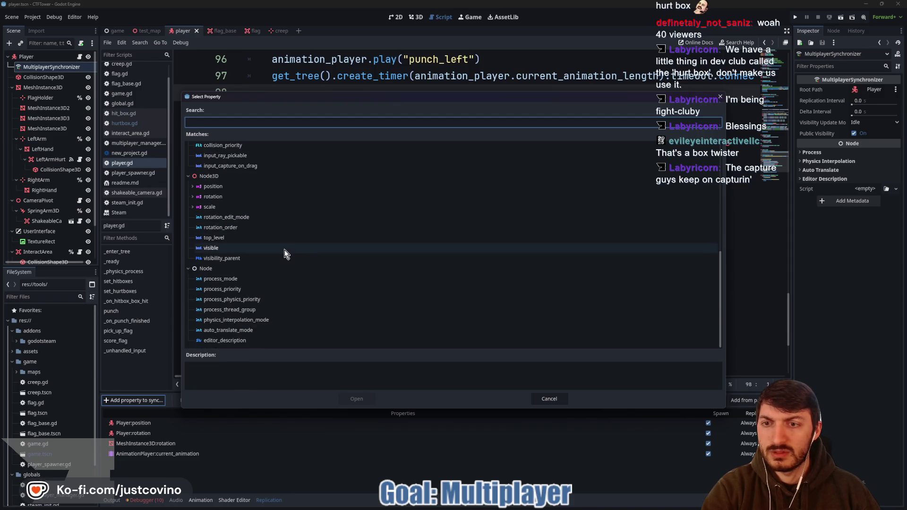
pyautogui.scroll(3, 287, 272)
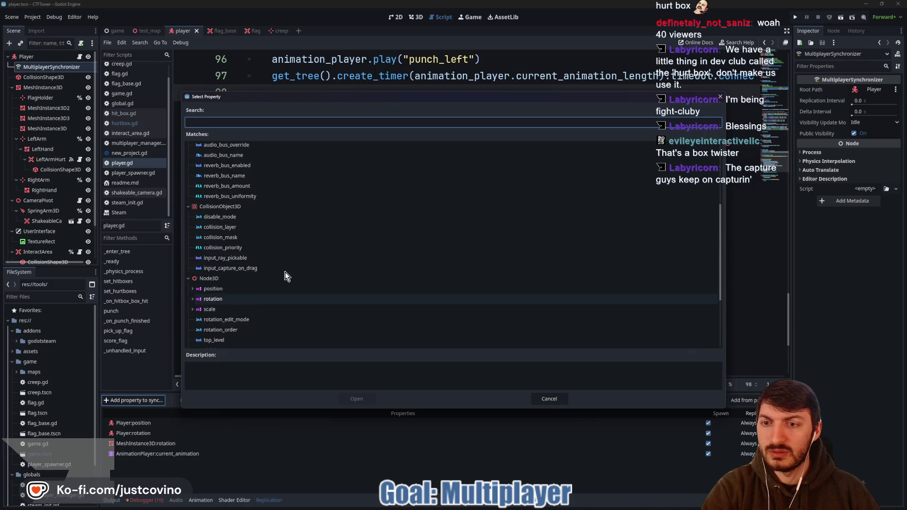
pyautogui.scroll(4, 285, 273)
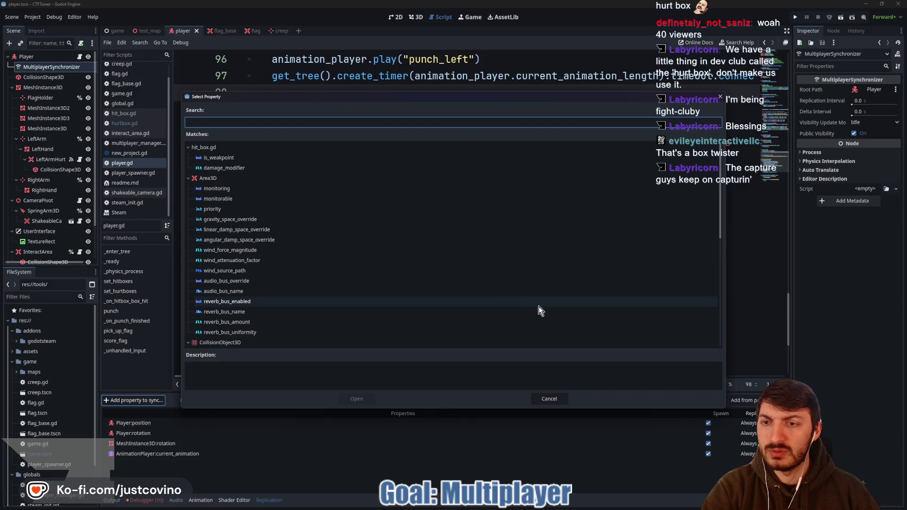
pyautogui.click(548, 399)
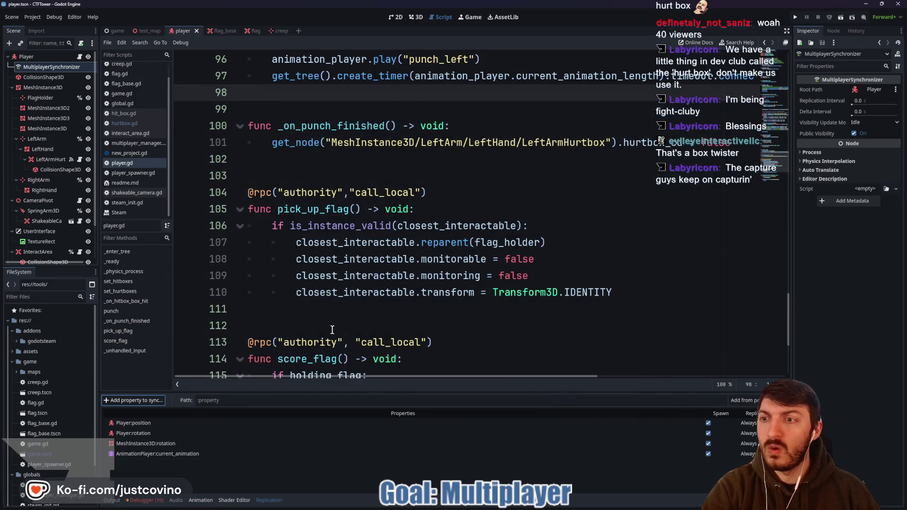
pyautogui.moveTo(516, 508)
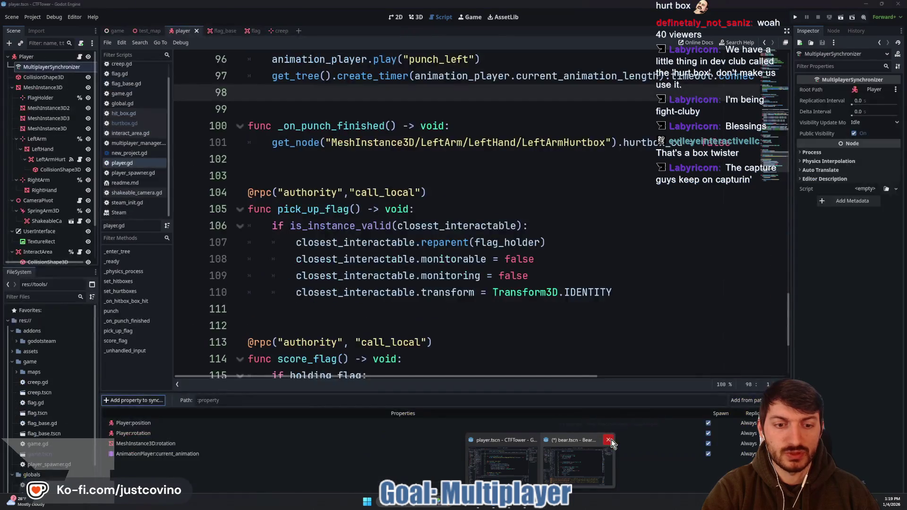
# - Close the bear.tscn Godot window without saving and launch Godot_v4.5.1-stable_win64 from the Godot folder
pyautogui.click(610, 440)
pyautogui.click(499, 263)
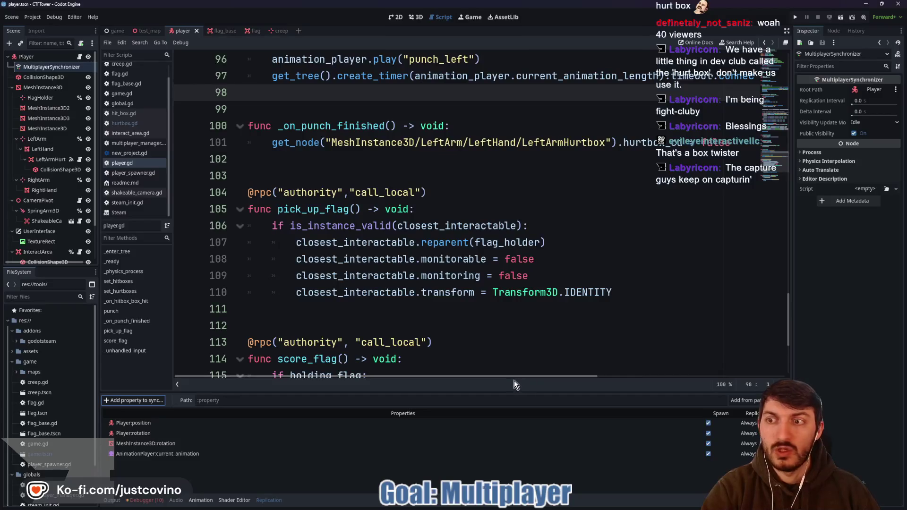
pyautogui.moveTo(458, 509)
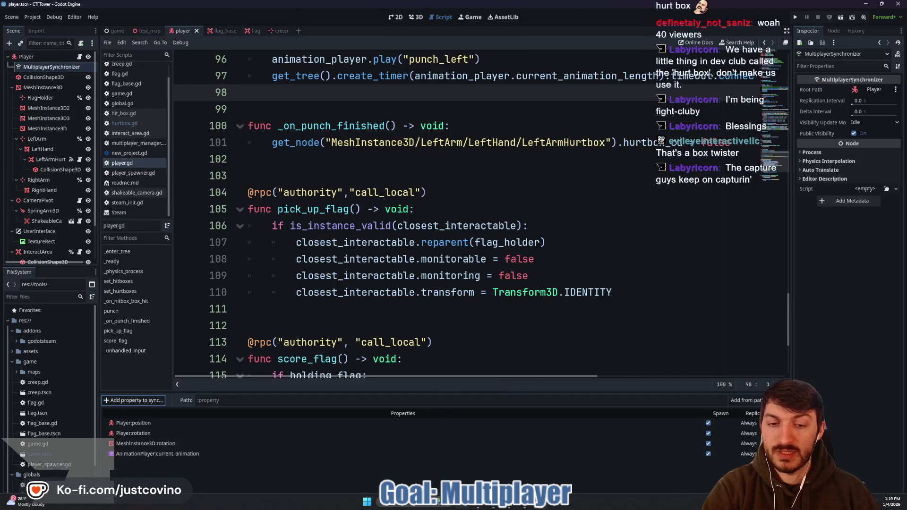
pyautogui.click(477, 507)
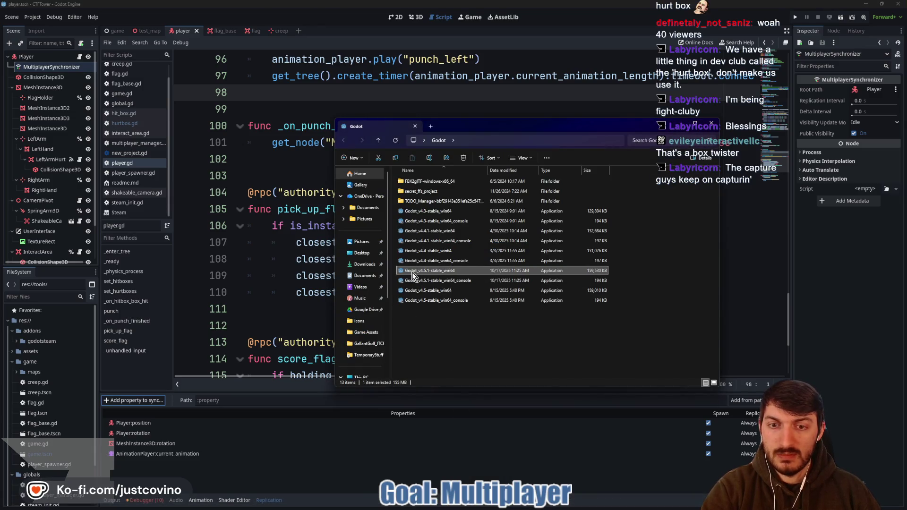
pyautogui.doubleClick(412, 273)
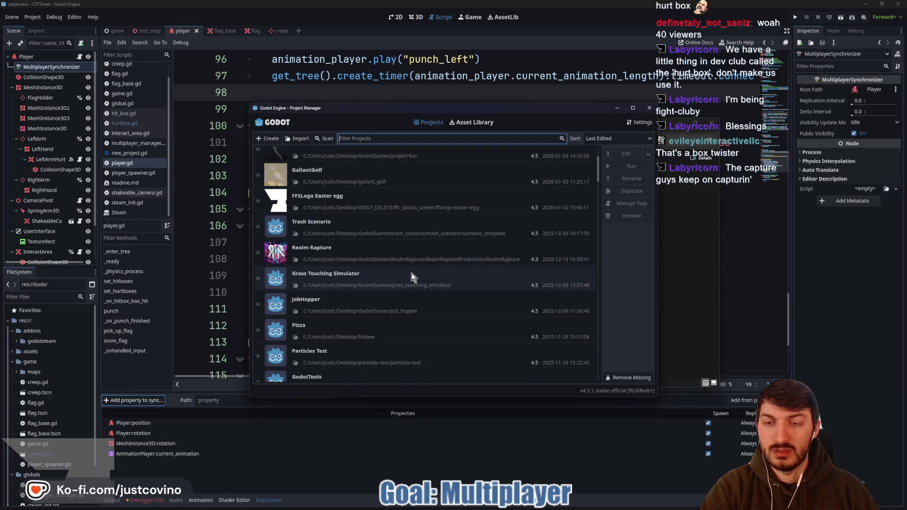
# - Open Trash Scenario from the Godot 4.5.1 Project Manager's project list
pyautogui.doubleClick(370, 234)
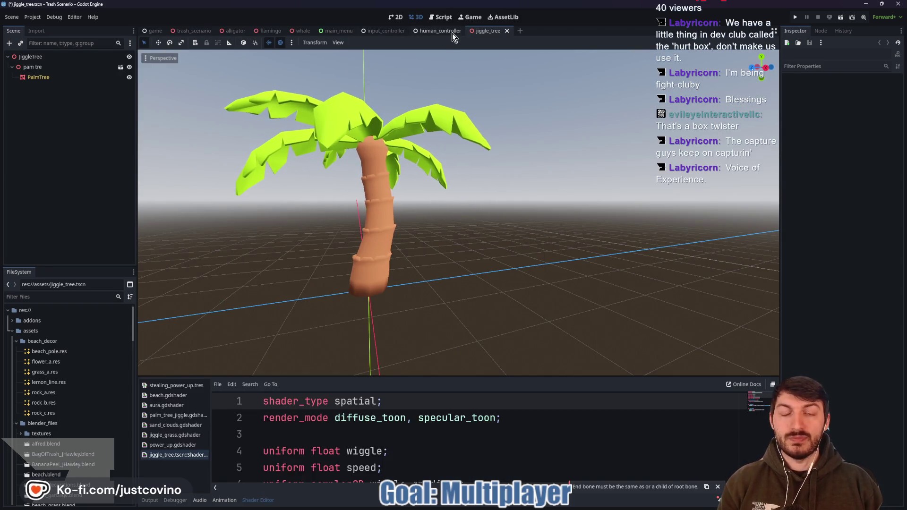
# - Read the input_controller script, toggling the Output panel open and closed
pyautogui.click(451, 32)
pyautogui.click(386, 29)
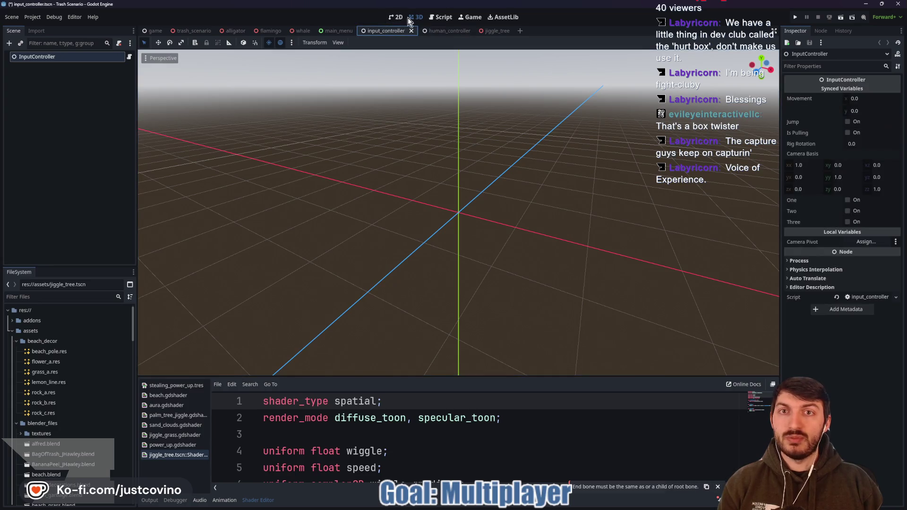
pyautogui.click(443, 18)
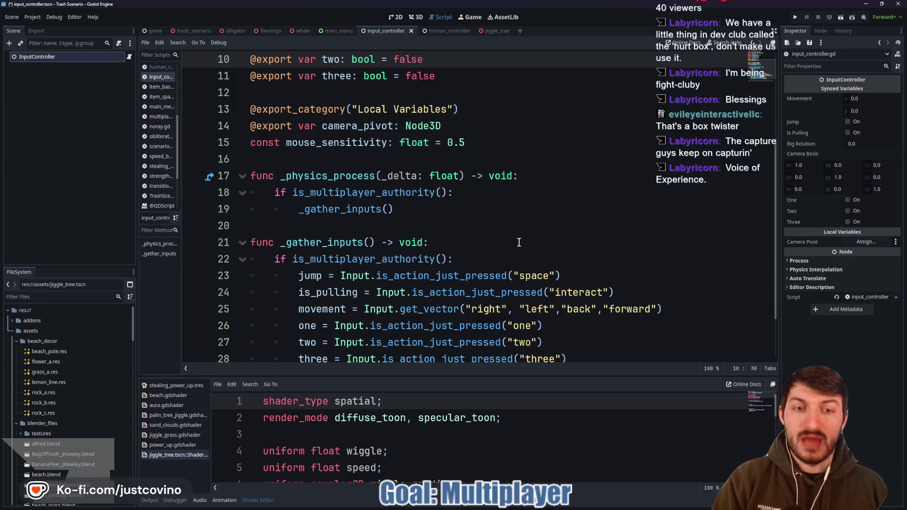
pyautogui.click(150, 500)
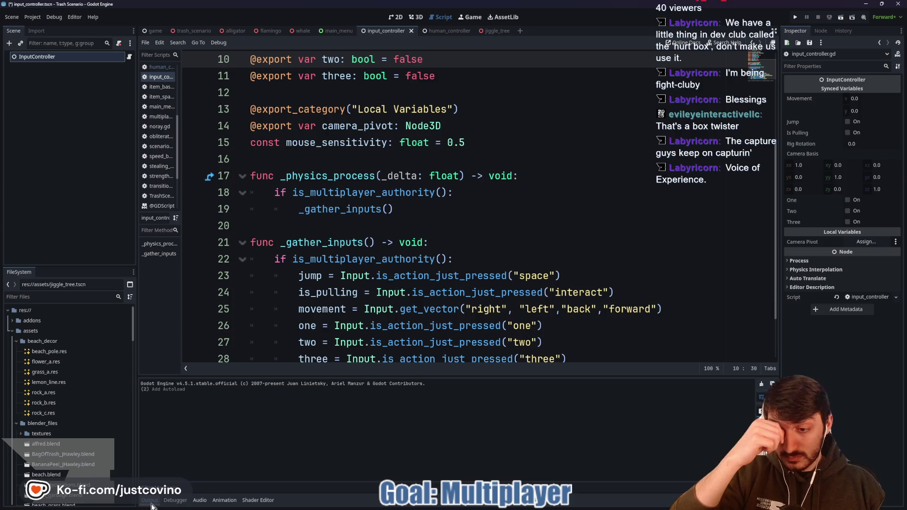
pyautogui.click(150, 501)
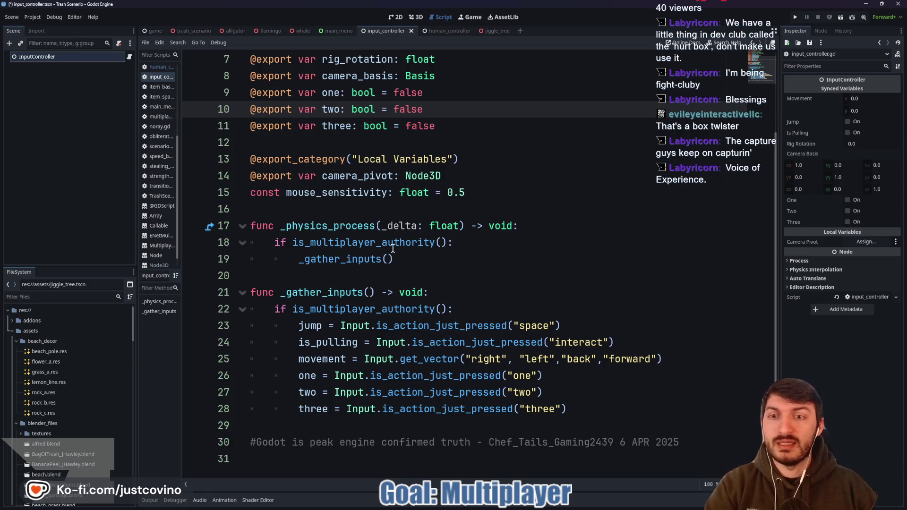
# - Review human_controller.gd, then return to the HumanController scene's 3D view
pyautogui.click(431, 31)
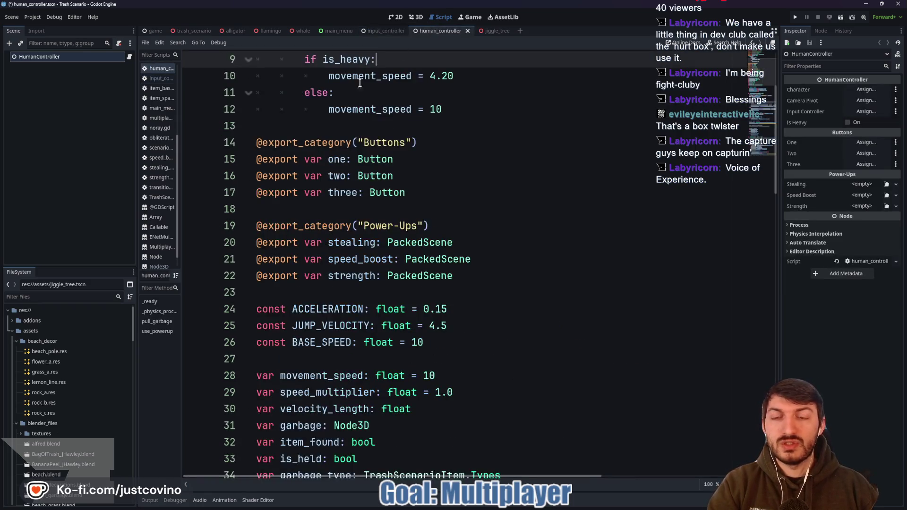
pyautogui.scroll(3, 364, 198)
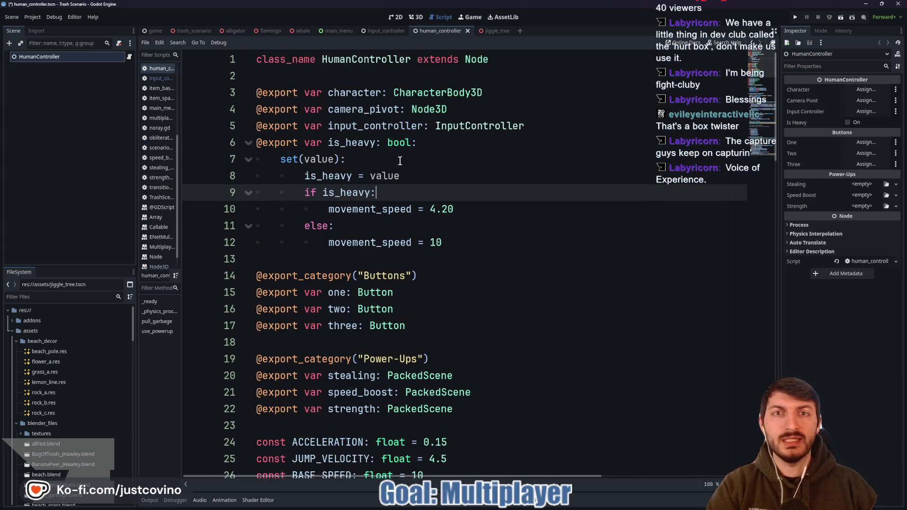
pyautogui.click(414, 17)
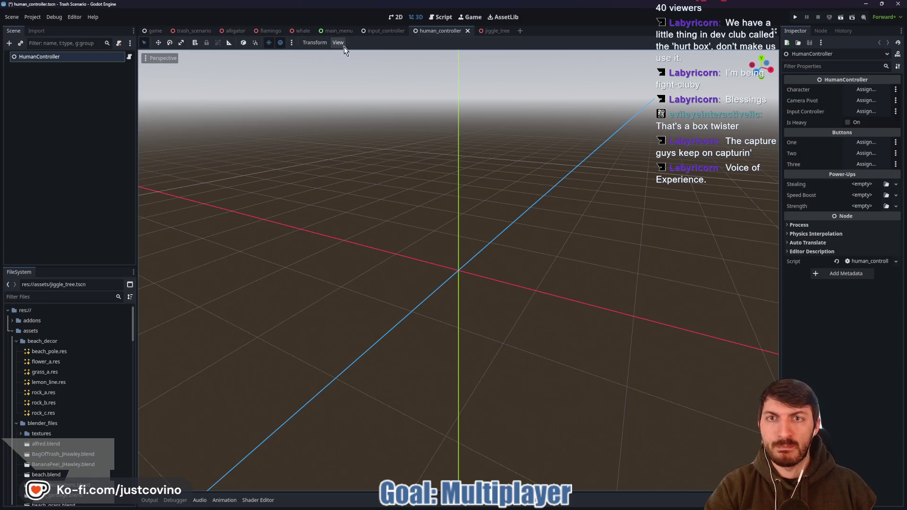
# - Filter the project files for 'player', clear the filter, and inspect IheartGARBAGE.png
pyautogui.click(69, 295)
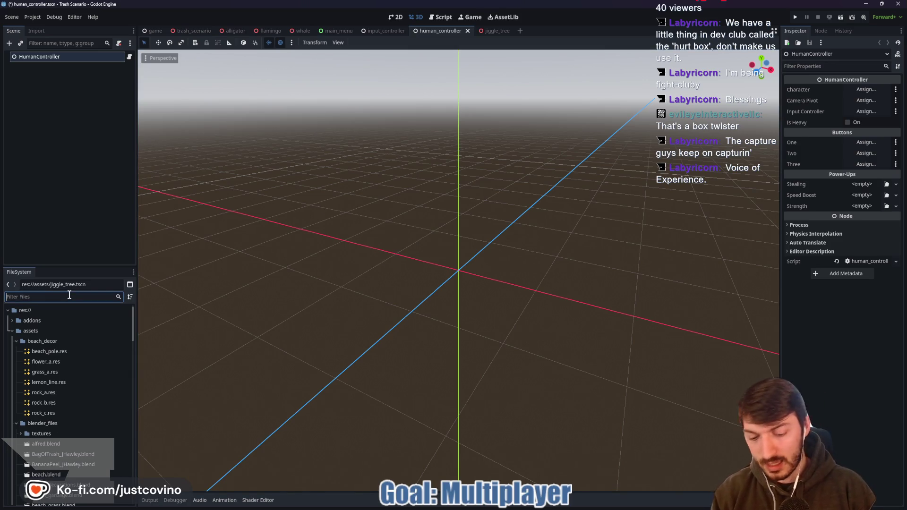
pyautogui.write('player')
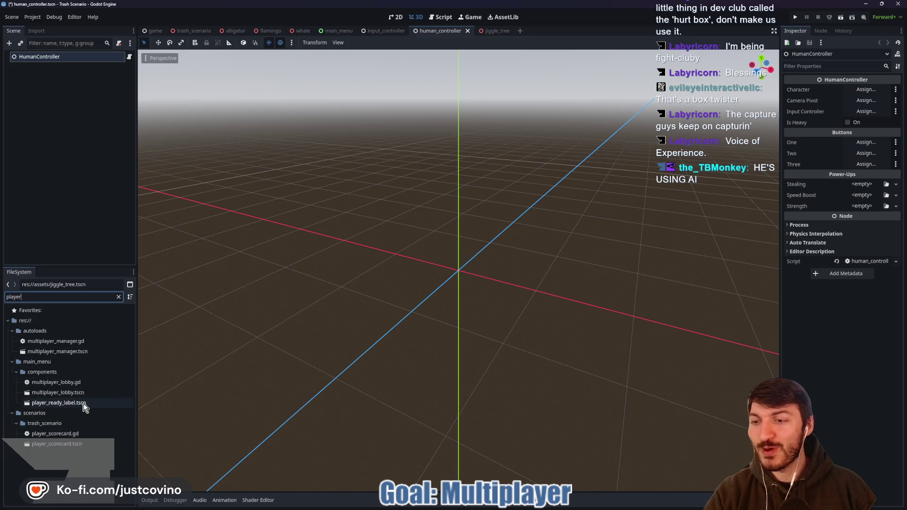
pyautogui.click(119, 297)
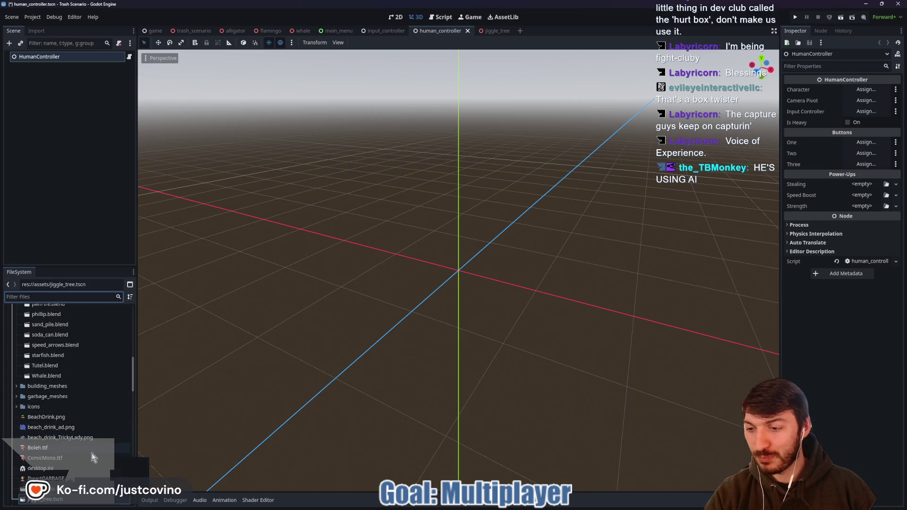
pyautogui.scroll(-2, 92, 453)
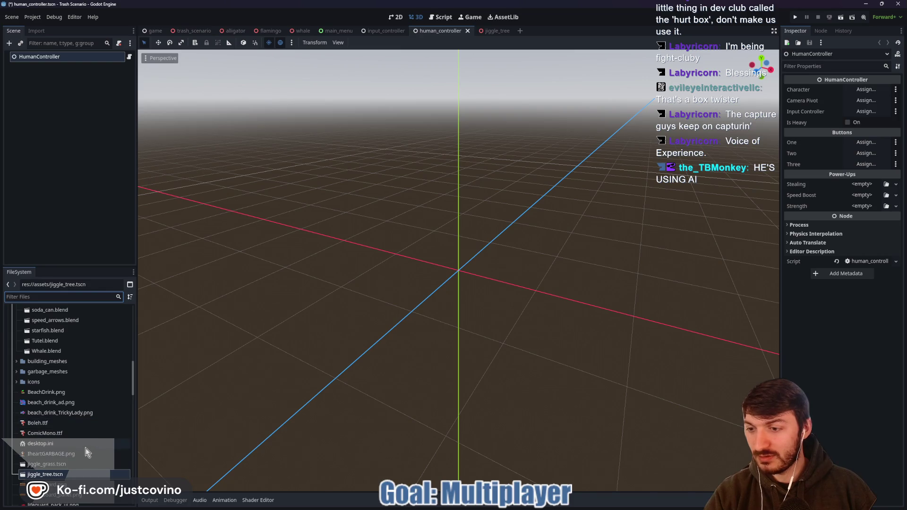
pyautogui.click(79, 454)
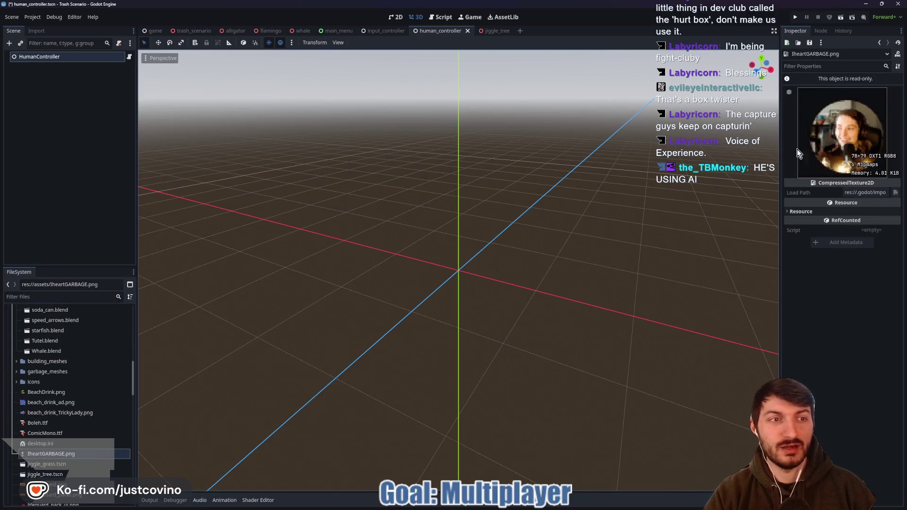
# - Collapse blender_files and beach_decor, expand characters, and scroll down to res://game/controllers
pyautogui.scroll(3, 67, 437)
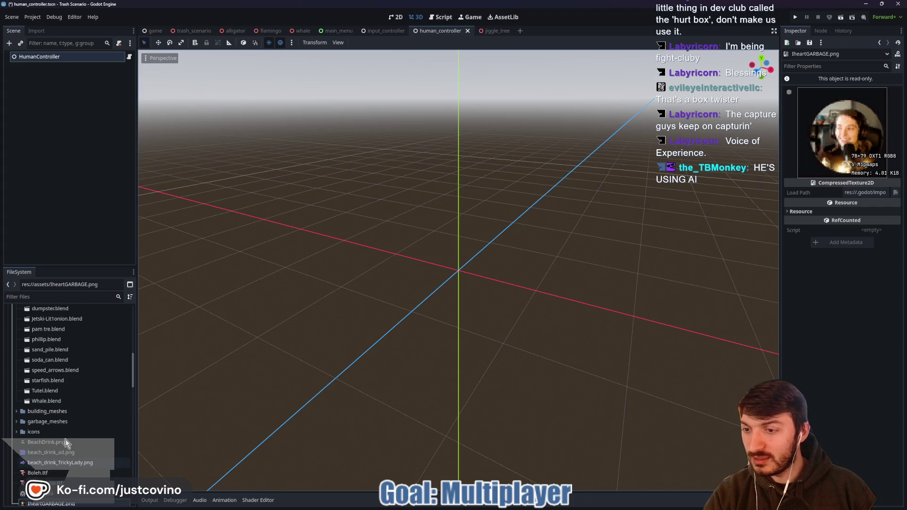
pyautogui.scroll(4, 47, 418)
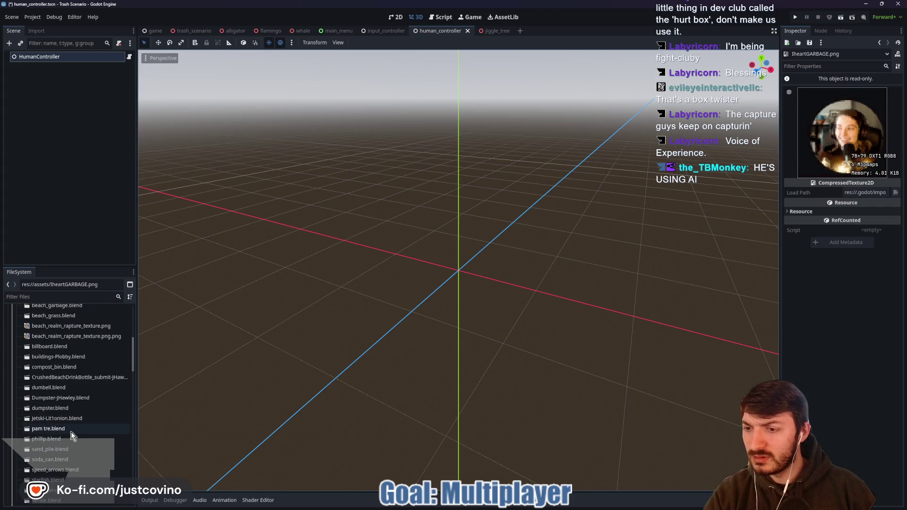
pyautogui.scroll(1, 74, 431)
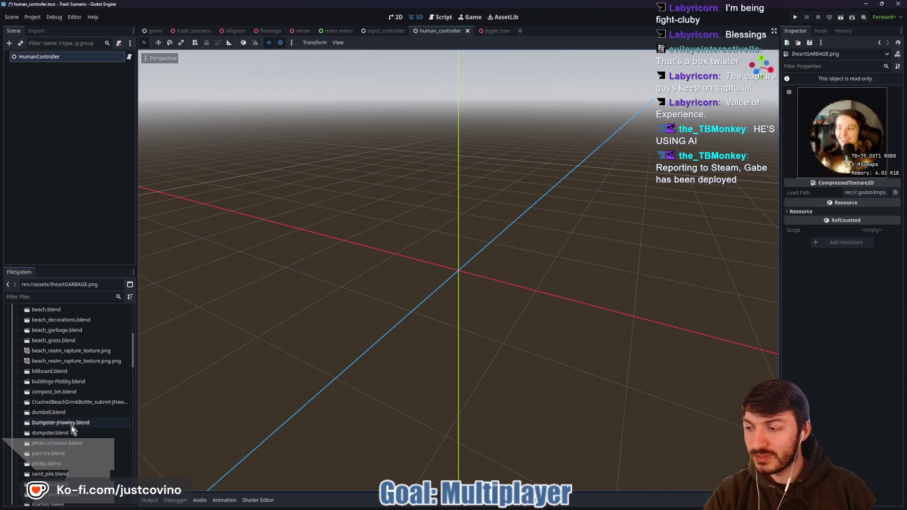
pyautogui.scroll(3, 76, 408)
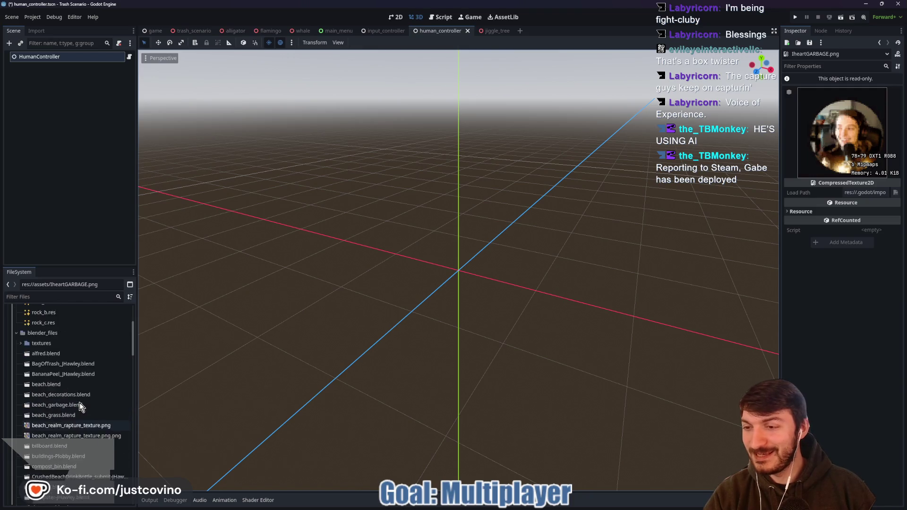
pyautogui.scroll(1, 80, 402)
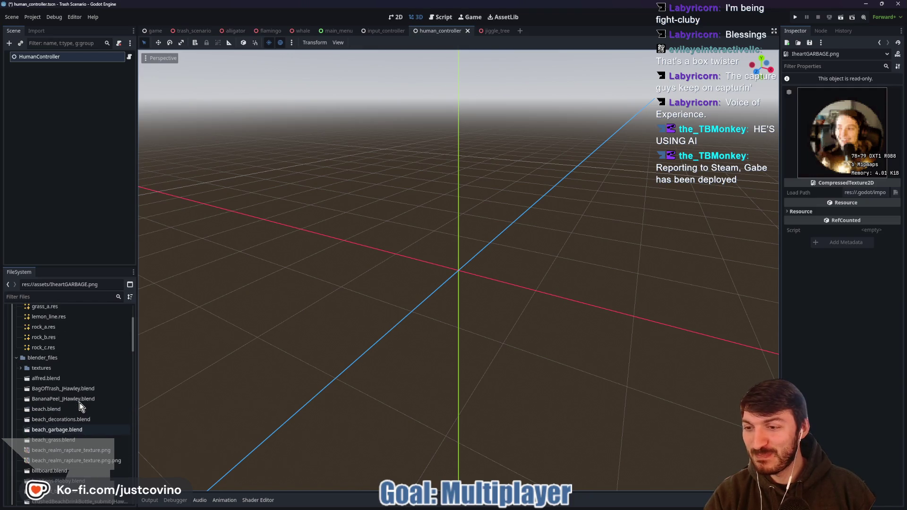
pyautogui.click(17, 359)
pyautogui.scroll(3, 85, 381)
pyautogui.click(16, 352)
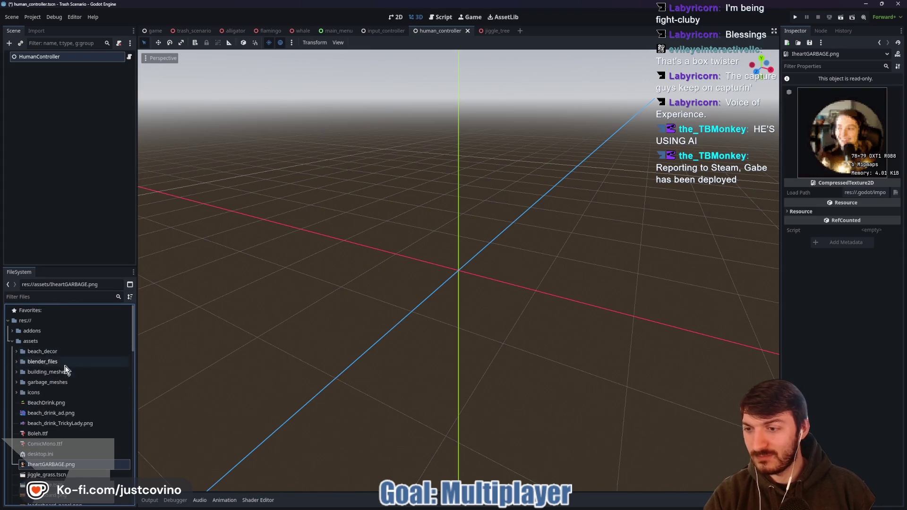
pyautogui.scroll(-1, 84, 388)
pyautogui.scroll(-4, 85, 391)
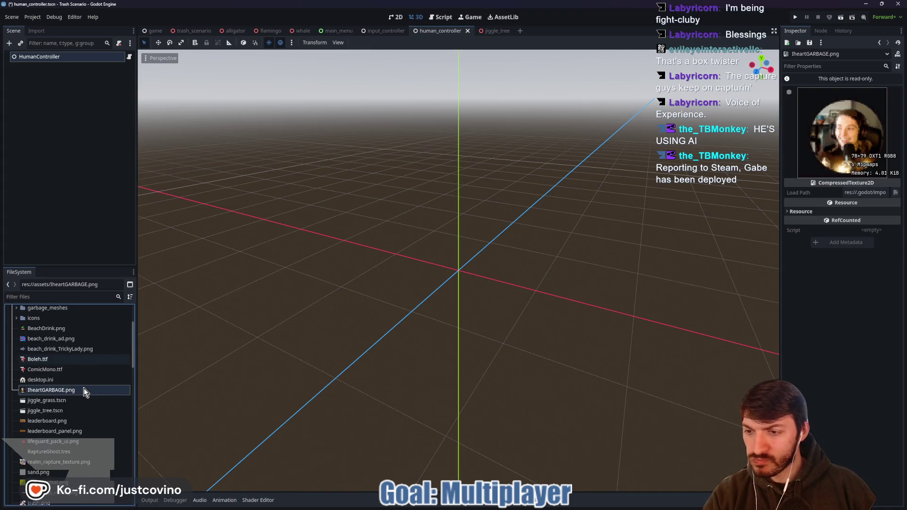
pyautogui.scroll(-4, 85, 391)
pyautogui.scroll(-2, 85, 392)
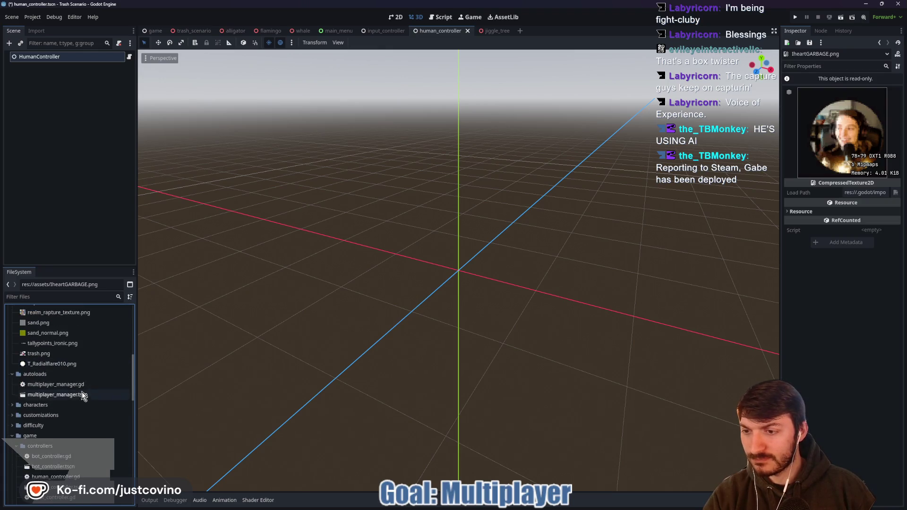
pyautogui.doubleClick(81, 397)
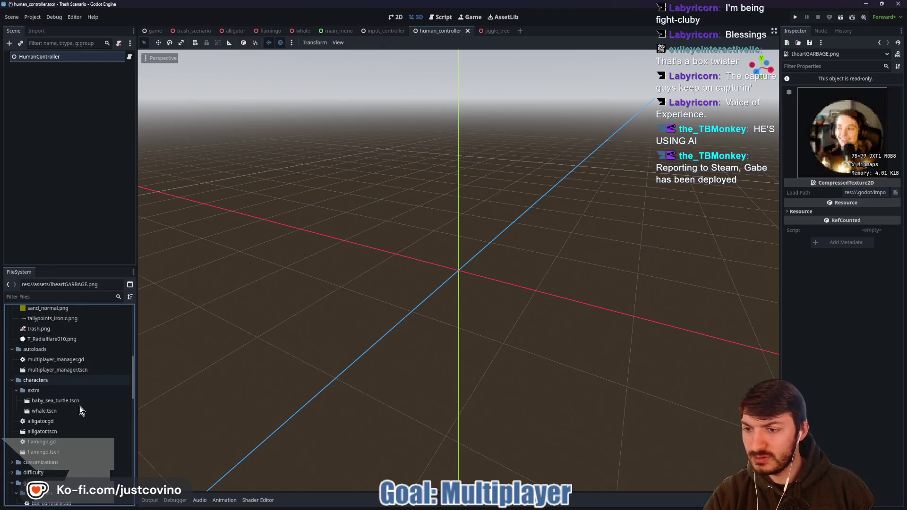
pyautogui.scroll(-5, 79, 406)
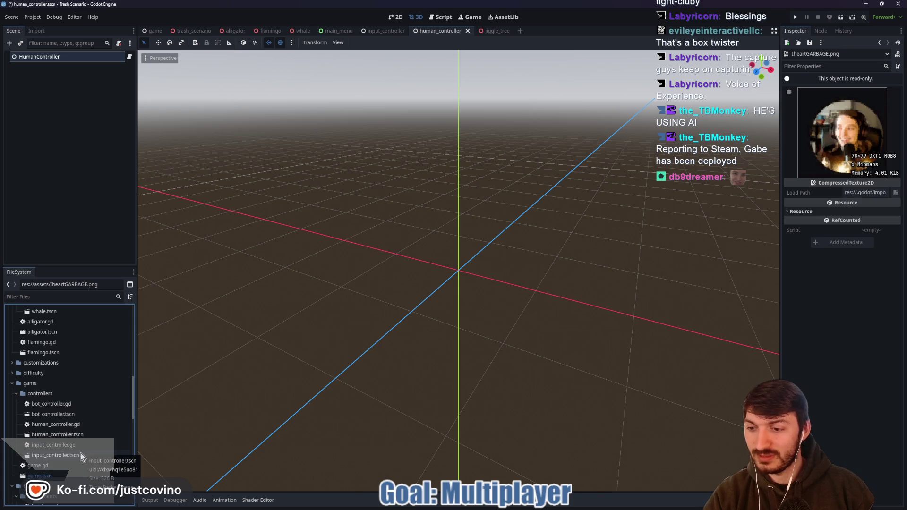
# - Open bot_controller.tscn, read through bot_controller.gd, then move to the flamingo scene
pyautogui.doubleClick(70, 415)
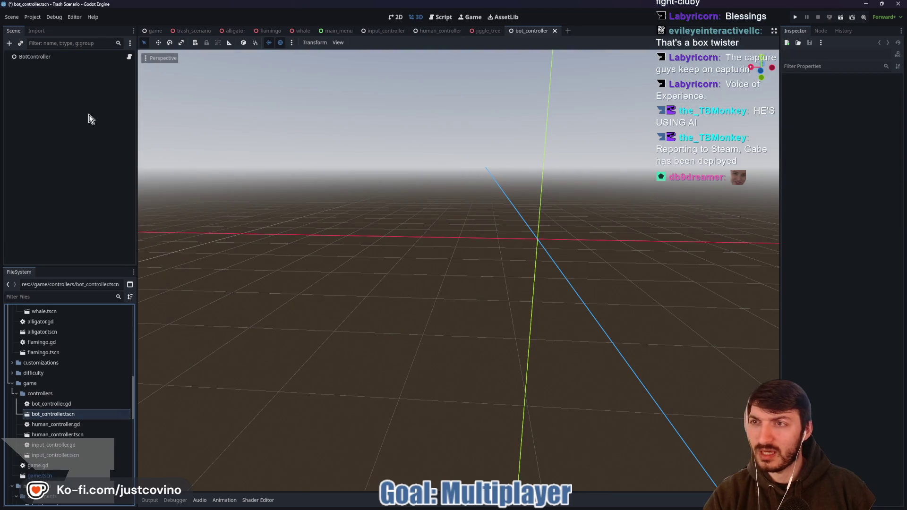
pyautogui.click(128, 57)
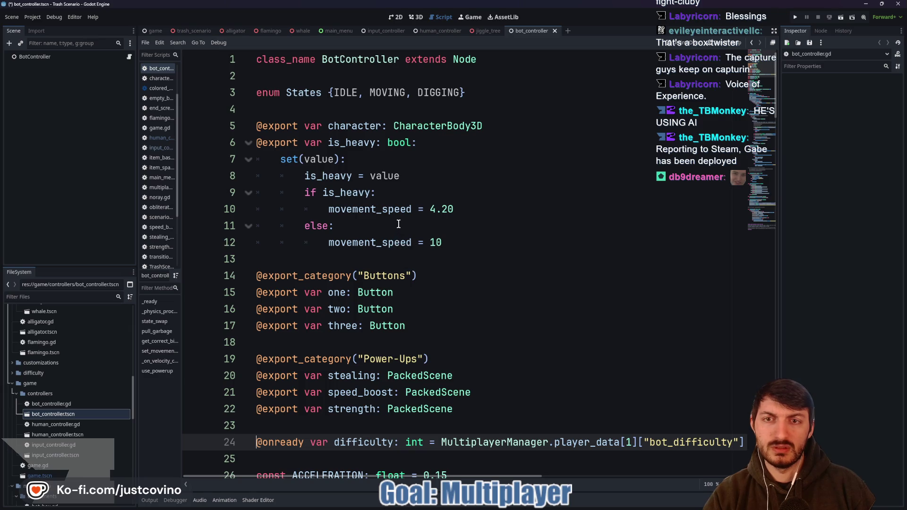
pyautogui.scroll(-4, 397, 225)
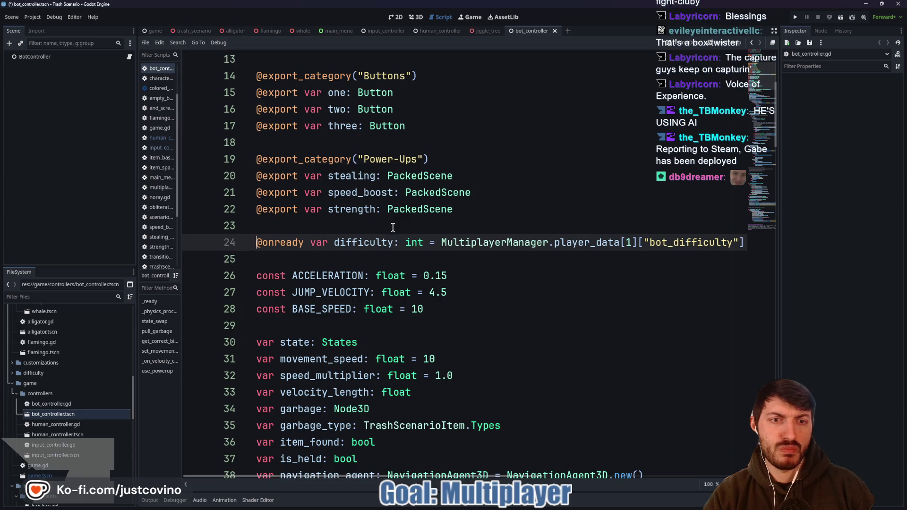
pyautogui.scroll(-3, 538, 262)
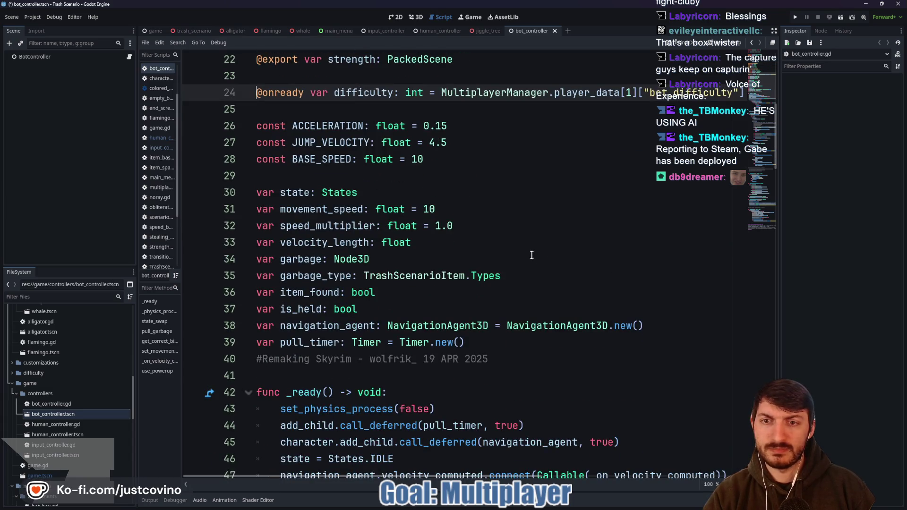
pyautogui.scroll(-1, 529, 254)
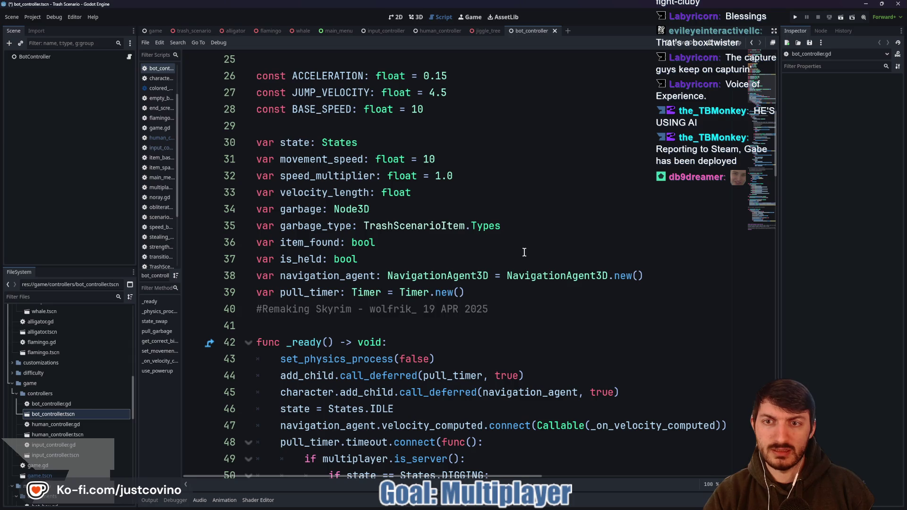
pyautogui.scroll(-4, 521, 252)
pyautogui.scroll(-2, 515, 251)
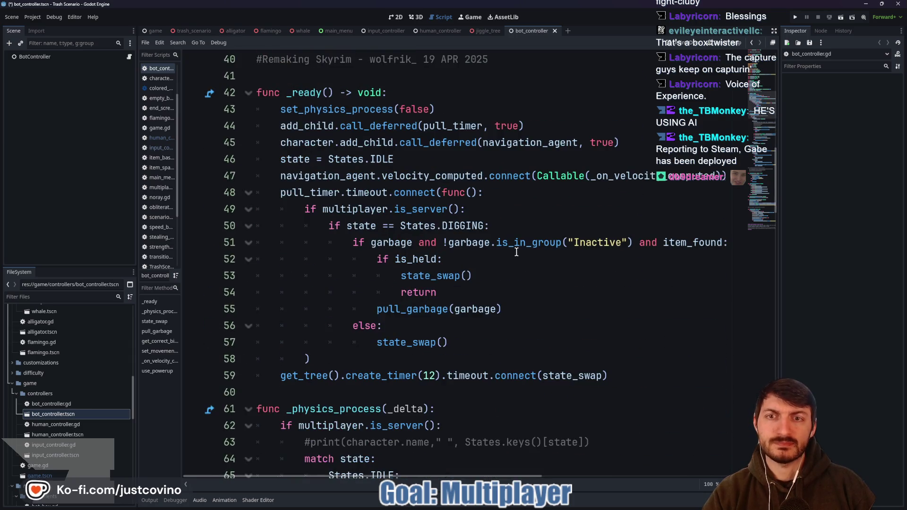
pyautogui.scroll(-5, 511, 251)
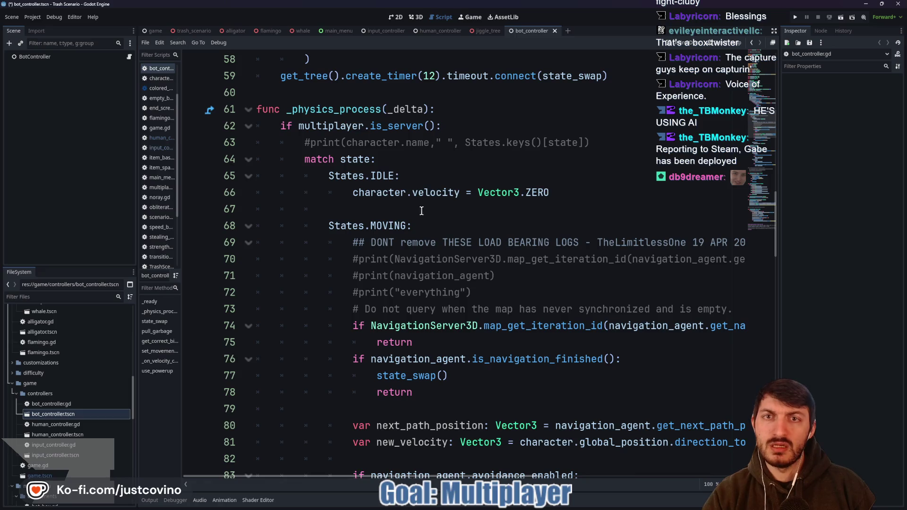
pyautogui.click(268, 31)
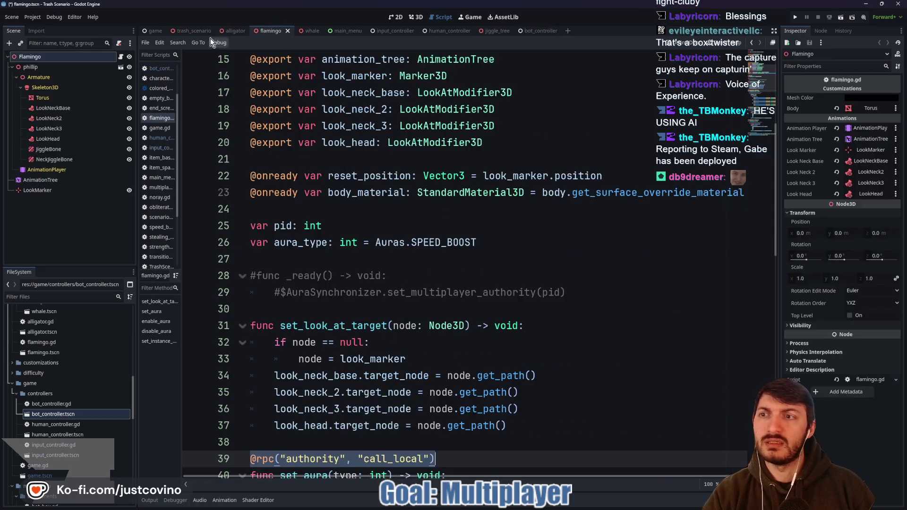
# - Go through the alligator and trash_scenario scenes and open the EmptyBody instance in 3D
pyautogui.click(235, 31)
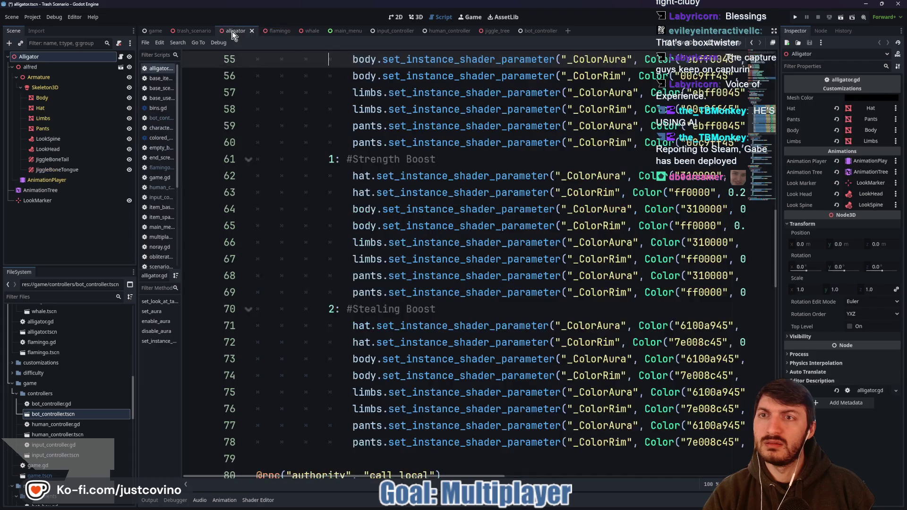
pyautogui.click(197, 33)
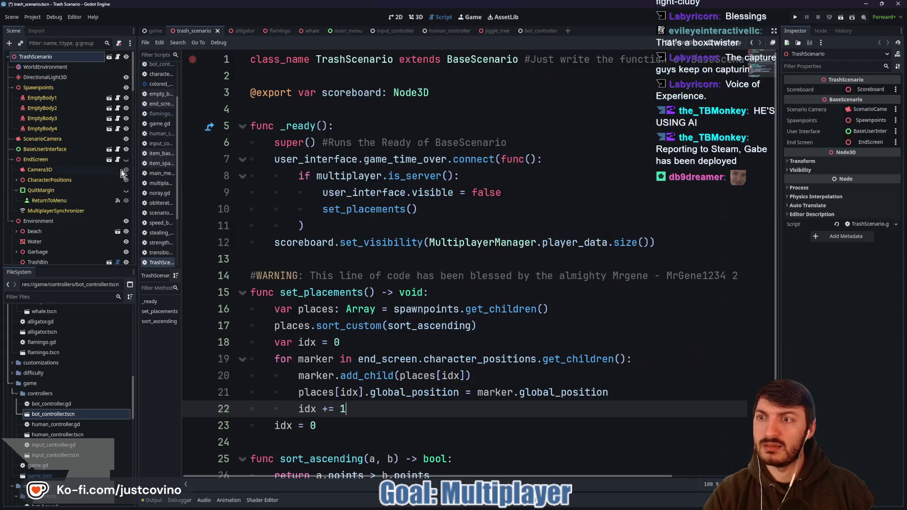
pyautogui.click(109, 99)
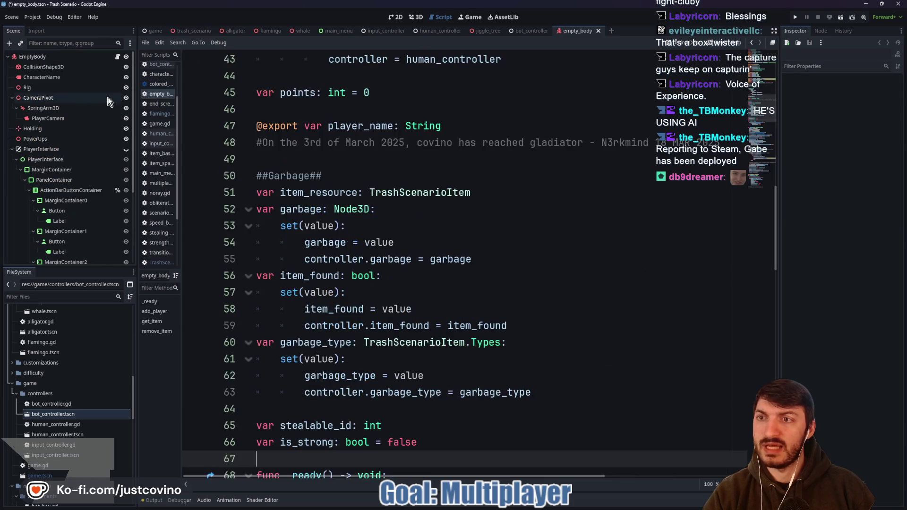
pyautogui.click(414, 18)
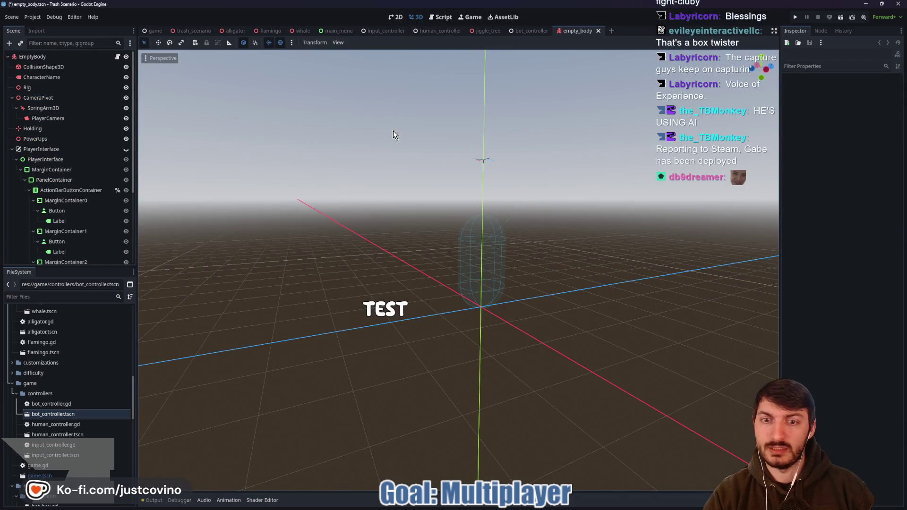
pyautogui.moveTo(393, 131)
pyautogui.mouseDown()
pyautogui.moveTo(433, 143)
pyautogui.moveTo(415, 141)
pyautogui.mouseUp()
# - Check the empty_body script's bot_controller and human_controller references, then open human_controller.gd
pyautogui.click(118, 56)
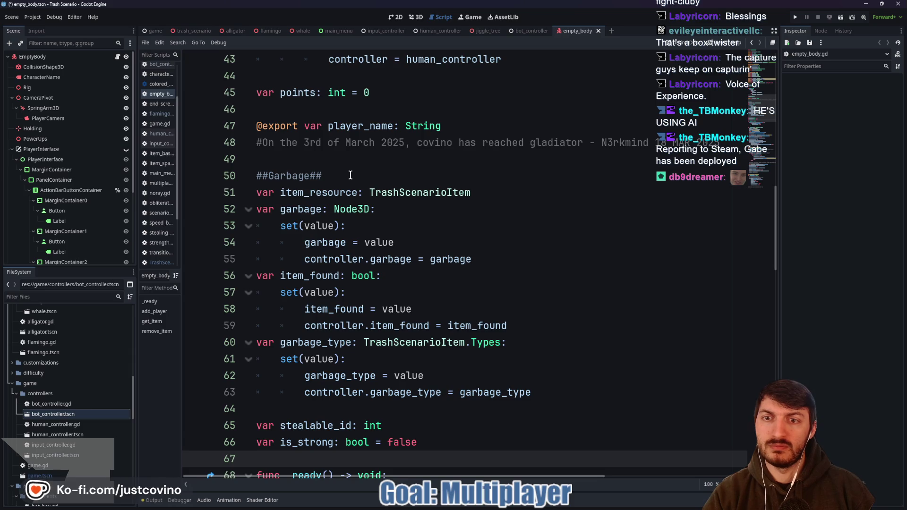
pyautogui.scroll(6, 351, 177)
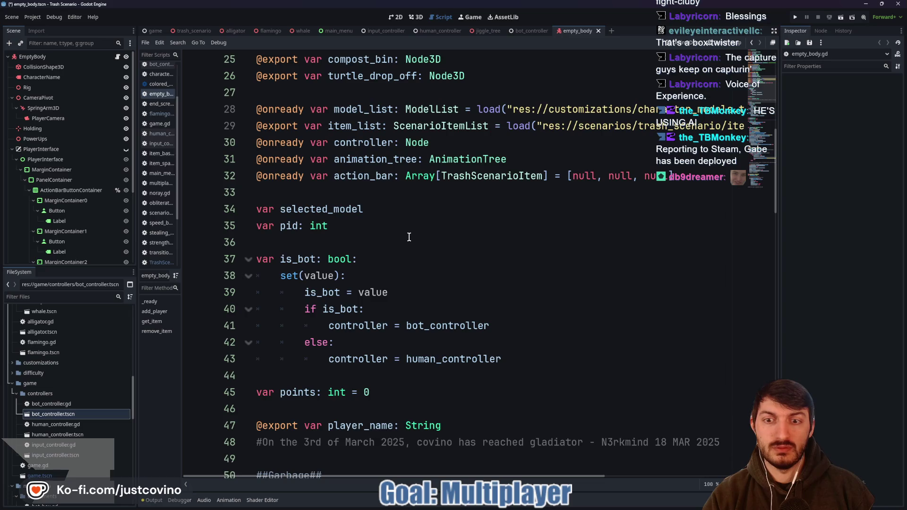
pyautogui.doubleClick(430, 325)
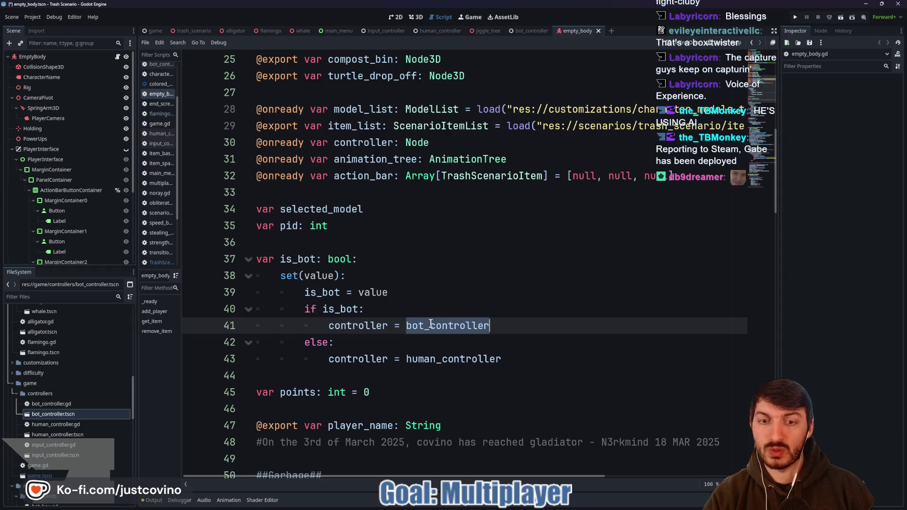
pyautogui.doubleClick(432, 360)
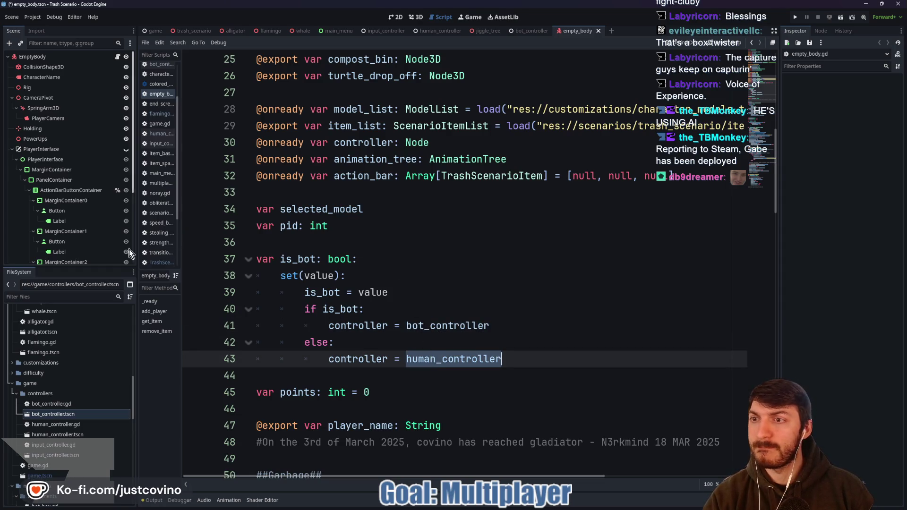
pyautogui.scroll(-4, 84, 201)
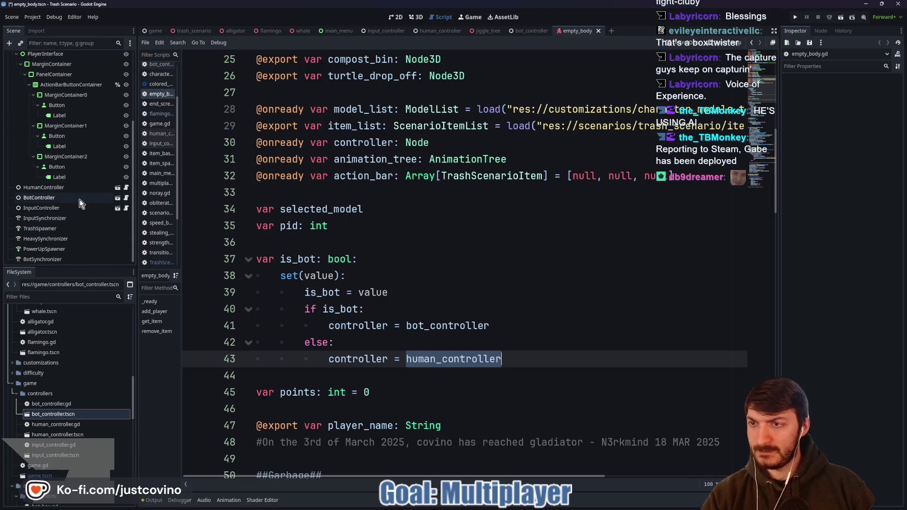
pyautogui.click(126, 188)
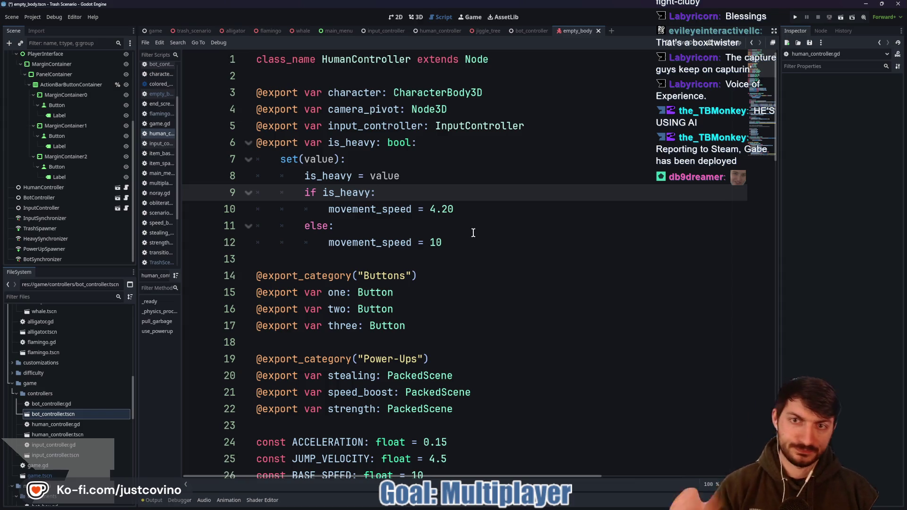
pyautogui.scroll(-8, 471, 235)
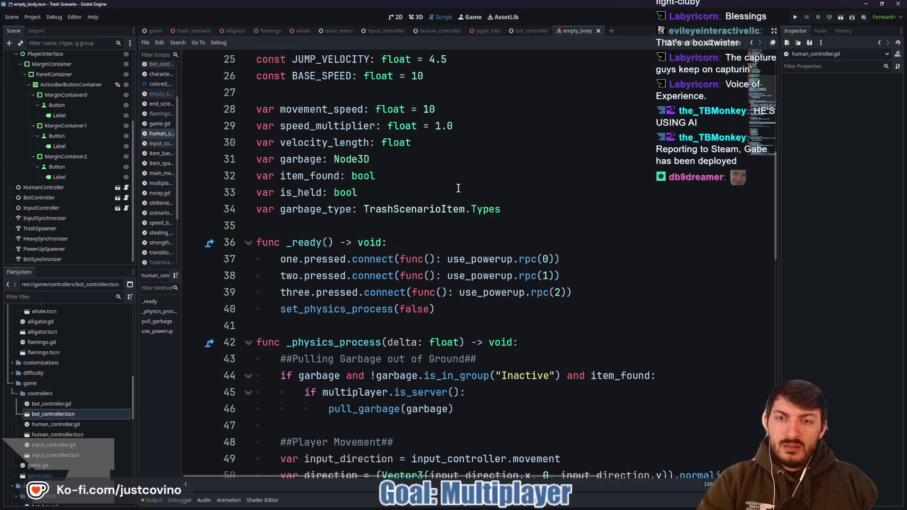
pyautogui.scroll(-2, 459, 193)
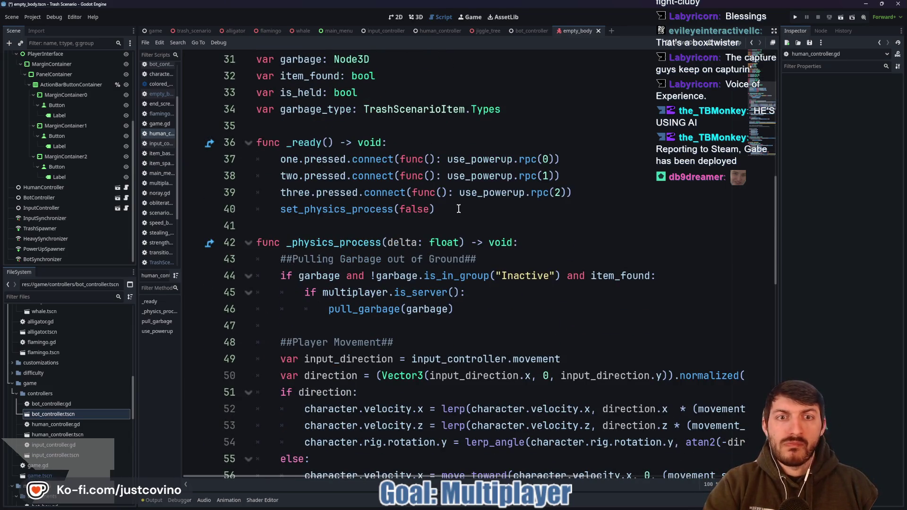
pyautogui.doubleClick(493, 161)
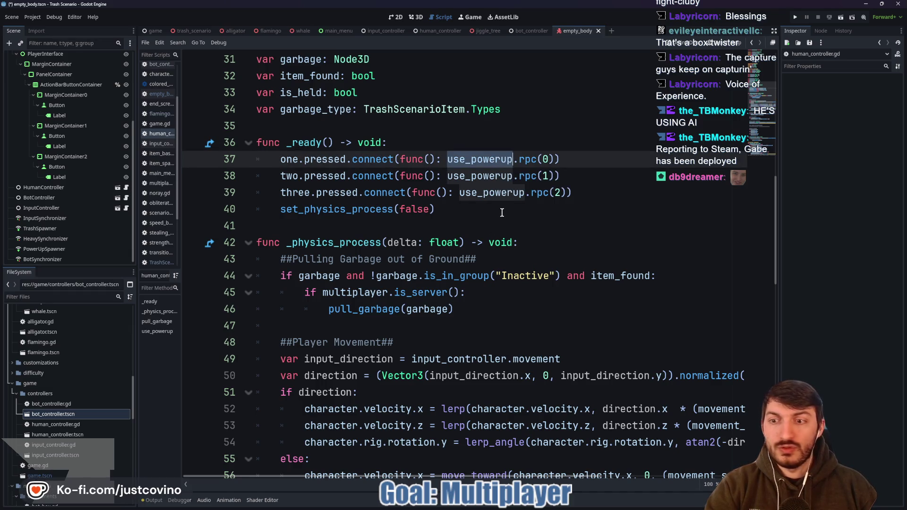
pyautogui.scroll(-10, 496, 210)
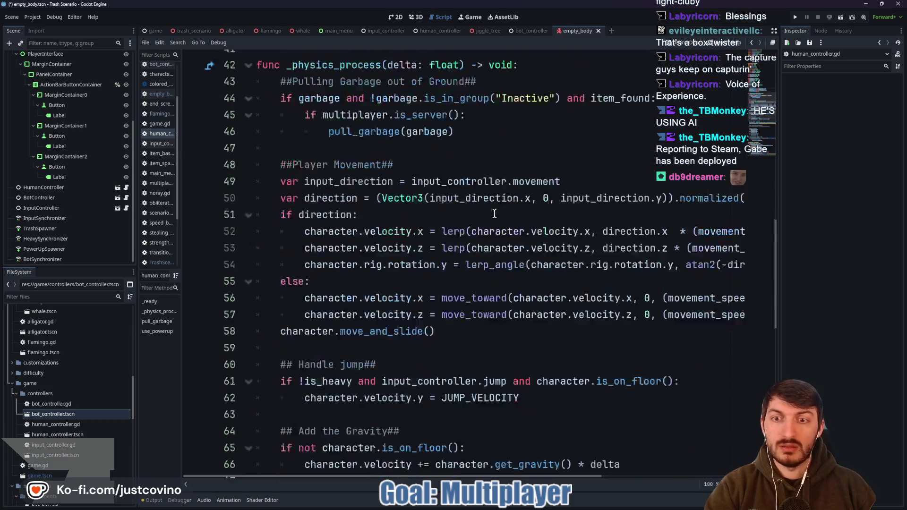
pyautogui.scroll(-5, 493, 215)
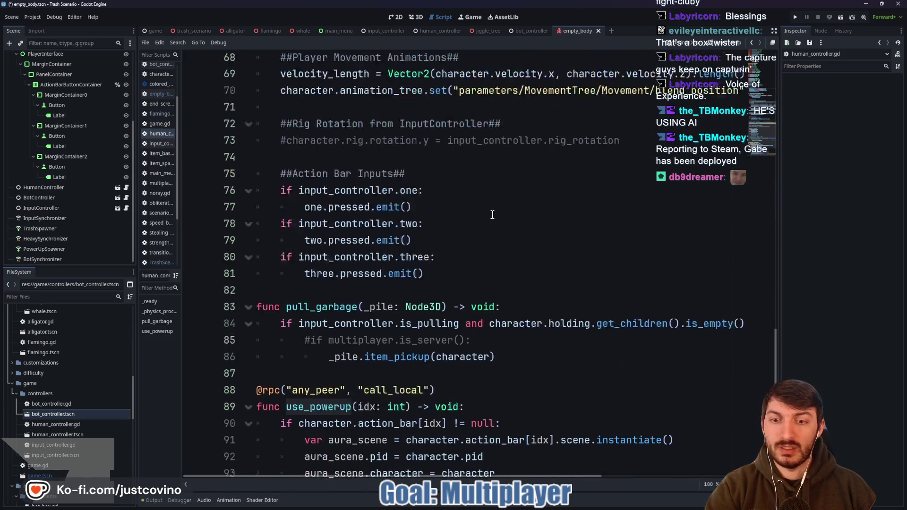
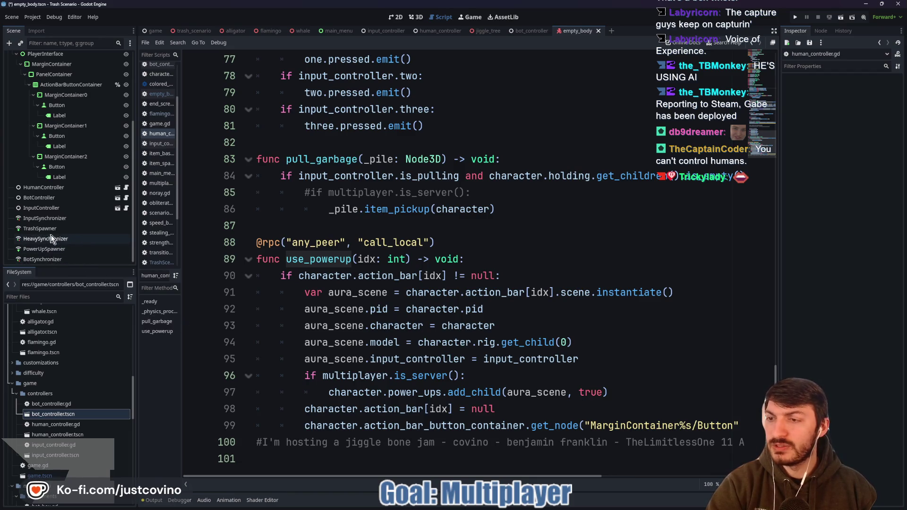
# - Inspect the InputSynchronizer's replicated properties and scroll through empty_body.gd
pyautogui.click(45, 221)
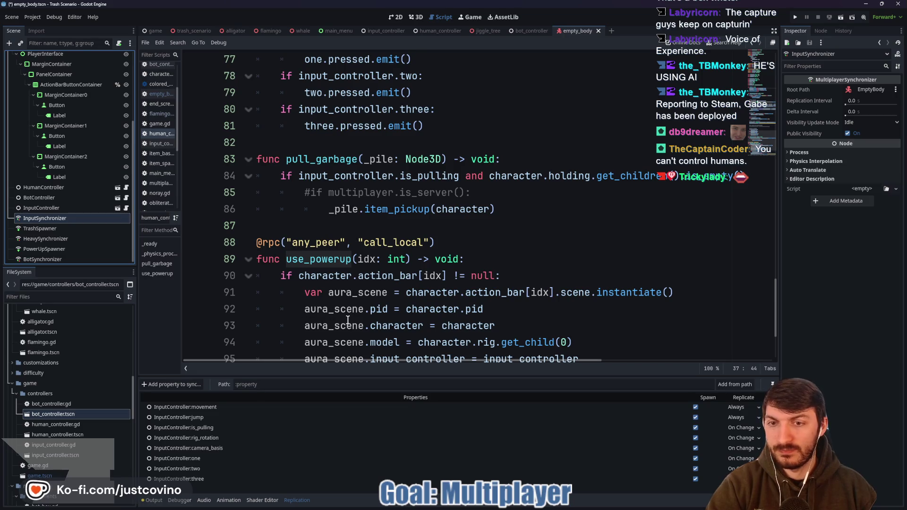
pyautogui.scroll(4, 419, 298)
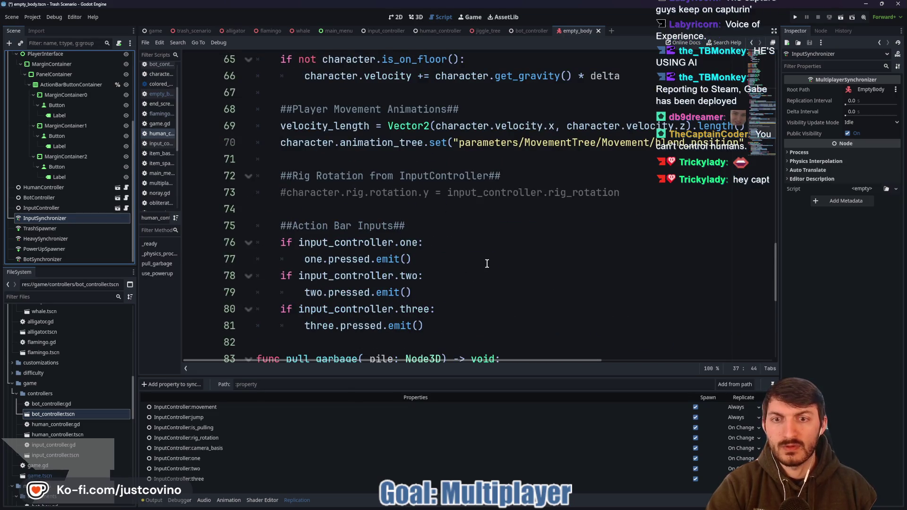
pyautogui.scroll(3, 470, 261)
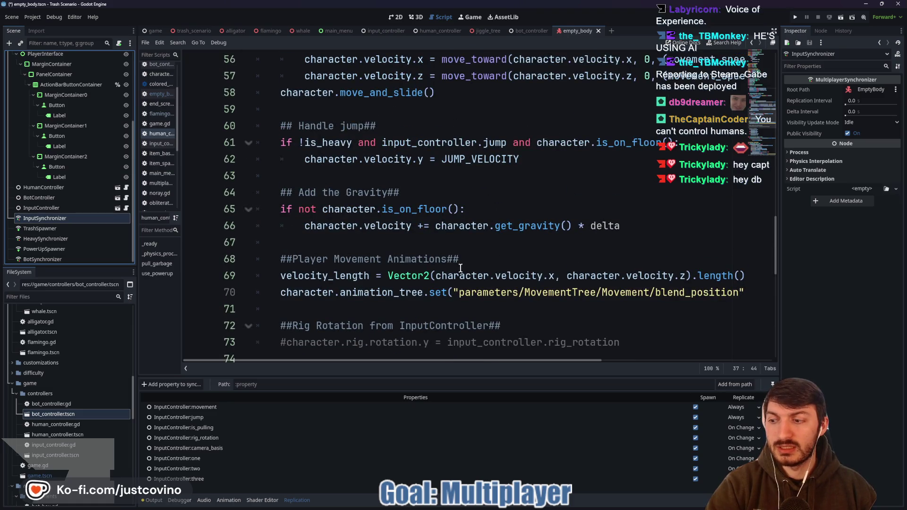
pyautogui.scroll(1, 456, 266)
pyautogui.scroll(2, 456, 267)
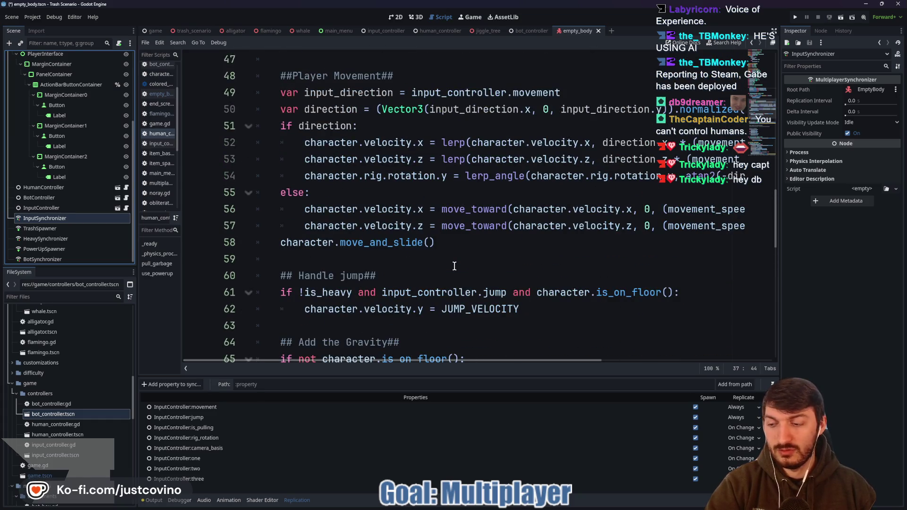
pyautogui.scroll(2, 449, 271)
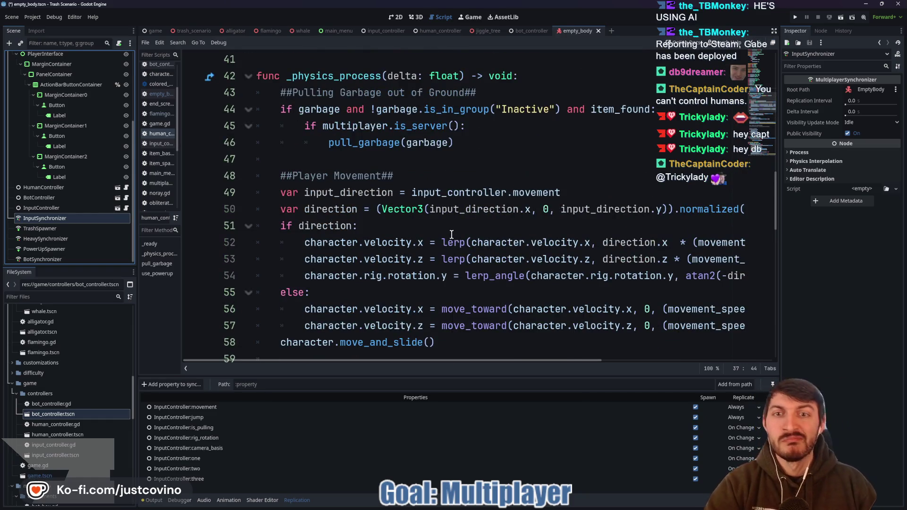
pyautogui.scroll(3, 451, 235)
pyautogui.scroll(3, 444, 241)
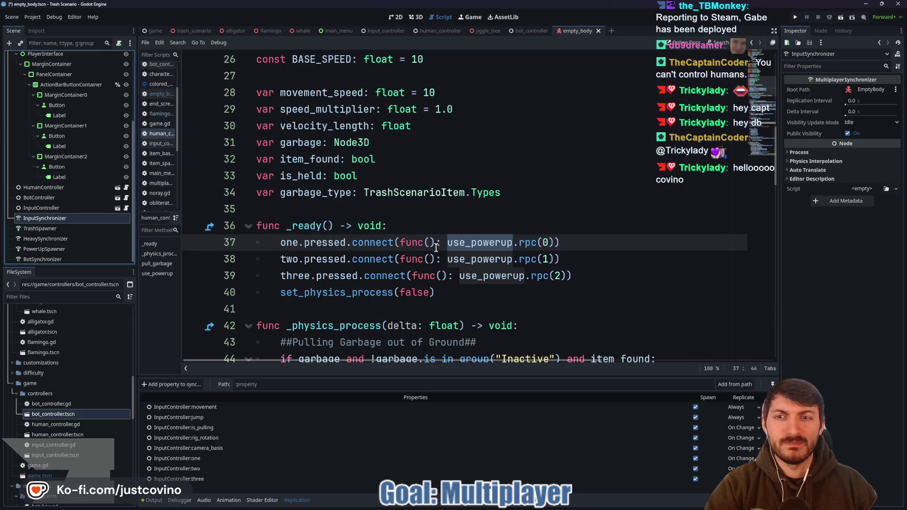
pyautogui.scroll(-5, 435, 246)
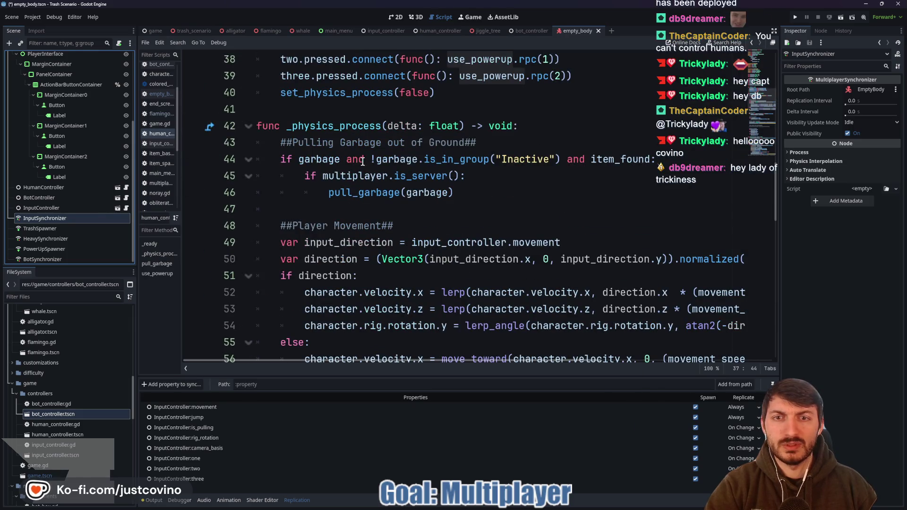
pyautogui.scroll(-1, 359, 203)
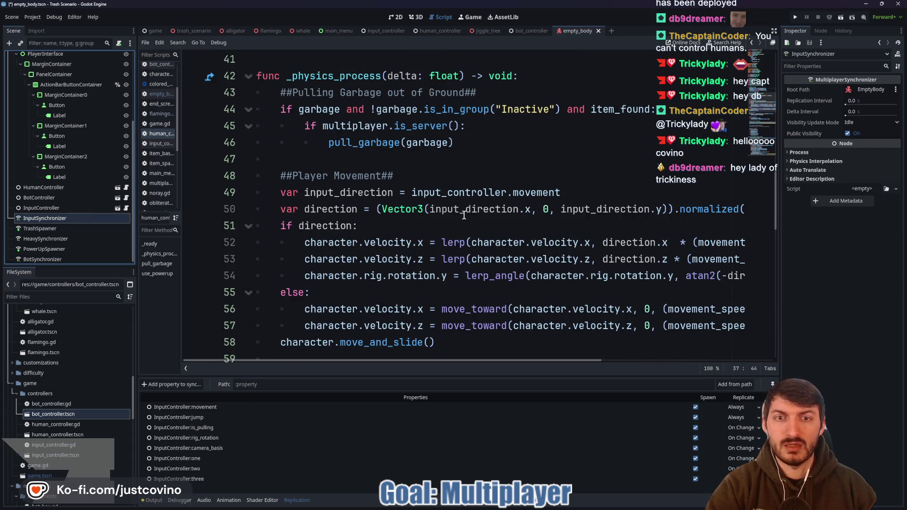
# - Highlight input_direction and the input_controller movement reference on line 49 of empty_body.gd
pyautogui.doubleClick(464, 213)
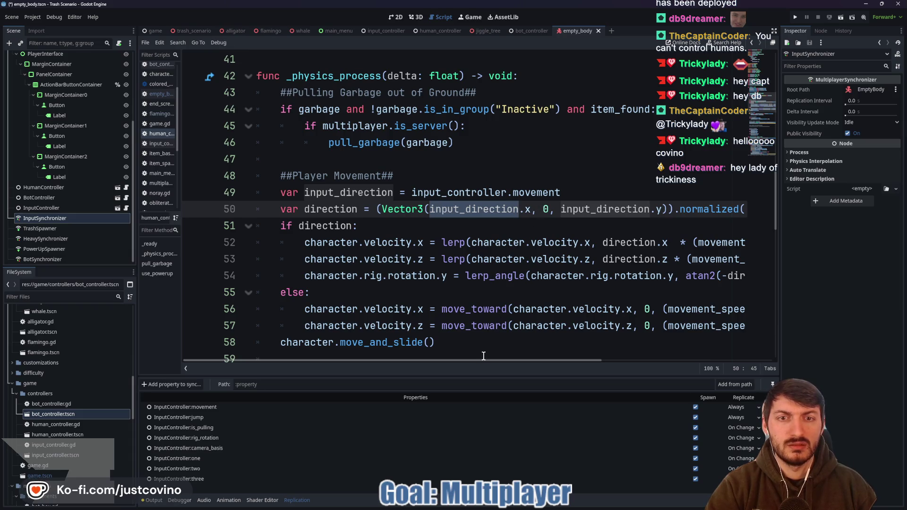
pyautogui.doubleClick(486, 193)
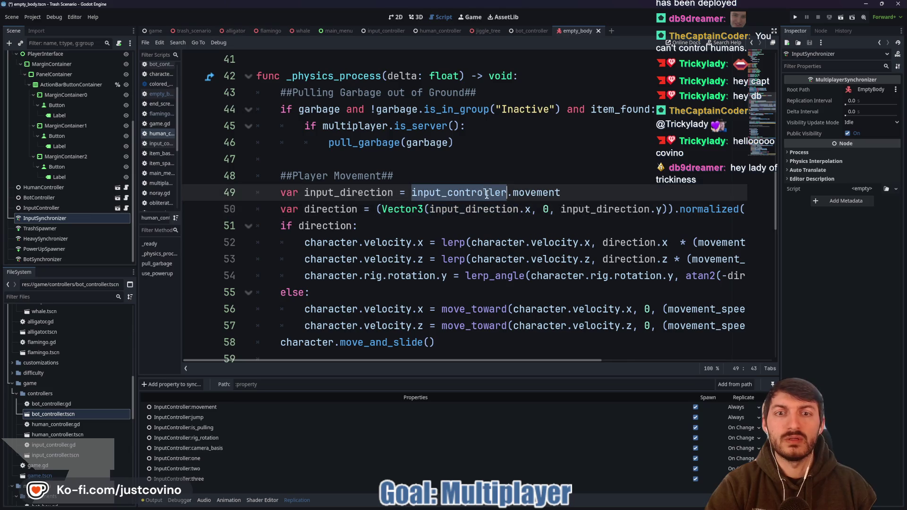
pyautogui.doubleClick(541, 194)
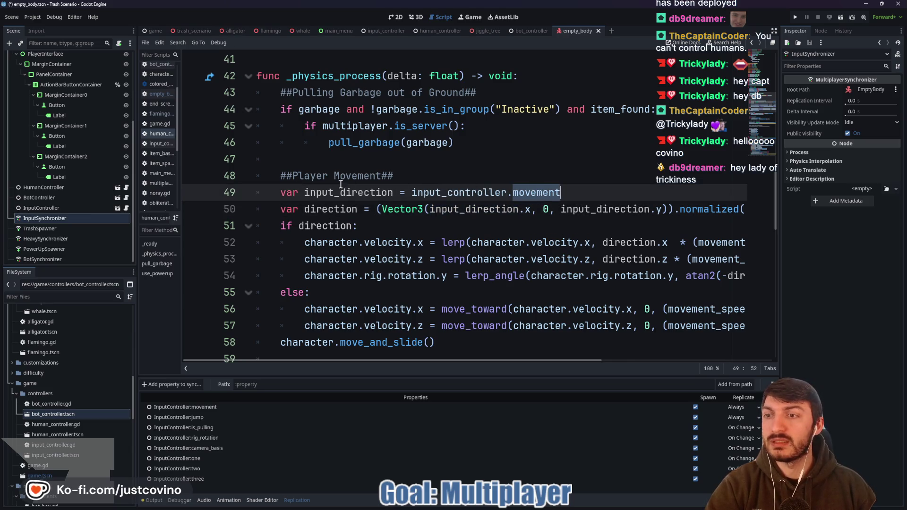
# - Open the InputController node's input_controller.gd, then switch to the CTFTower window
pyautogui.click(127, 208)
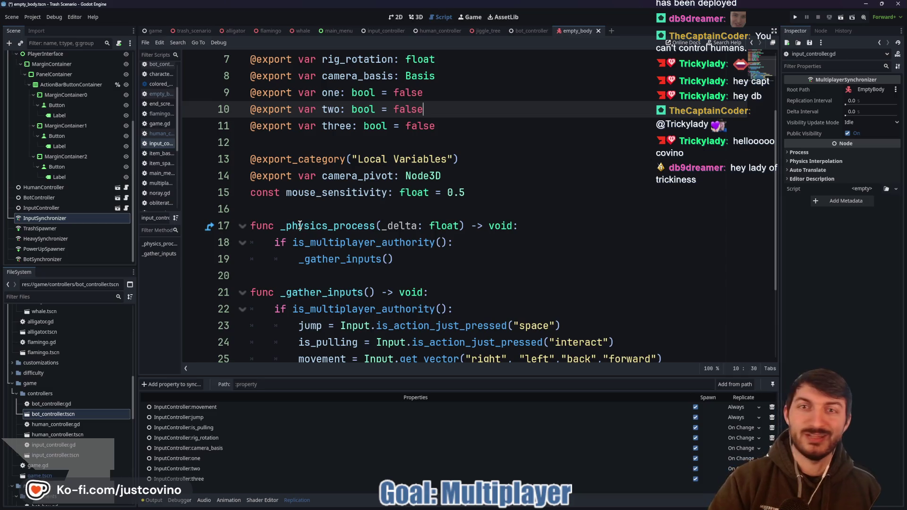
pyautogui.moveTo(360, 218)
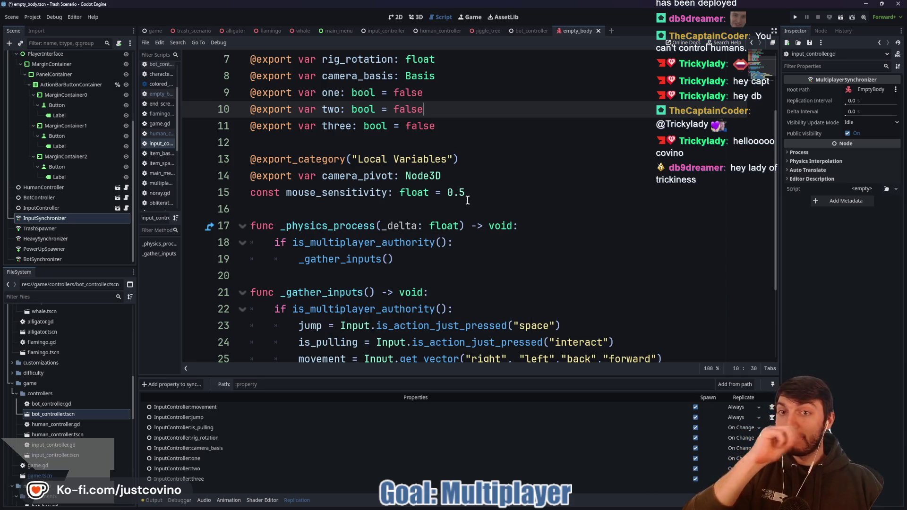
pyautogui.scroll(2, 470, 200)
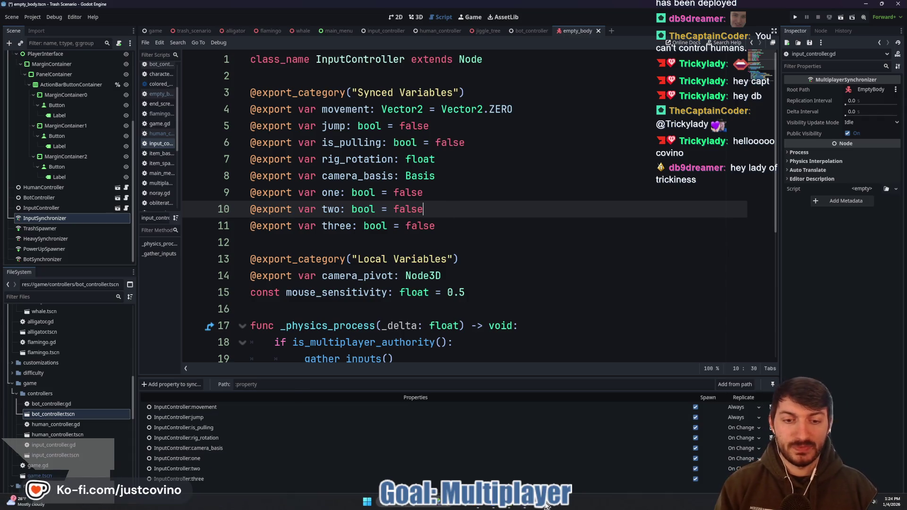
pyautogui.moveTo(547, 506)
pyautogui.click(502, 468)
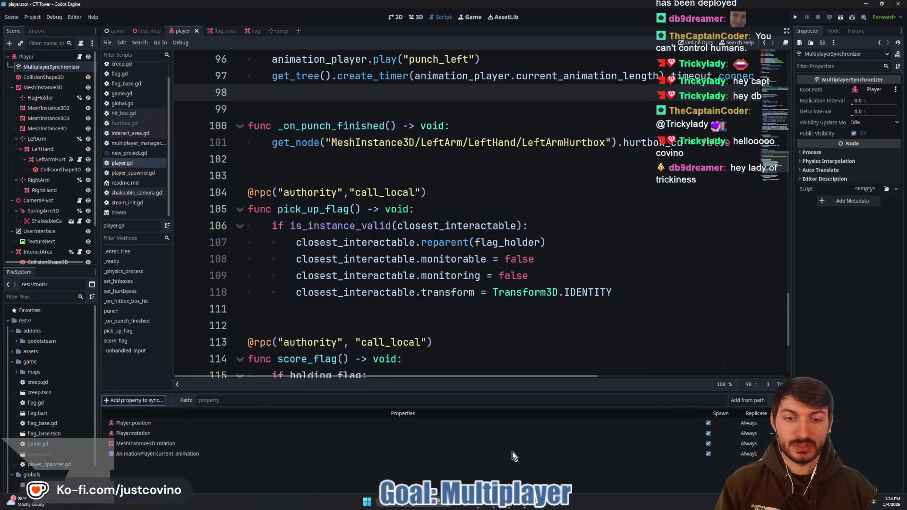
# - Bring player.gd's punch() into view, collapse MeshInstance3D and select the Player node
pyautogui.click(343, 169)
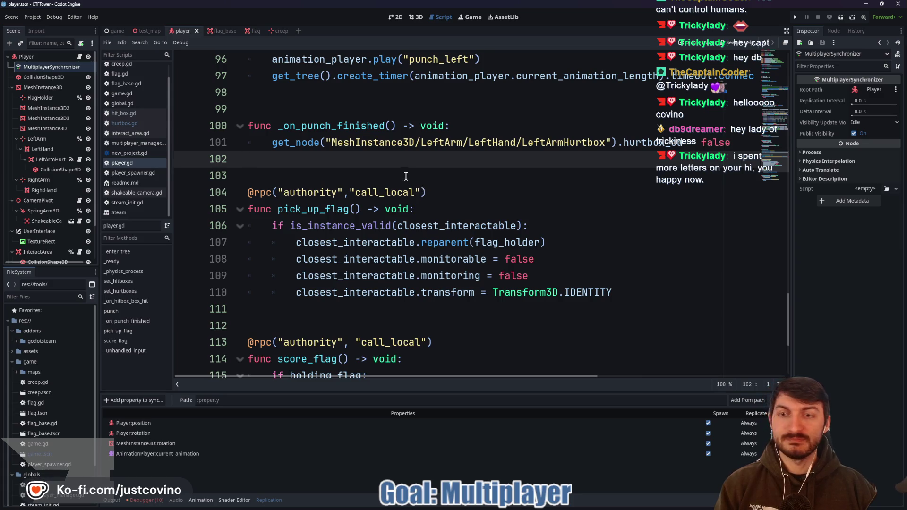
pyautogui.click(406, 176)
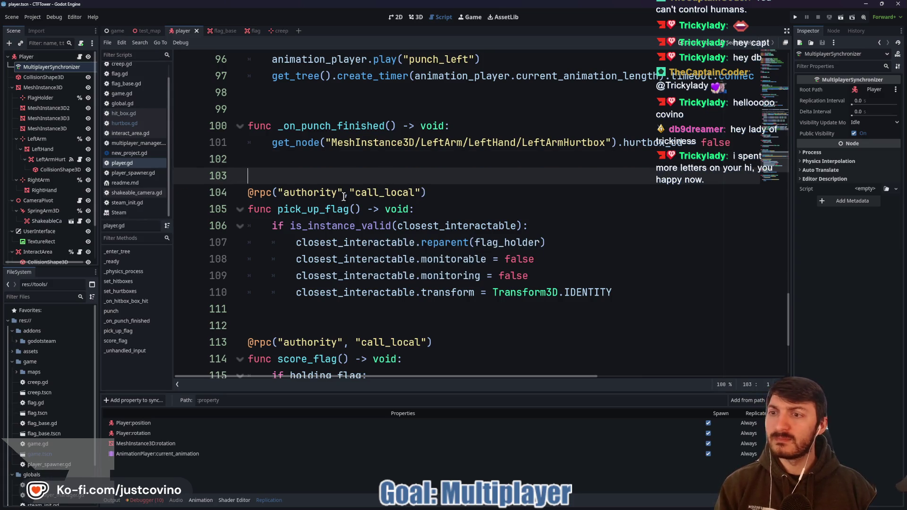
pyautogui.scroll(5, 344, 196)
pyautogui.click(352, 209)
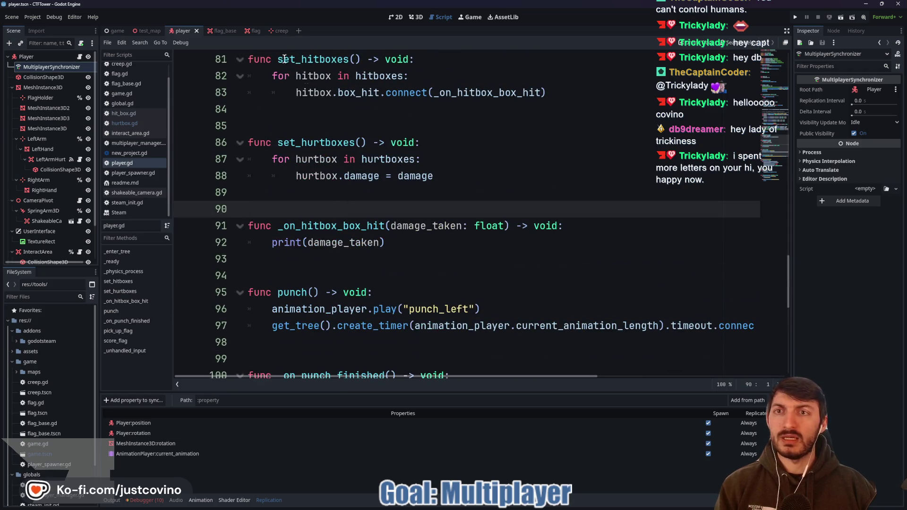
pyautogui.click(12, 87)
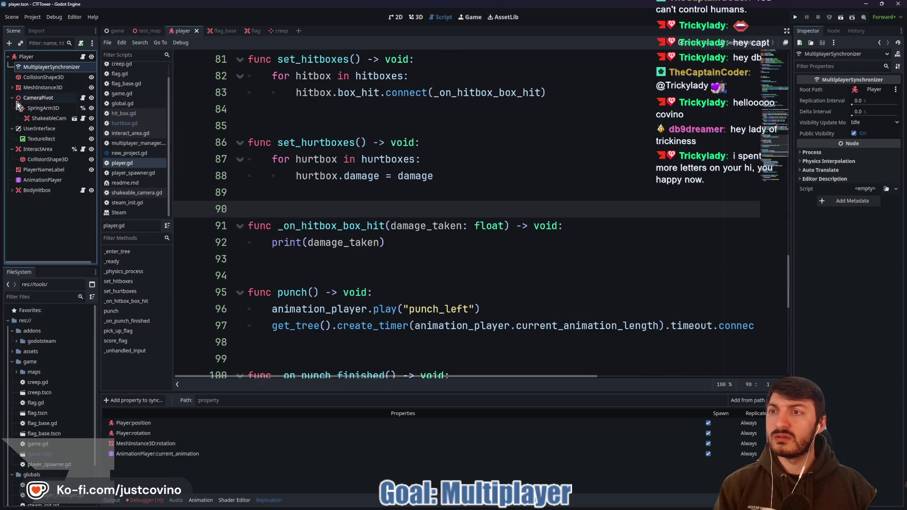
pyautogui.click(27, 56)
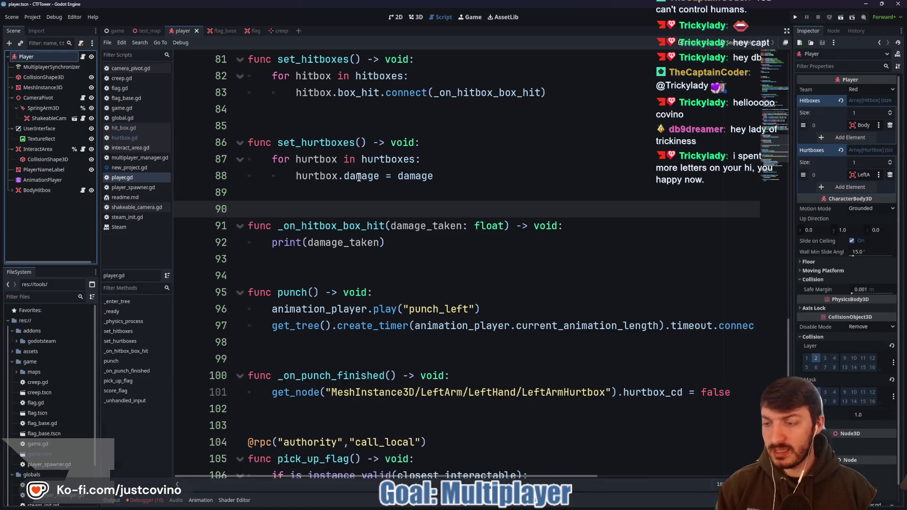
# - Add a plain Node as a child of the CTFTower Player node
pyautogui.hotkey('ctrl', 'a')
pyautogui.write('node3')
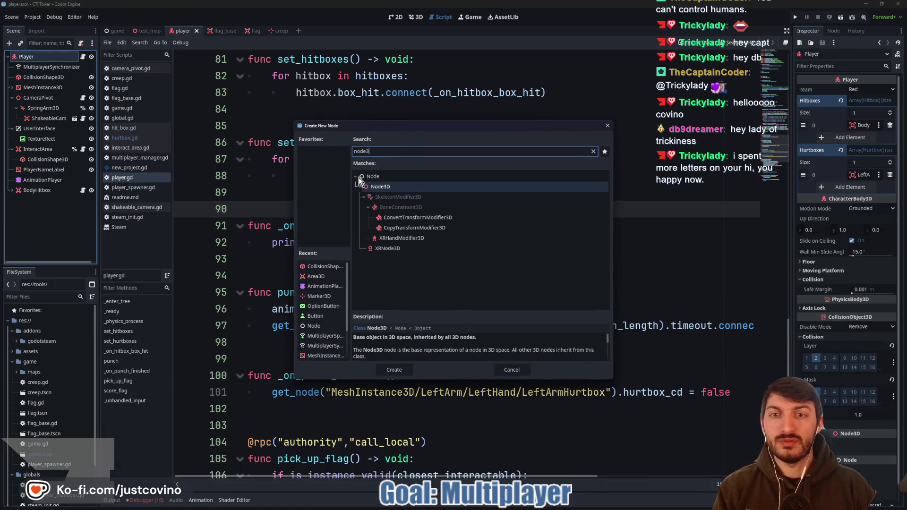
pyautogui.click(358, 177)
pyautogui.click(394, 370)
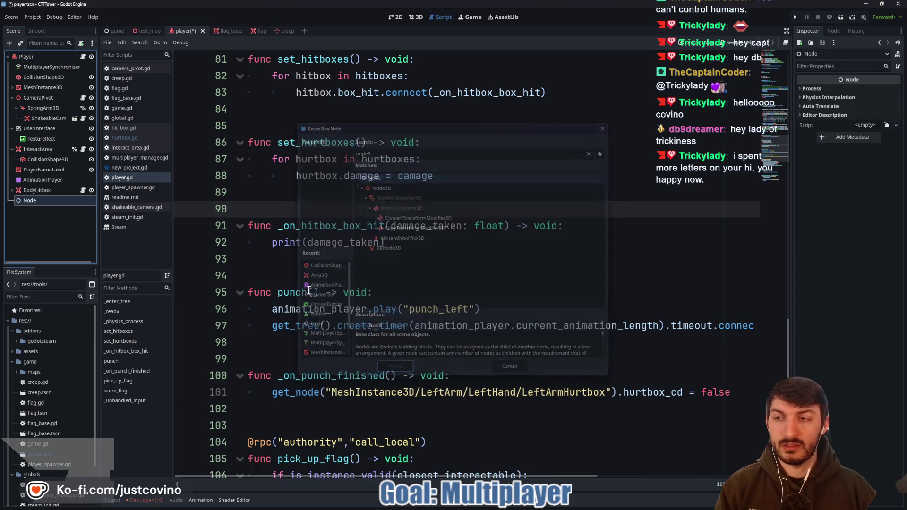
# - Rename the new node to InputController, checking the Trash Scenario project midway
pyautogui.doubleClick(38, 201)
pyautogui.press('BackSpace')
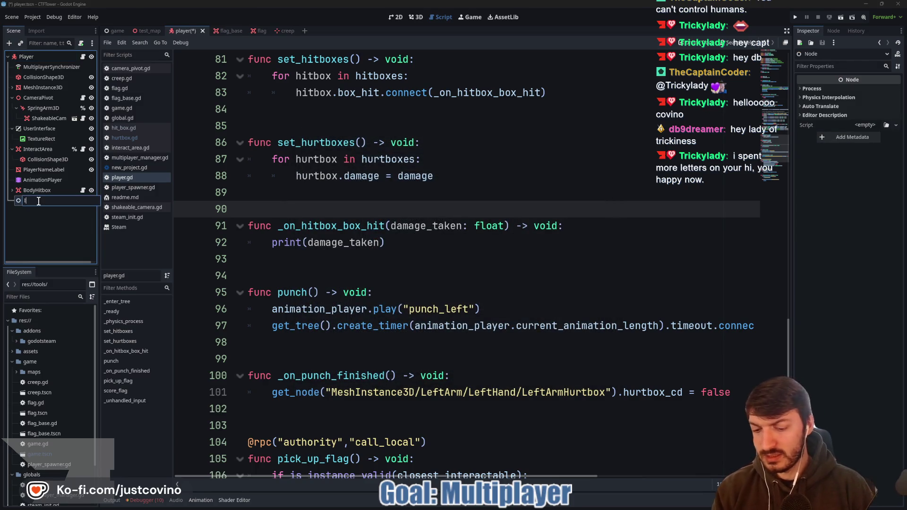
pyautogui.write('t')
pyautogui.moveTo(537, 508)
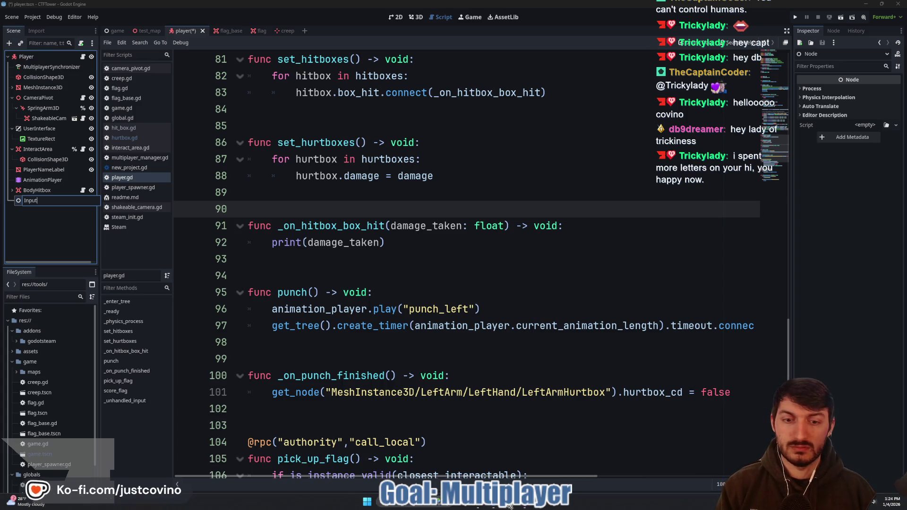
pyautogui.click(580, 460)
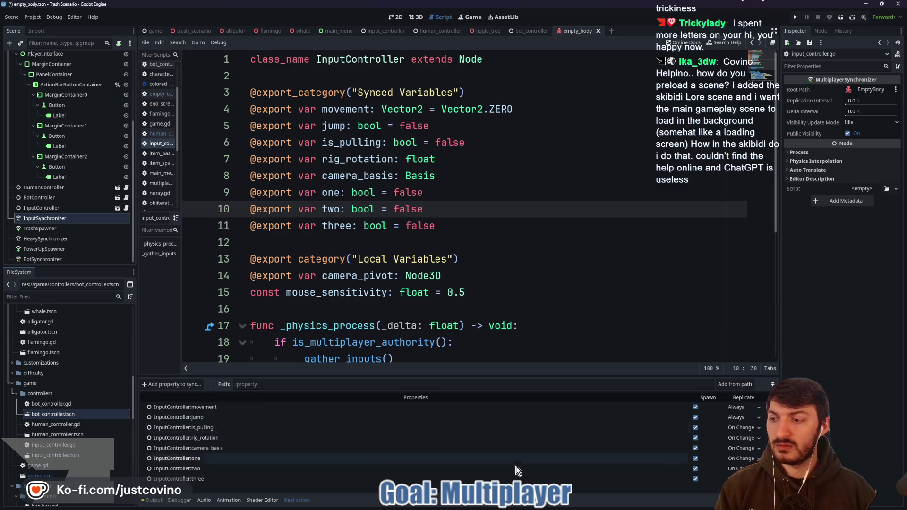
pyautogui.moveTo(580, 505)
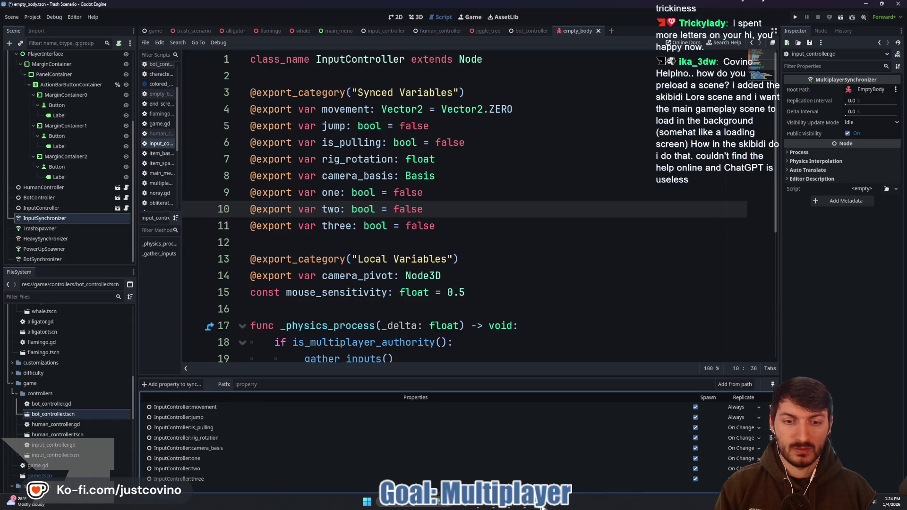
pyautogui.click(542, 505)
pyautogui.click(46, 200)
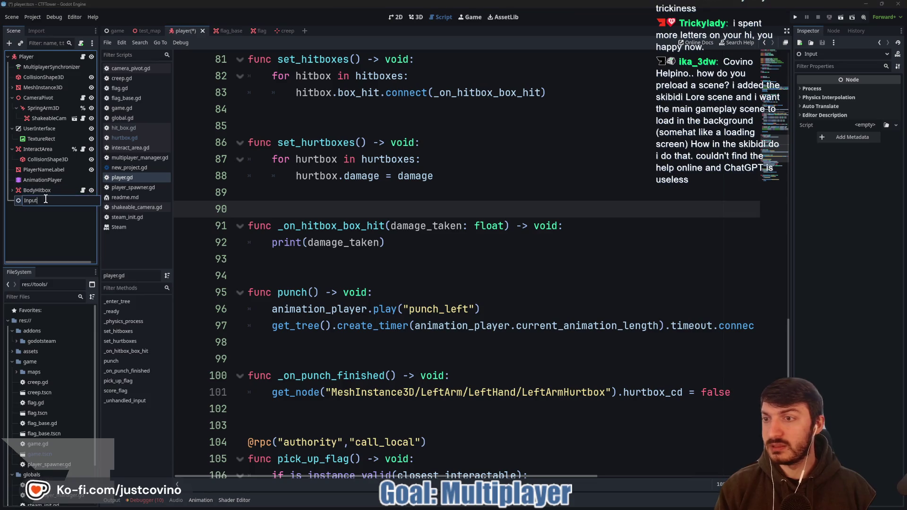
pyautogui.write('Controller')
pyautogui.press('Return')
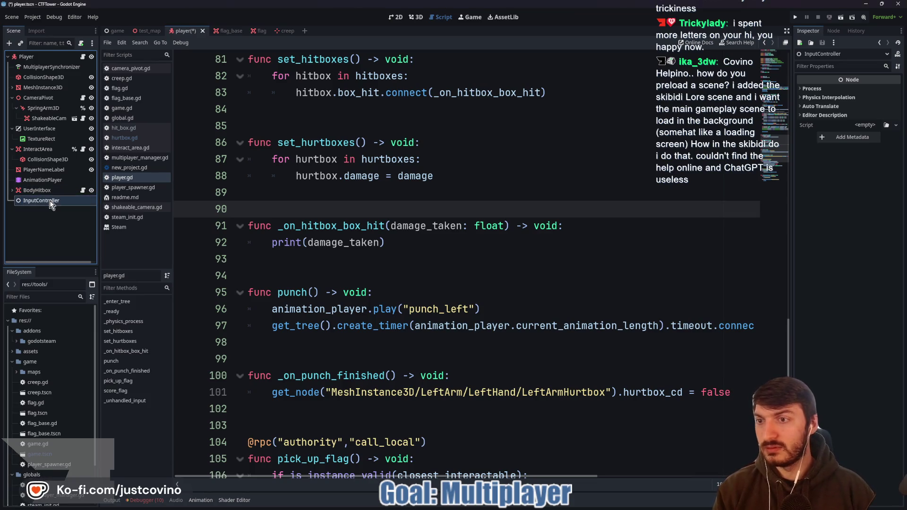
# - Save the InputController node as its own scene in the player folder
pyautogui.rightClick(47, 200)
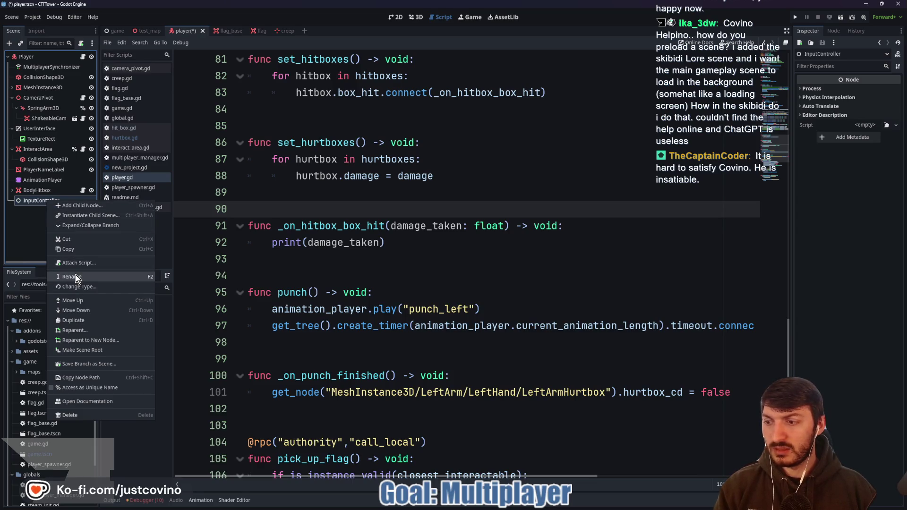
pyautogui.click(68, 364)
pyautogui.click(293, 140)
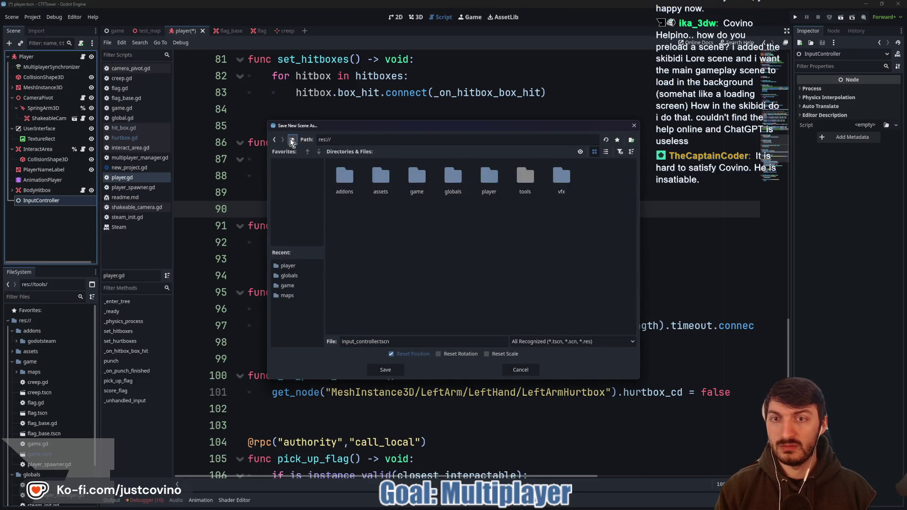
pyautogui.doubleClick(479, 182)
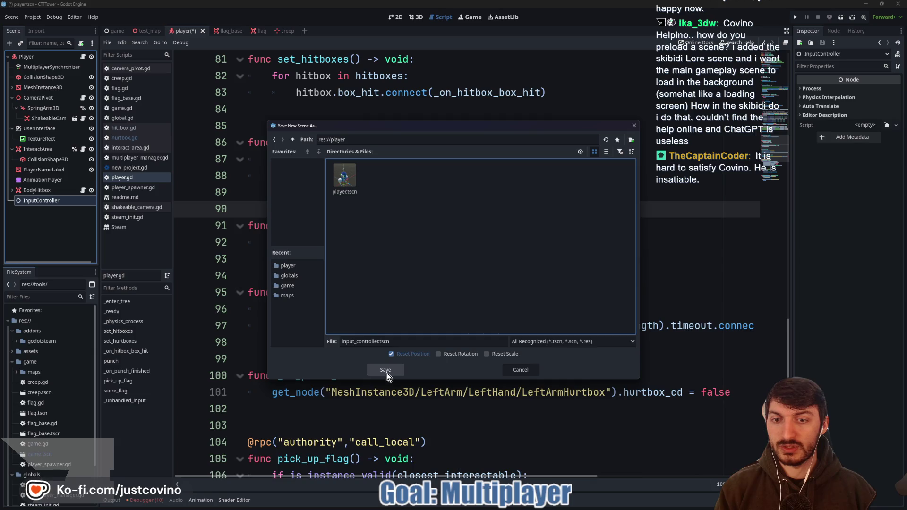
pyautogui.click(385, 370)
# - Open input_controller.tscn and attach a new input_controller.gd script to its root node
pyautogui.click(93, 200)
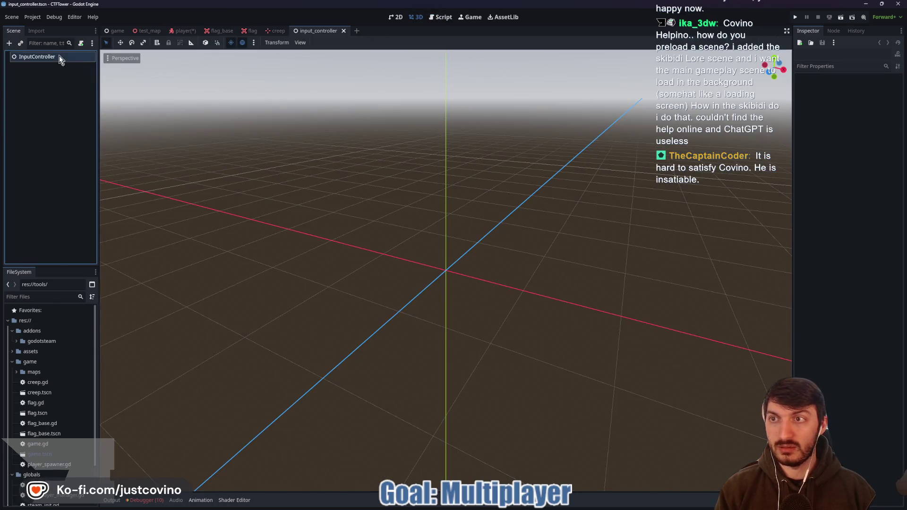
pyautogui.click(60, 58)
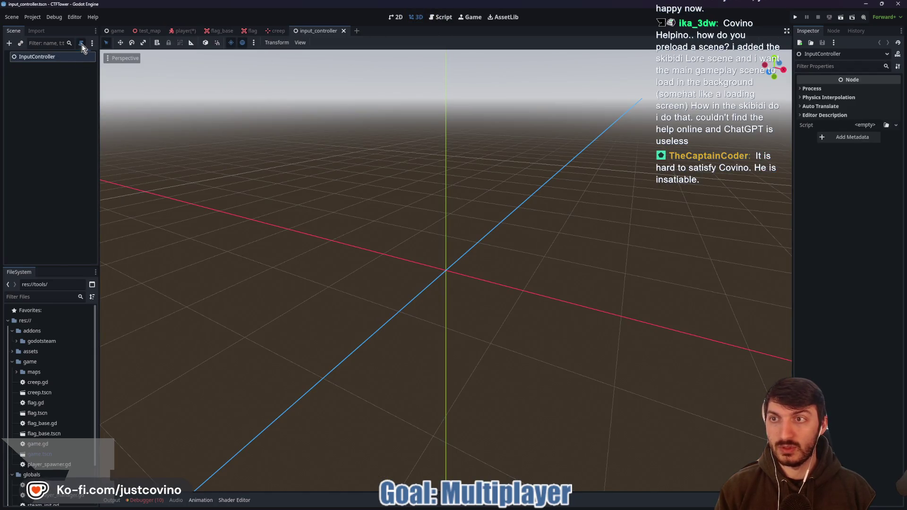
pyautogui.click(81, 43)
pyautogui.click(420, 316)
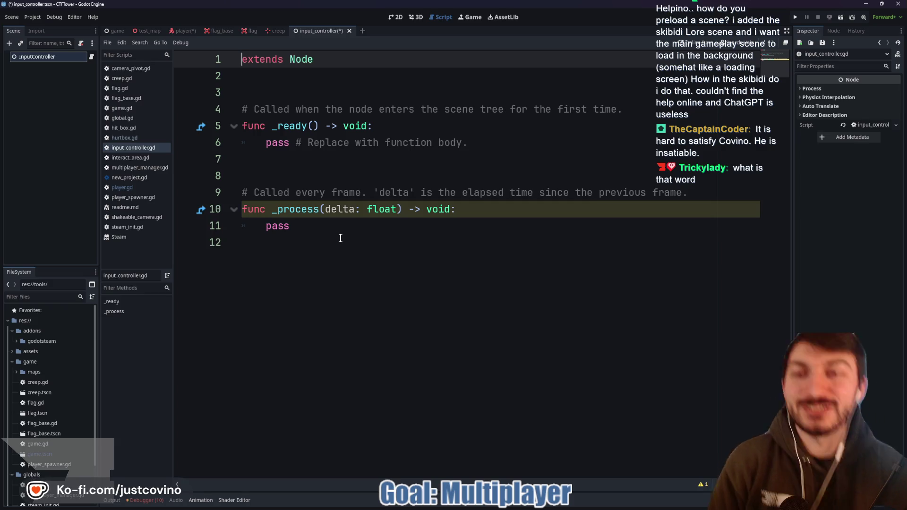
# - Place the caret on line 3 of the new script and open the Project menu
pyautogui.click(333, 88)
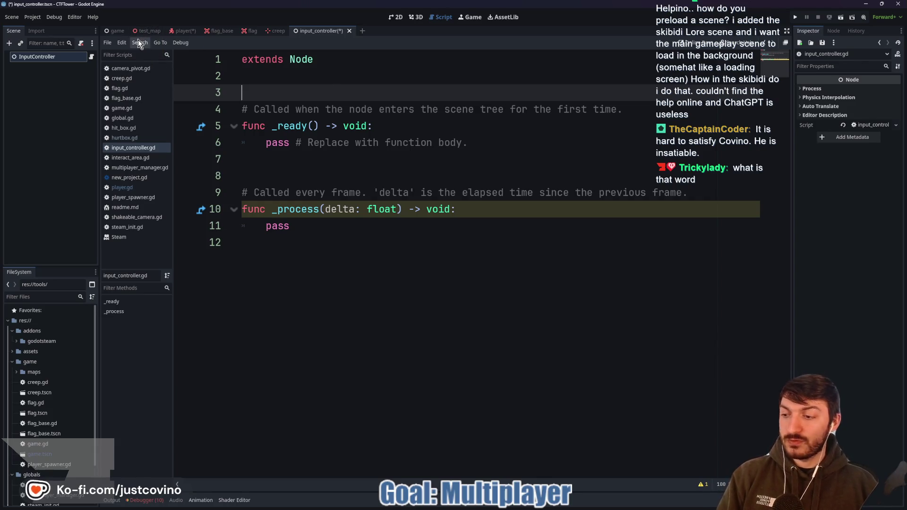
pyautogui.click(33, 17)
# - Check Application > Run in Project Settings, then delete the template functions below line 3
pyautogui.click(47, 27)
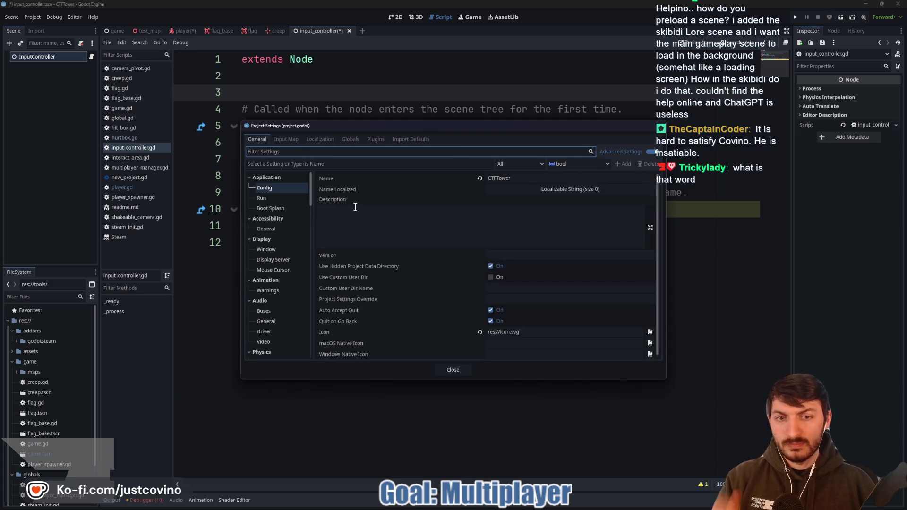
pyautogui.click(267, 198)
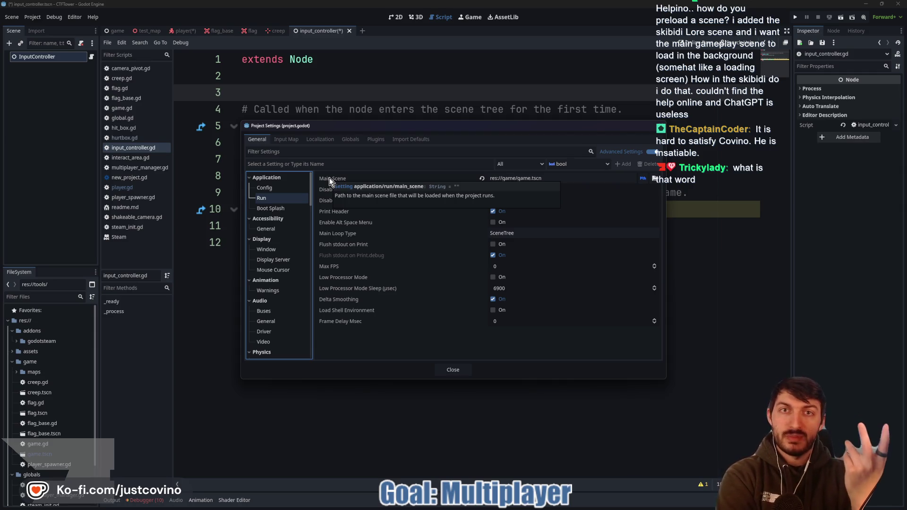
pyautogui.press('Escape')
pyautogui.moveTo(265, 243); pyautogui.dragTo(242, 125)
pyautogui.press('BackSpace')
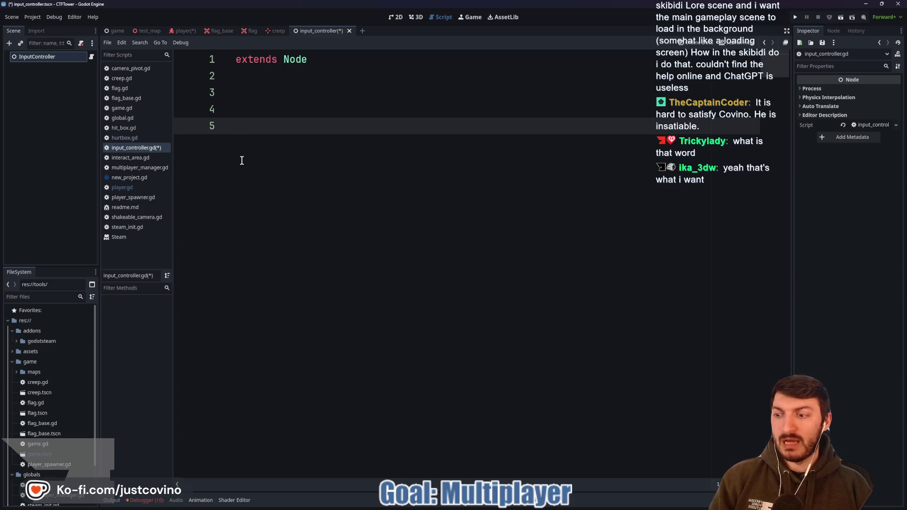
pyautogui.write('reload')
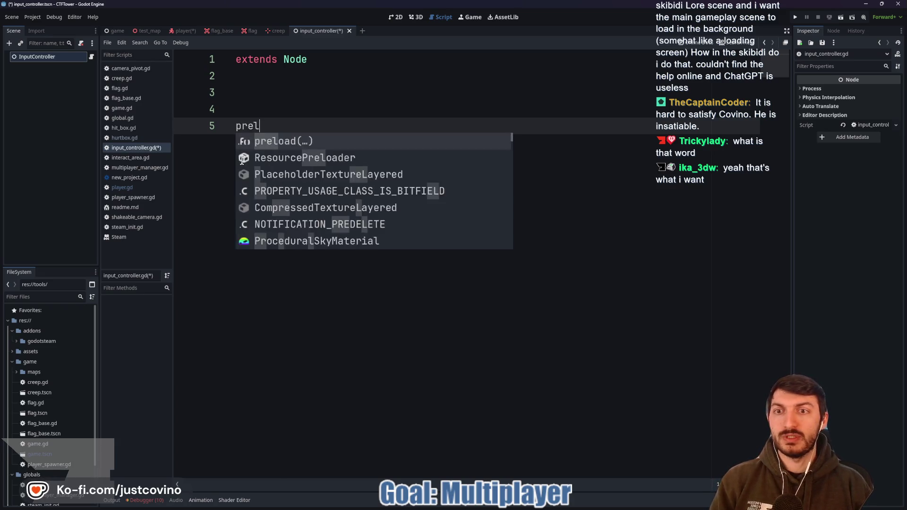
pyautogui.press('Return')
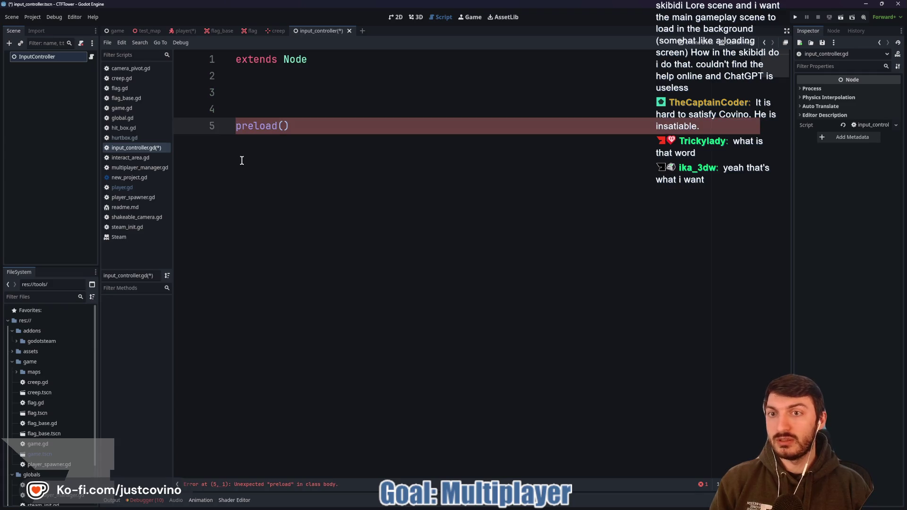
pyautogui.press('BackSpace')
pyautogui.press('BackSpace')
pyautogui.press('BackSpace')
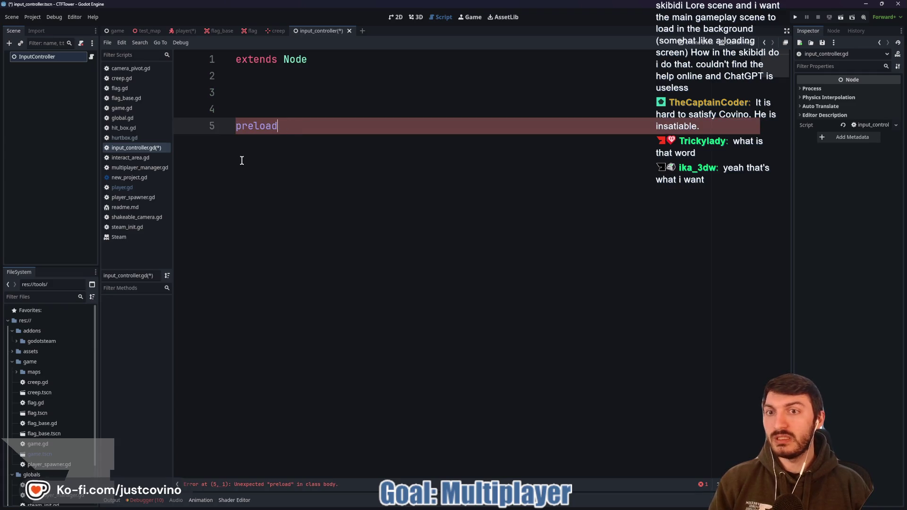
pyautogui.press('BackSpace')
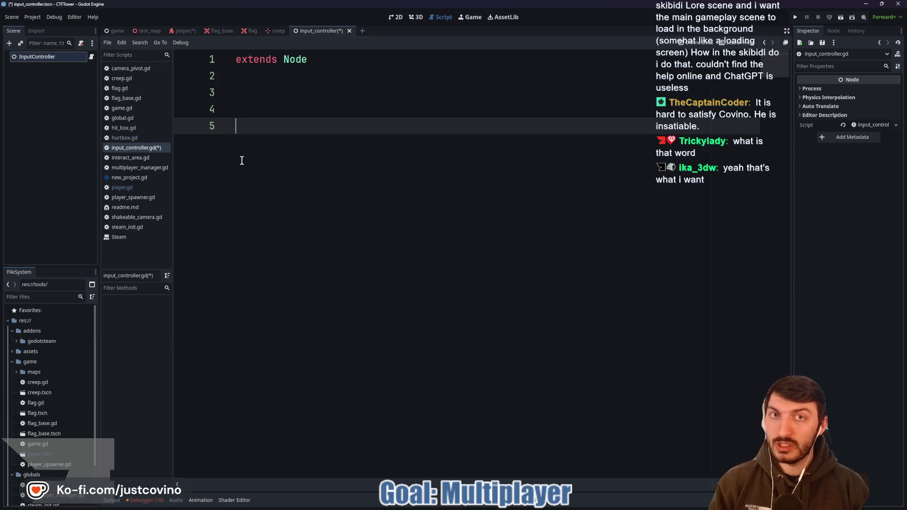
pyautogui.write('preload')
pyautogui.press('Return')
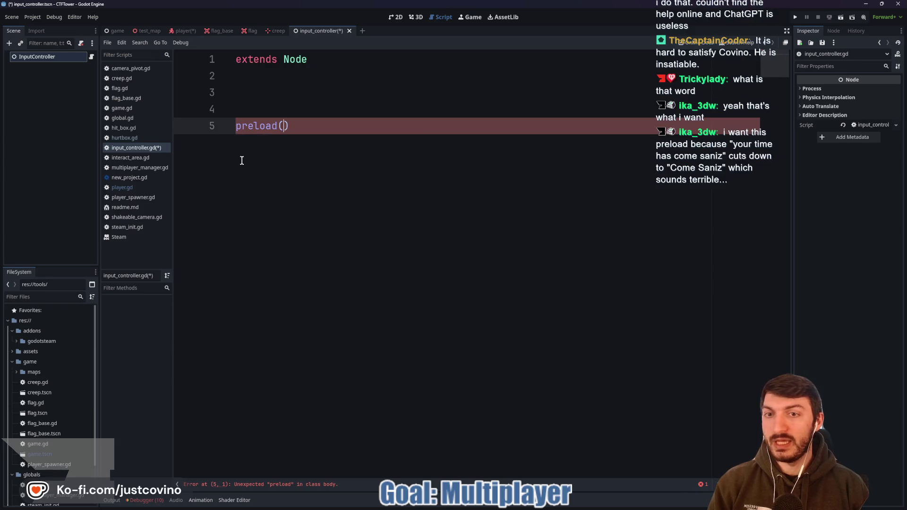
pyautogui.write('file_path"')
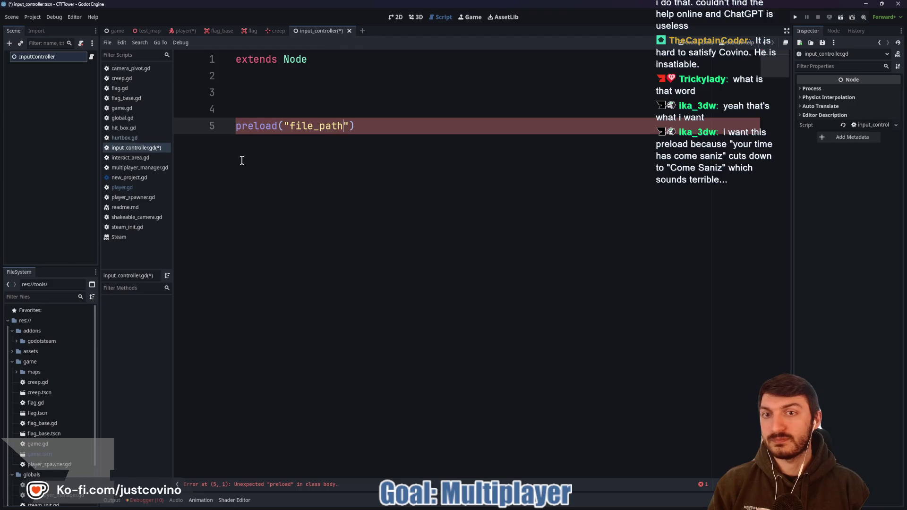
pyautogui.hotkey('shift', 'Home')
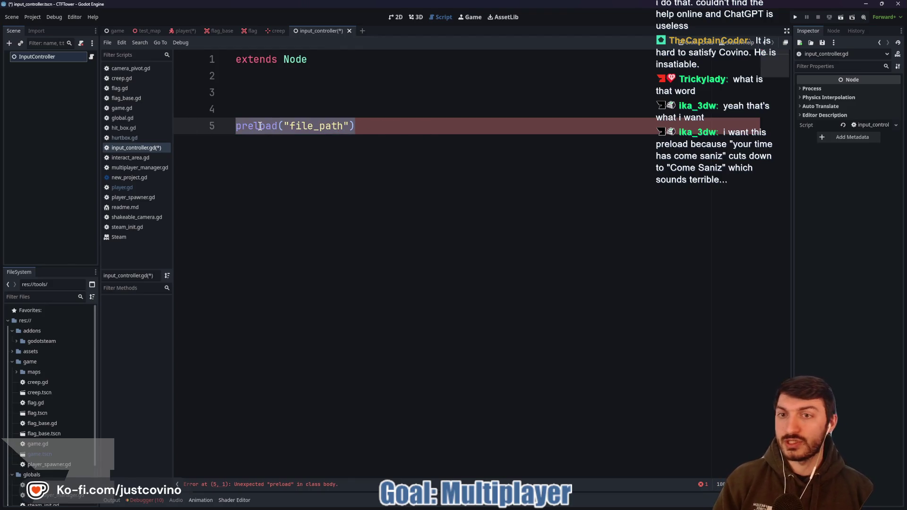
pyautogui.moveTo(259, 126)
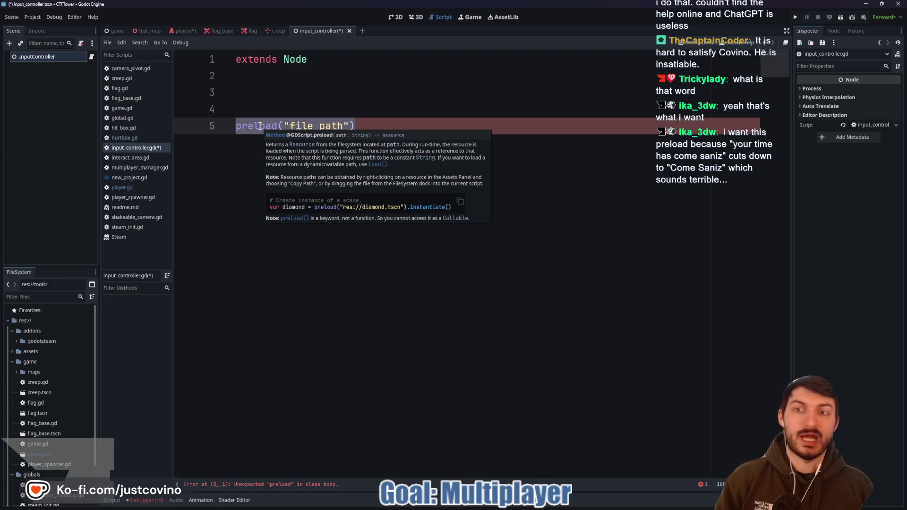
pyautogui.press('BackSpace')
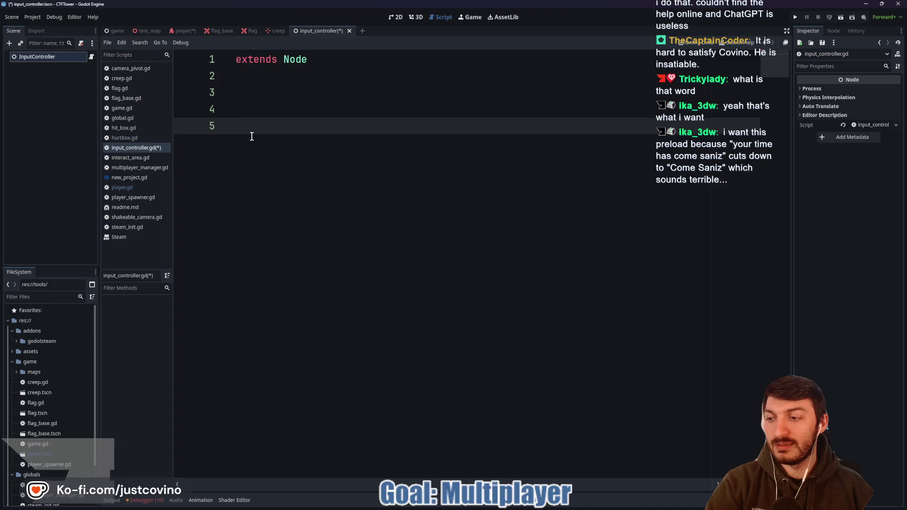
# - Add 'class_name InputController' on line 1, then switch to the Trash Scenario window
pyautogui.click(234, 58)
pyautogui.write('class_name Input')
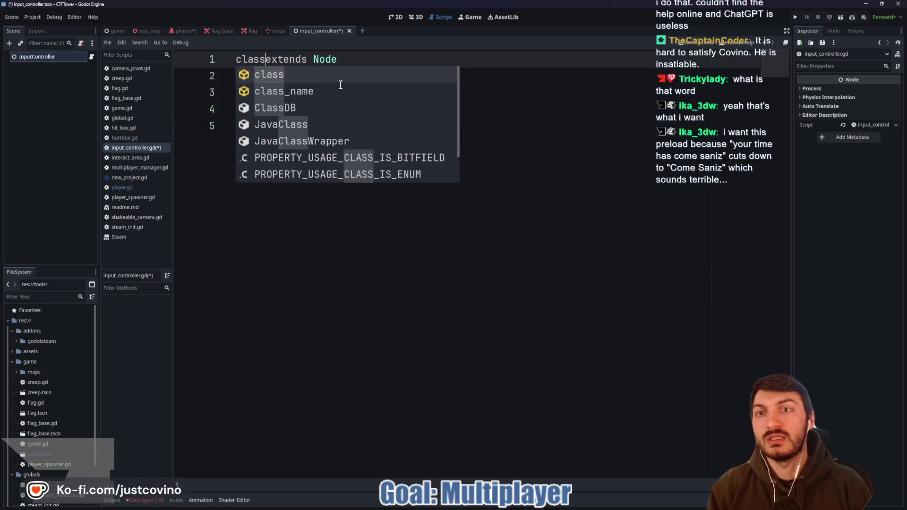
pyautogui.write('Controller')
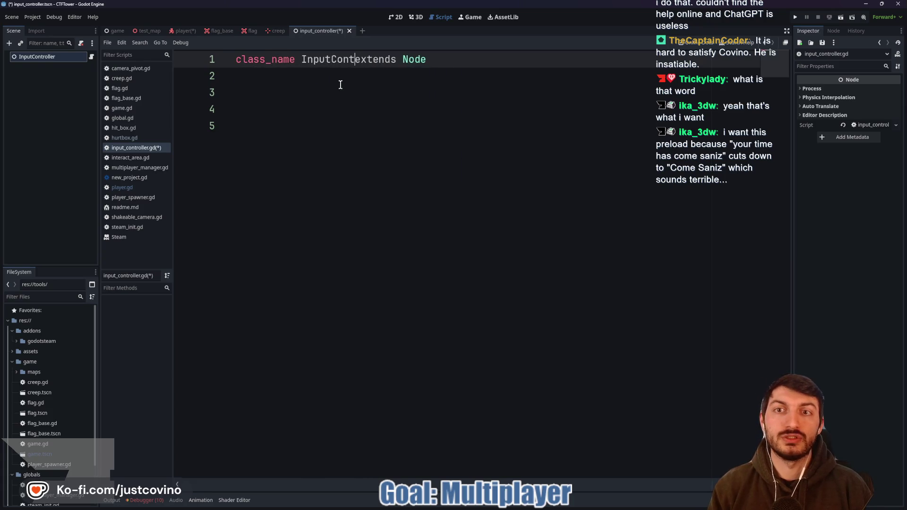
pyautogui.click(332, 110)
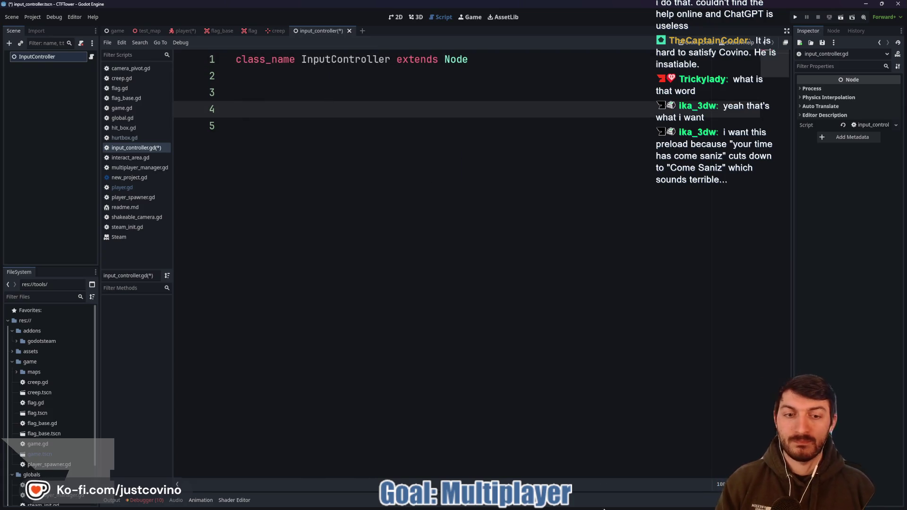
pyautogui.moveTo(549, 503)
pyautogui.click(574, 469)
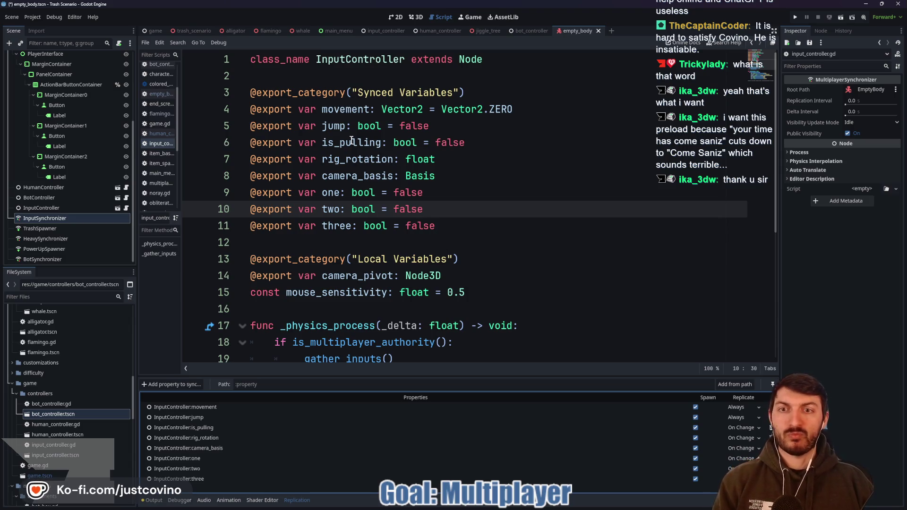
# - Review Trash Scenario's input_controller.tscn, then return to the CTFTower input_controller.gd
pyautogui.moveTo(299, 88)
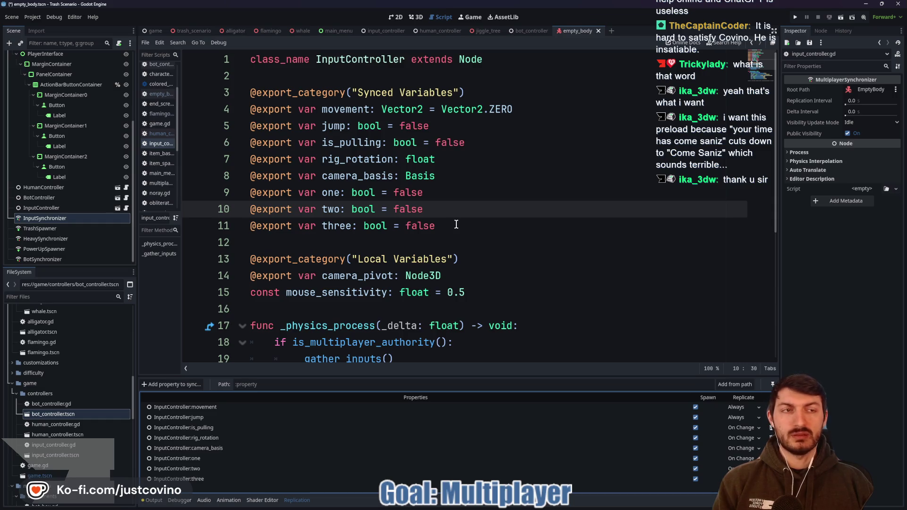
pyautogui.click(117, 209)
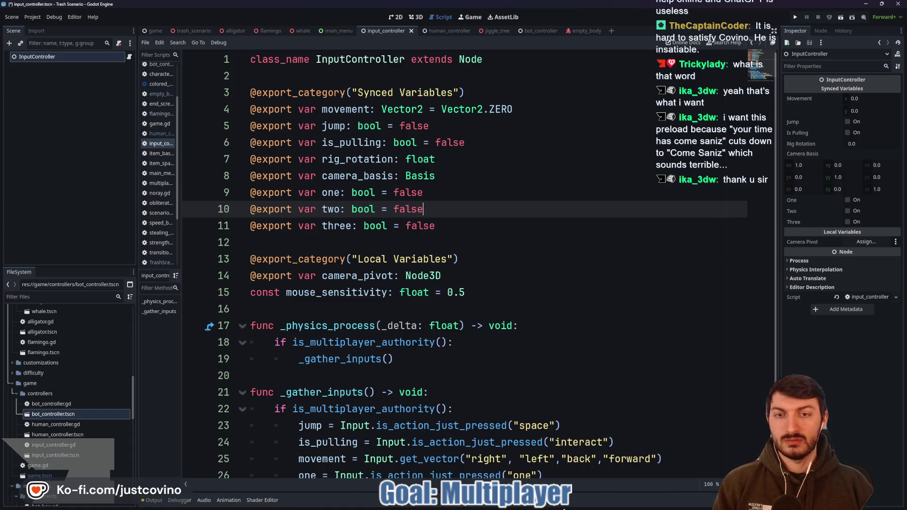
pyautogui.click(538, 465)
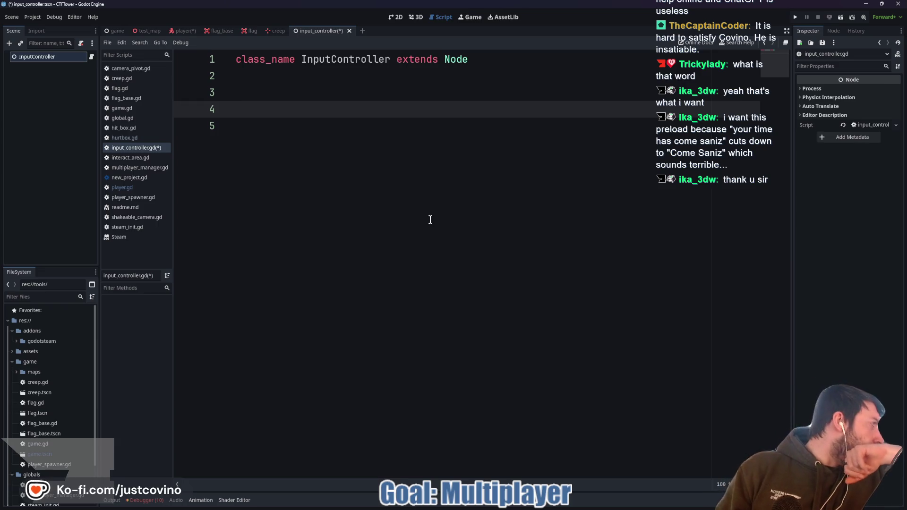
pyautogui.click(250, 95)
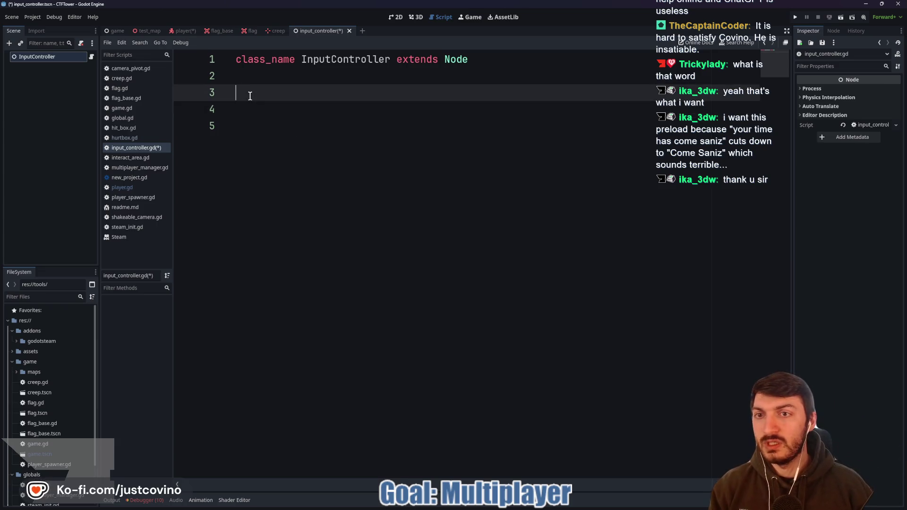
pyautogui.write('@export_sub')
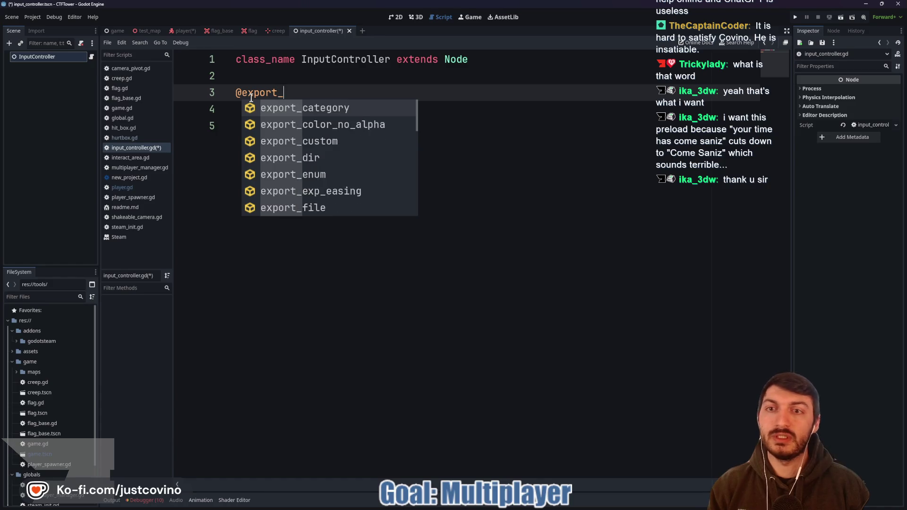
pyautogui.press('Return')
pyautogui.write('"')
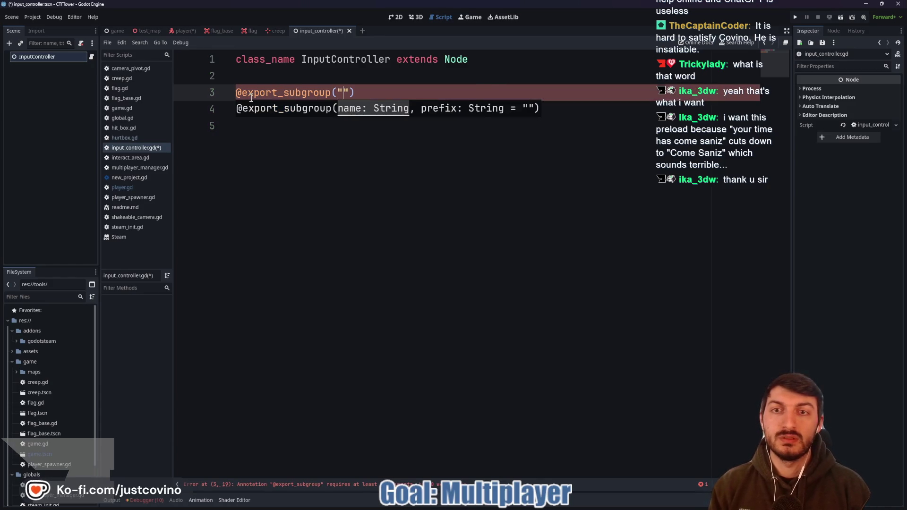
pyautogui.write('Synced Variables')
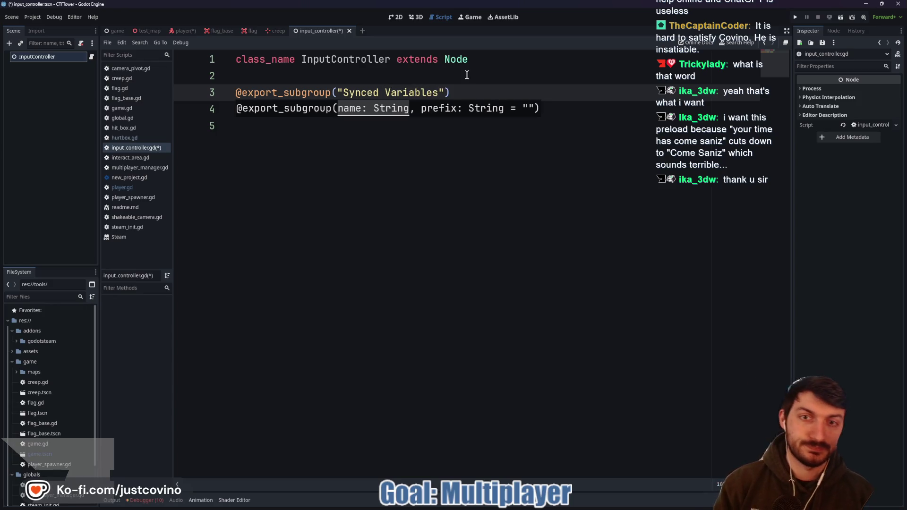
pyautogui.click(469, 90)
pyautogui.press('Return')
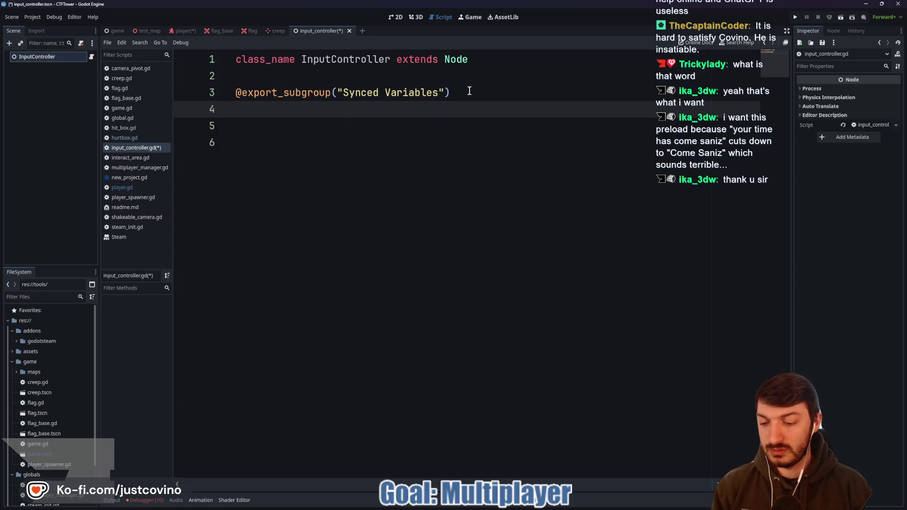
pyautogui.write('@export var movement')
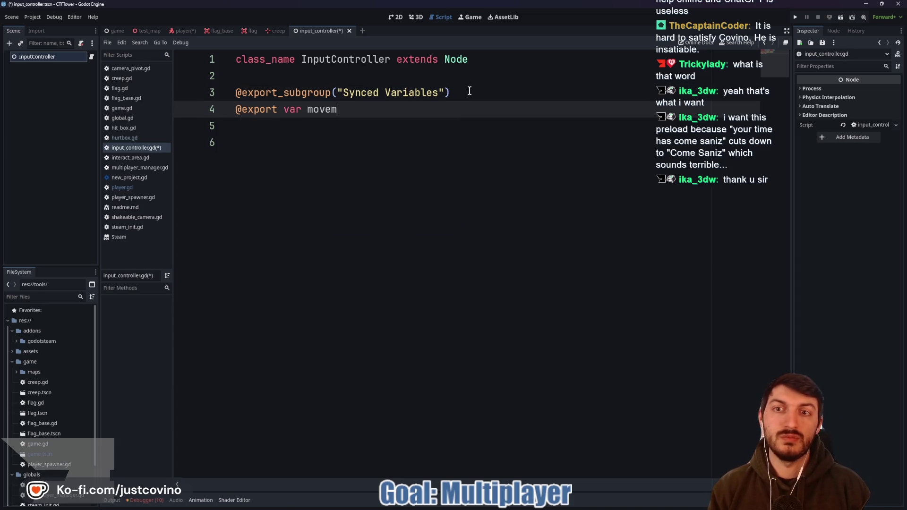
pyautogui.write(': Vector2')
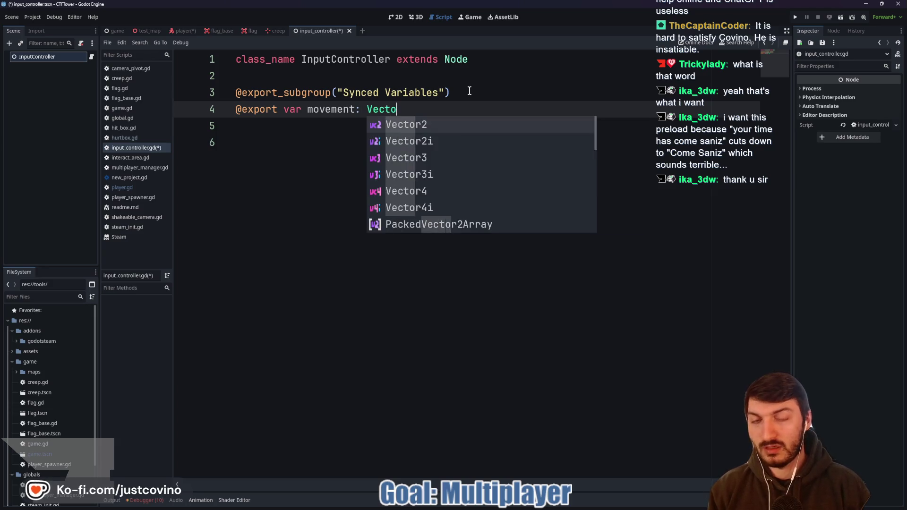
pyautogui.press('Escape')
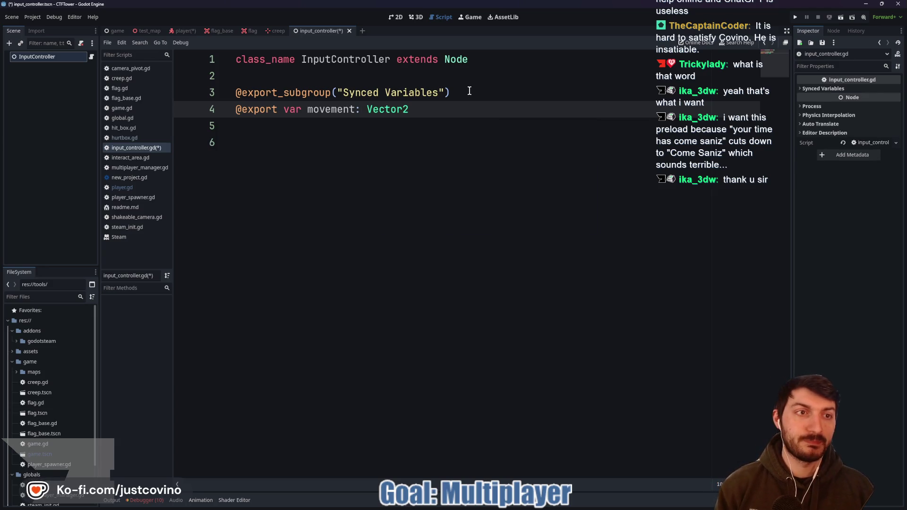
pyautogui.click(803, 88)
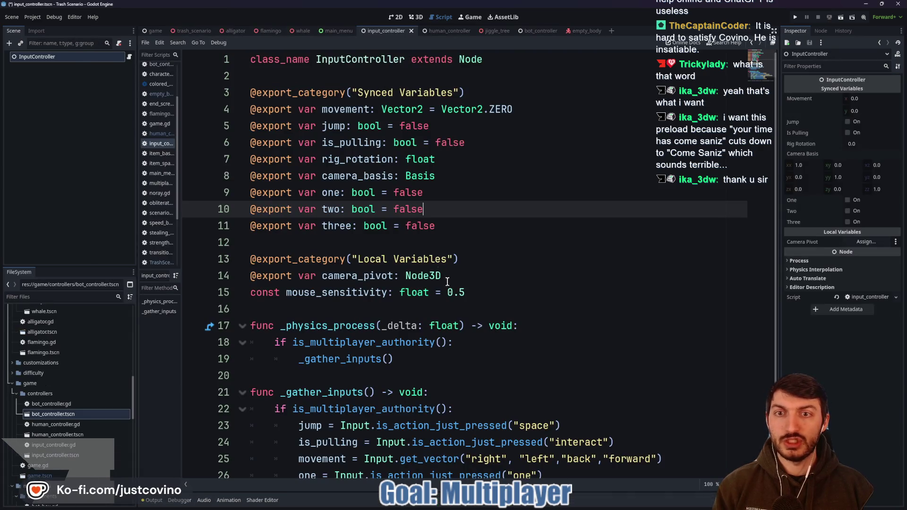
pyautogui.moveTo(575, 506)
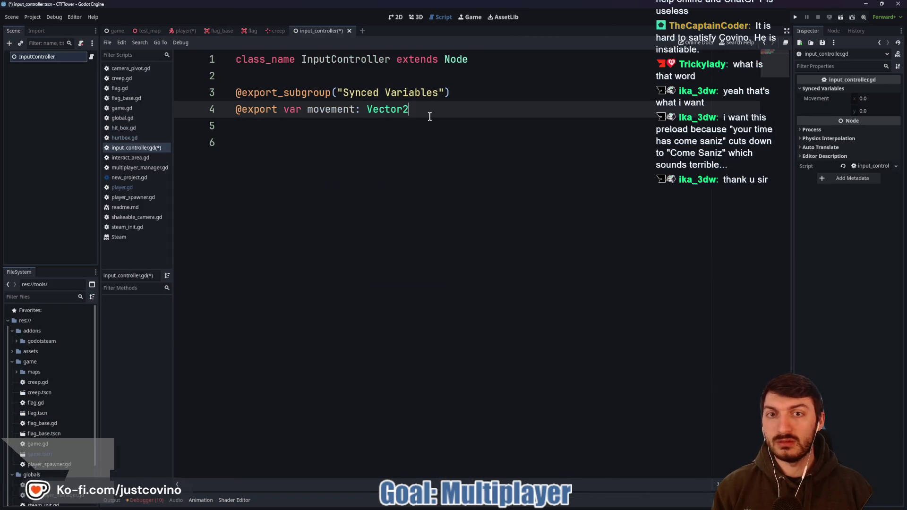
# - Export jump and punch as bool variables below movement
pyautogui.press('Return')
pyautogui.write('@expor')
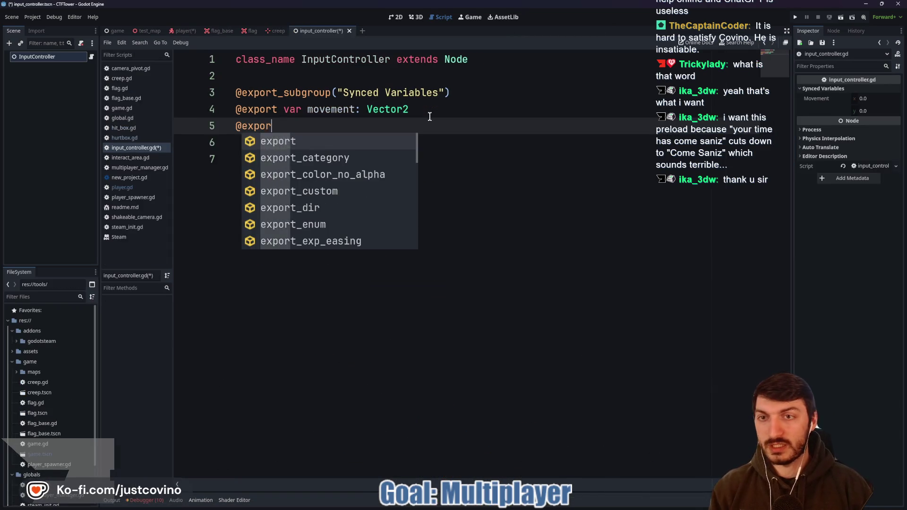
pyautogui.write('t var jump: bool')
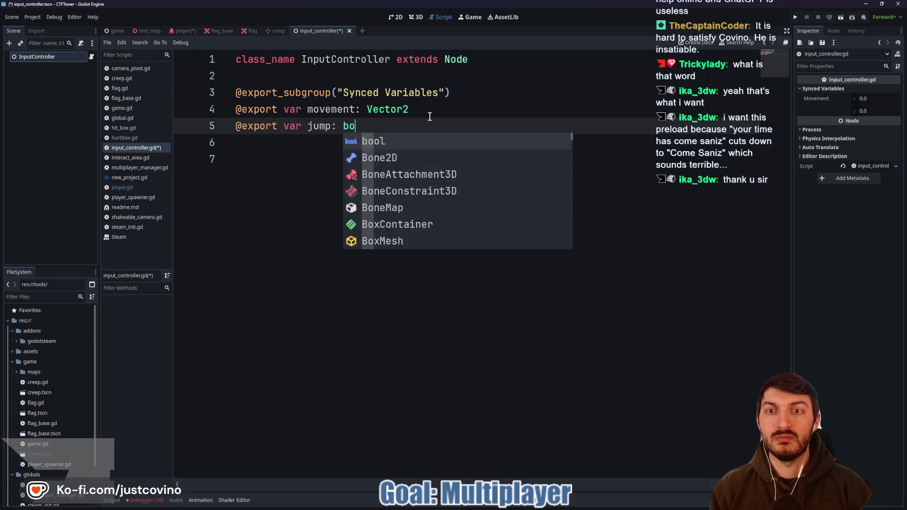
pyautogui.press('Return')
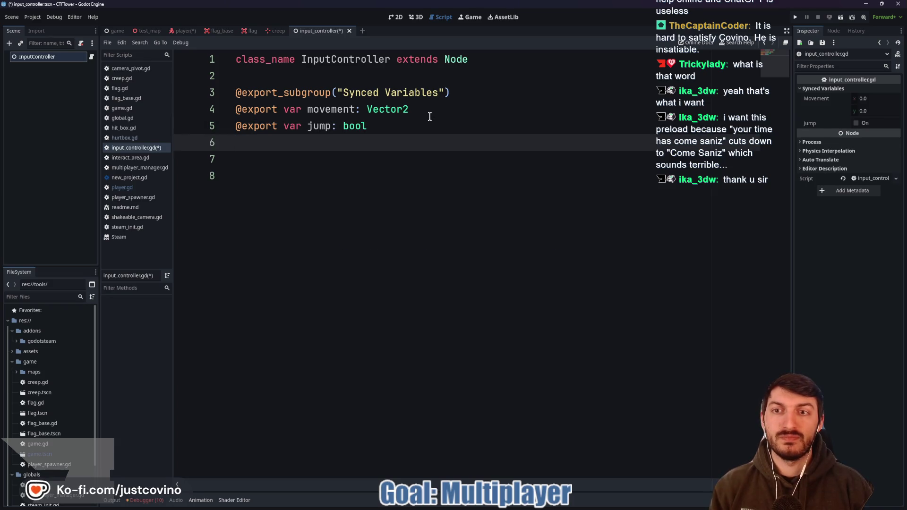
pyautogui.write('@export var punch:')
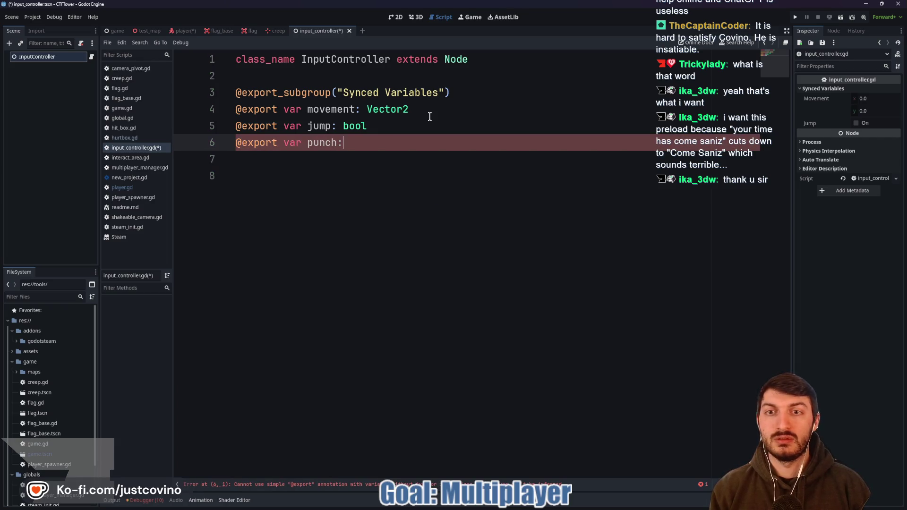
pyautogui.write(' bool')
pyautogui.press('Return')
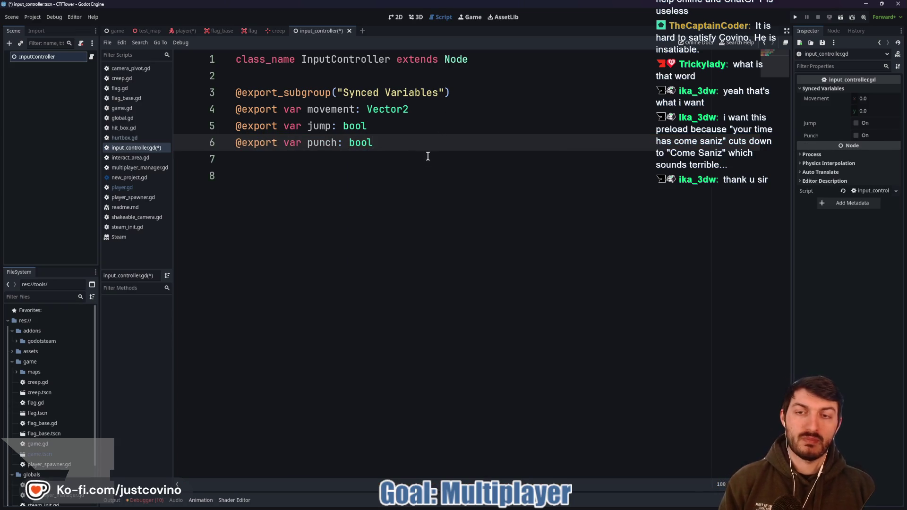
pyautogui.moveTo(539, 499)
pyautogui.click(556, 442)
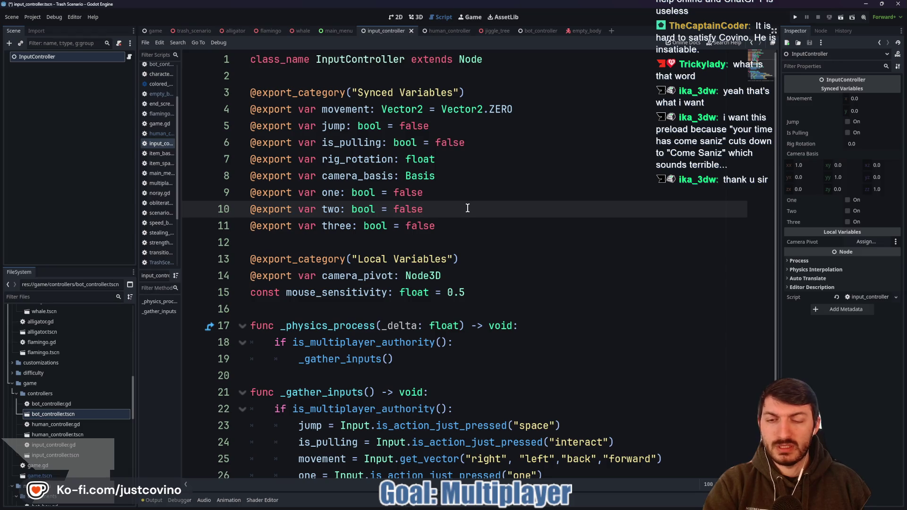
pyautogui.scroll(-2, 467, 208)
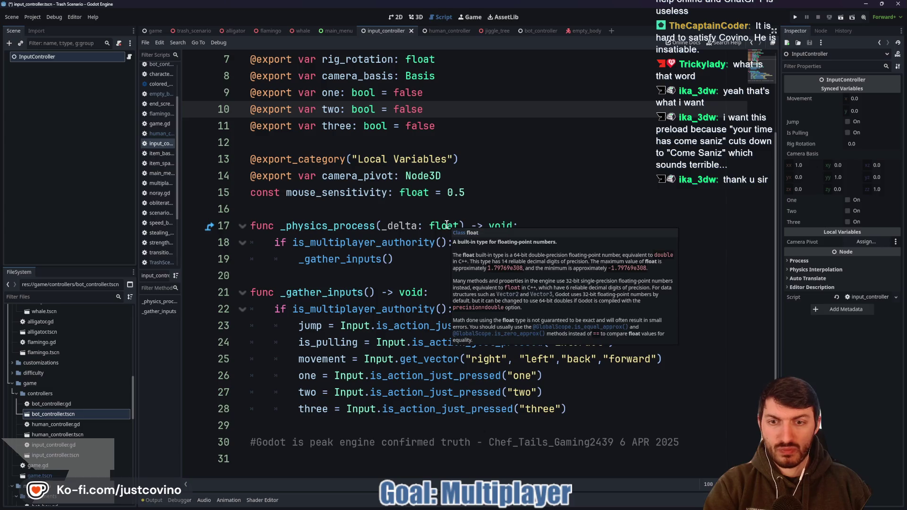
pyautogui.moveTo(405, 308)
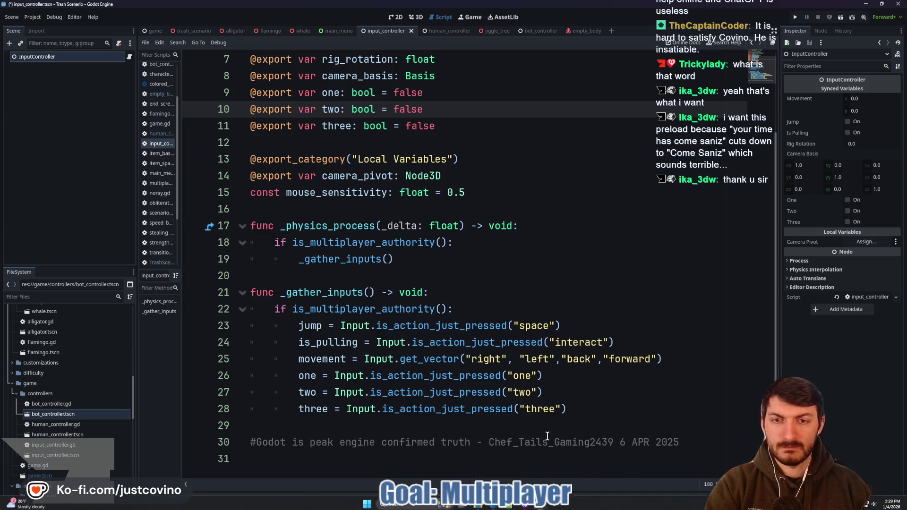
pyautogui.click(541, 507)
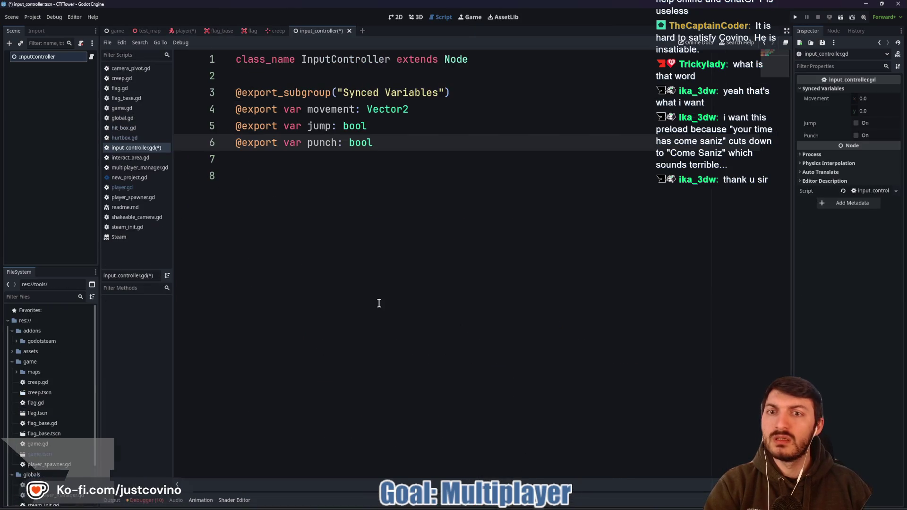
pyautogui.click(372, 174)
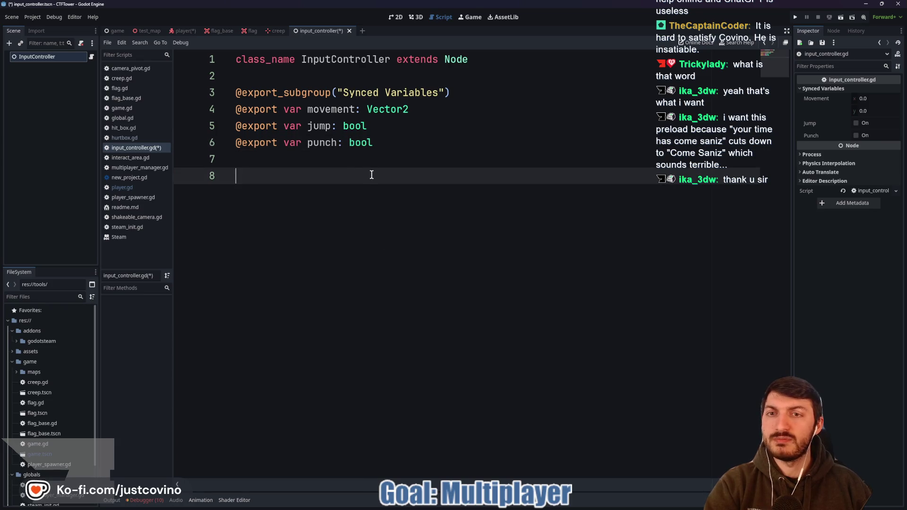
pyautogui.click(314, 138)
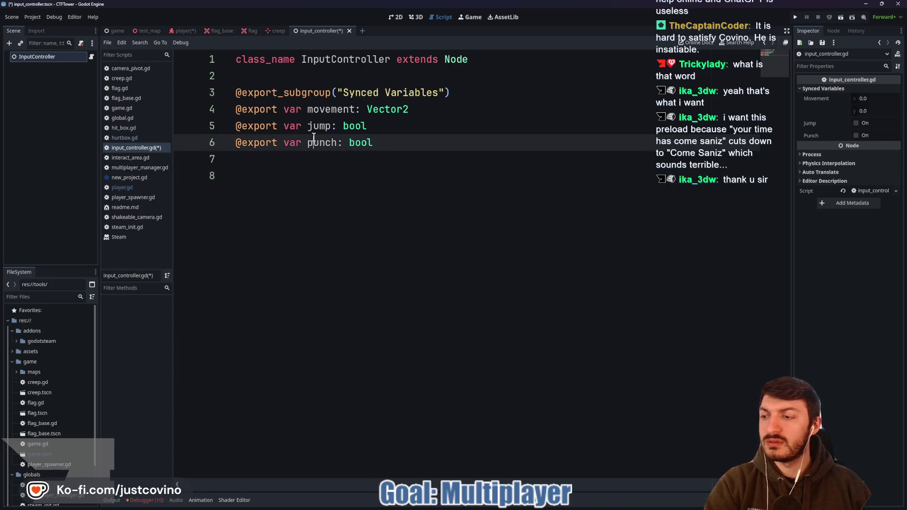
pyautogui.click(296, 179)
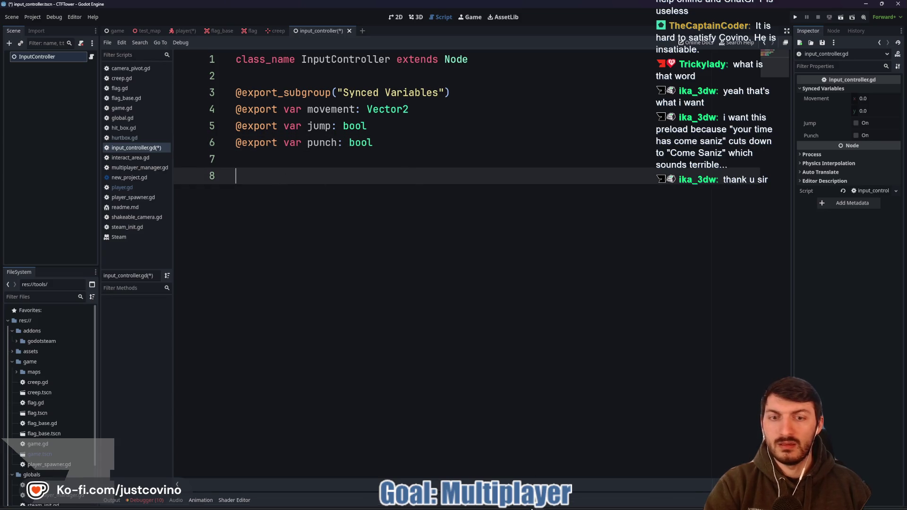
pyautogui.moveTo(542, 507)
pyautogui.click(491, 466)
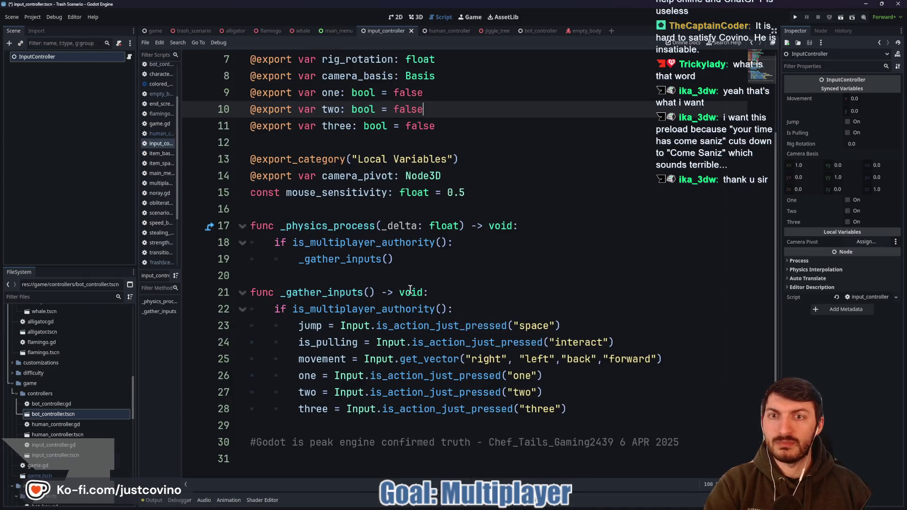
pyautogui.scroll(2, 359, 226)
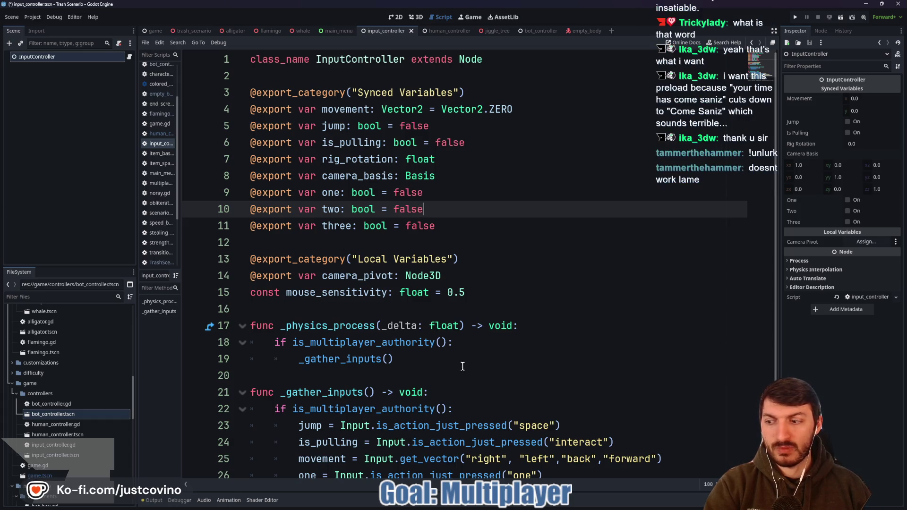
pyautogui.moveTo(542, 506)
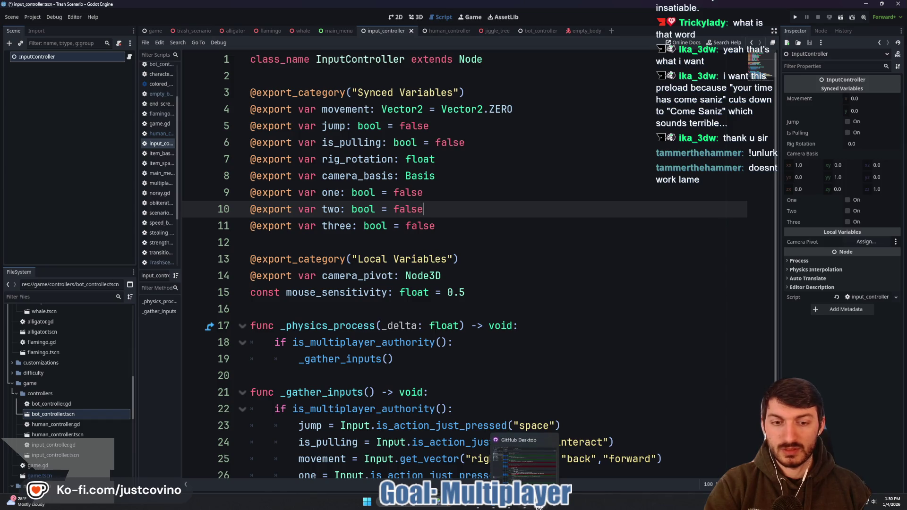
pyautogui.click(576, 465)
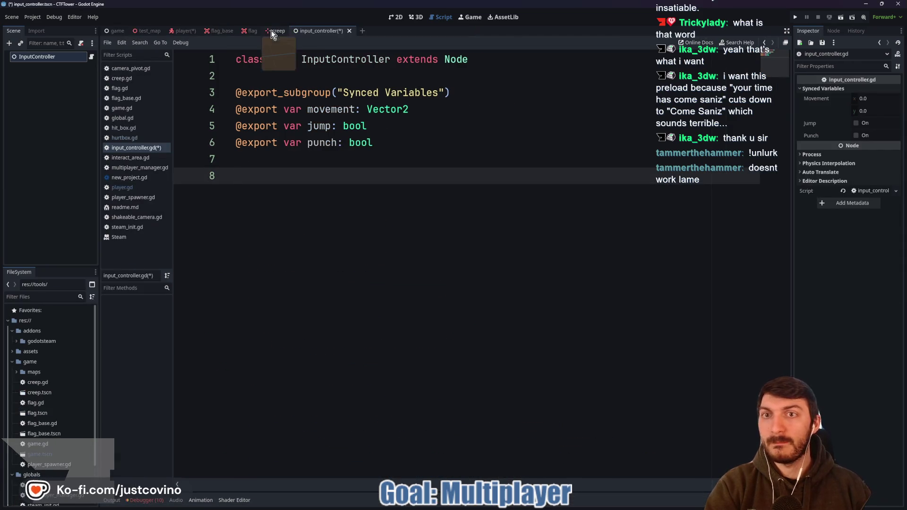
# - Tidy the blank lines under the class header and save input_controller.gd
pyautogui.click(316, 153)
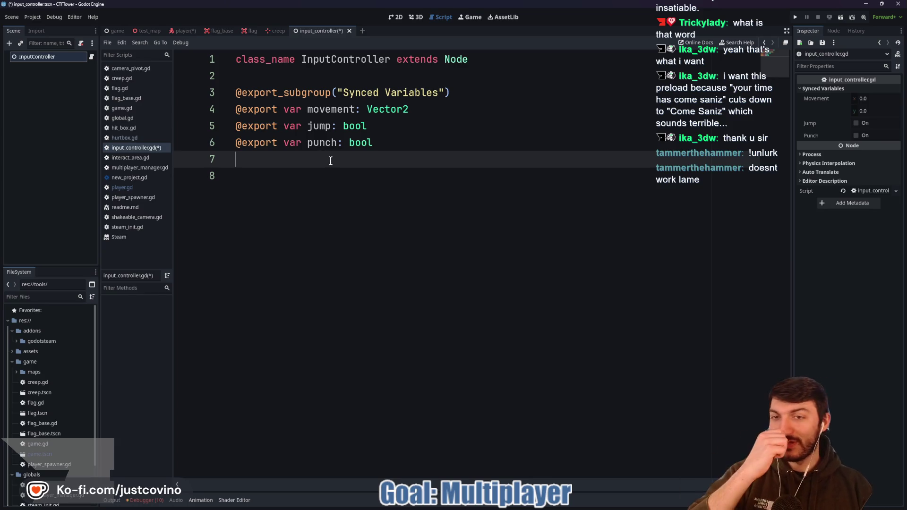
pyautogui.click(305, 78)
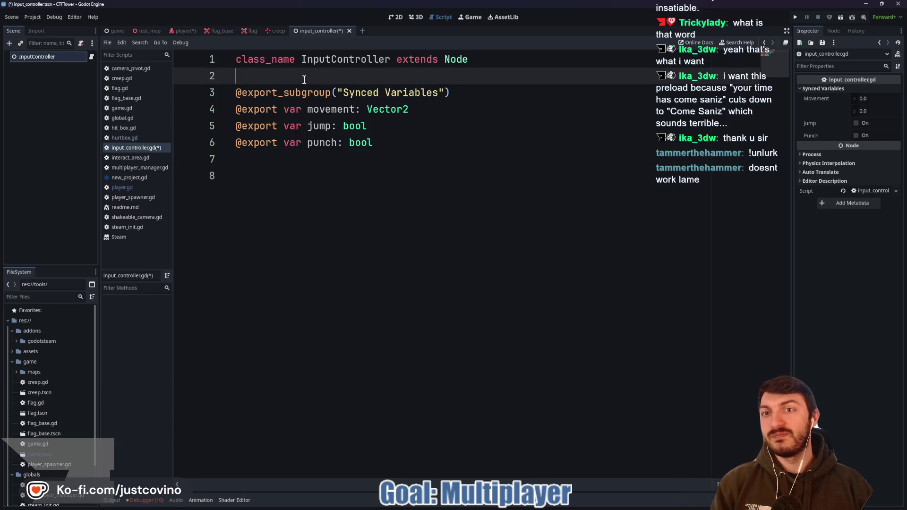
pyautogui.press('Return')
pyautogui.hotkey('ctrl', 's')
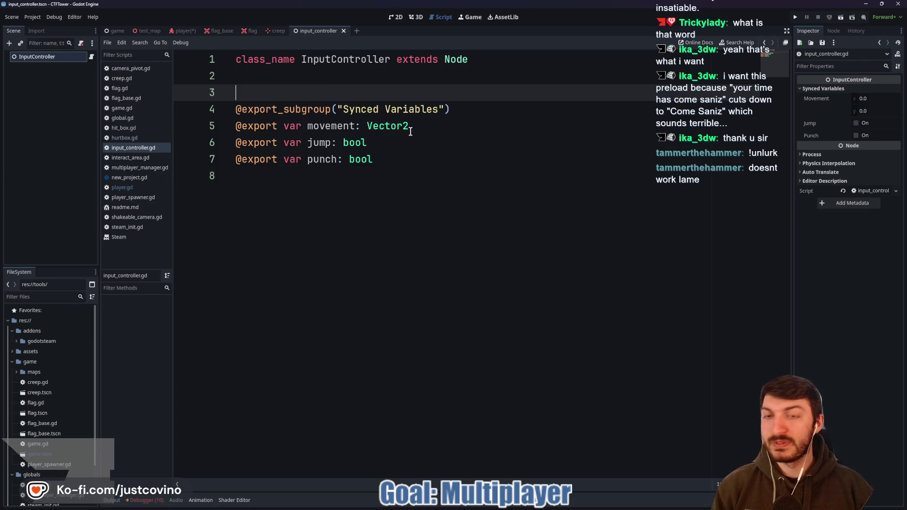
pyautogui.click(308, 175)
pyautogui.click(275, 92)
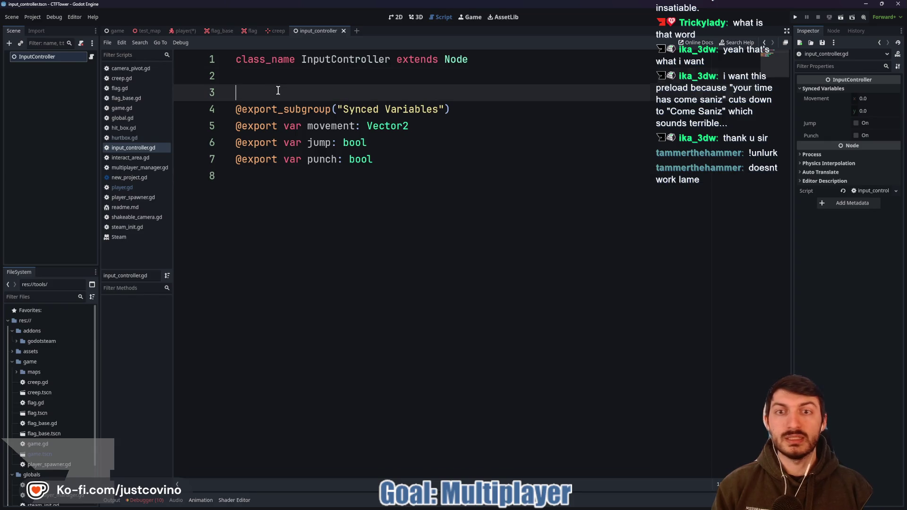
pyautogui.press('BackSpace')
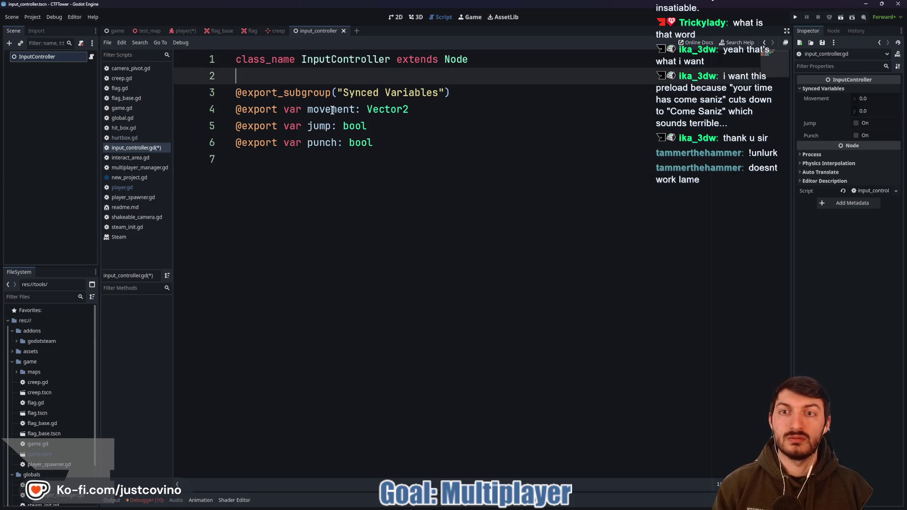
pyautogui.moveTo(329, 91)
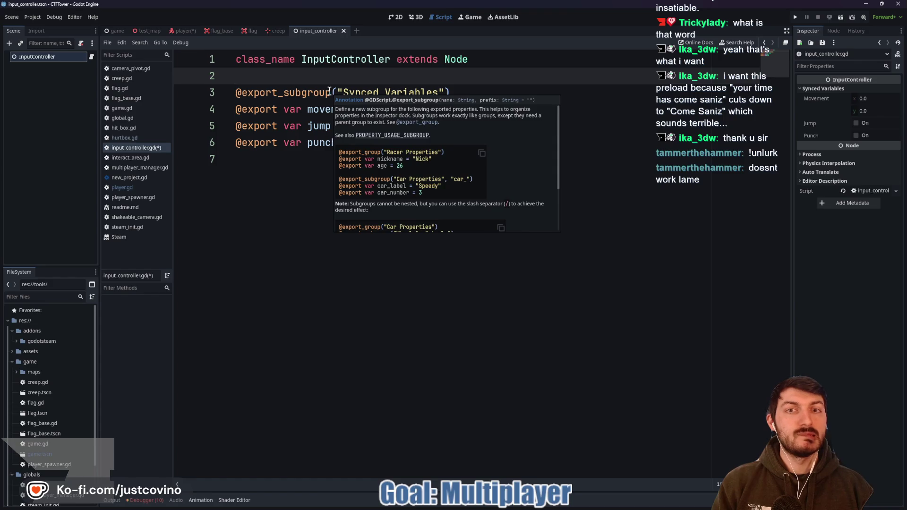
pyautogui.moveTo(330, 91); pyautogui.dragTo(285, 90)
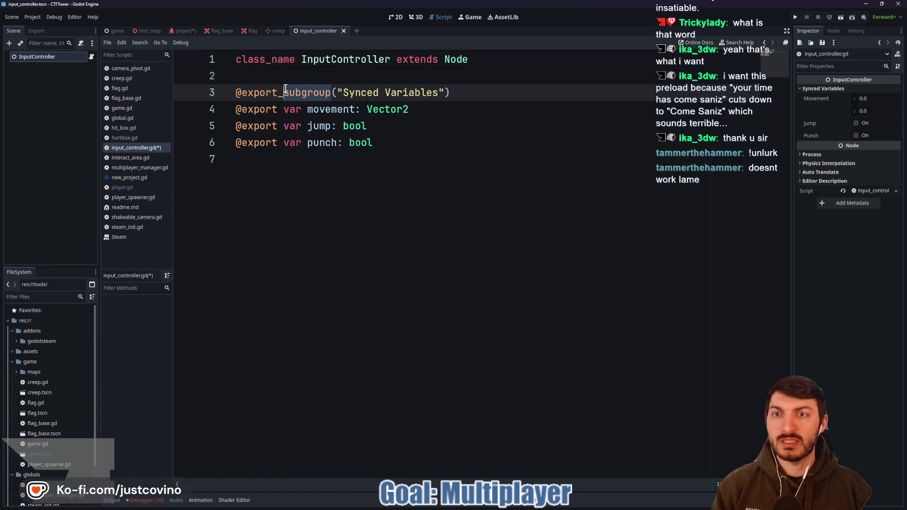
pyautogui.write('categ')
pyautogui.press('Return')
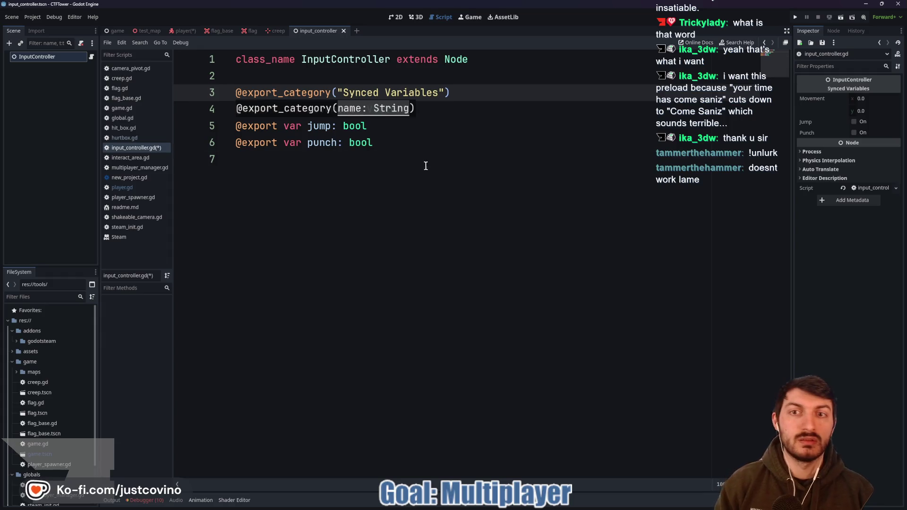
pyautogui.click(418, 160)
pyautogui.press('Return')
pyautogui.press('Return')
pyautogui.press('Return')
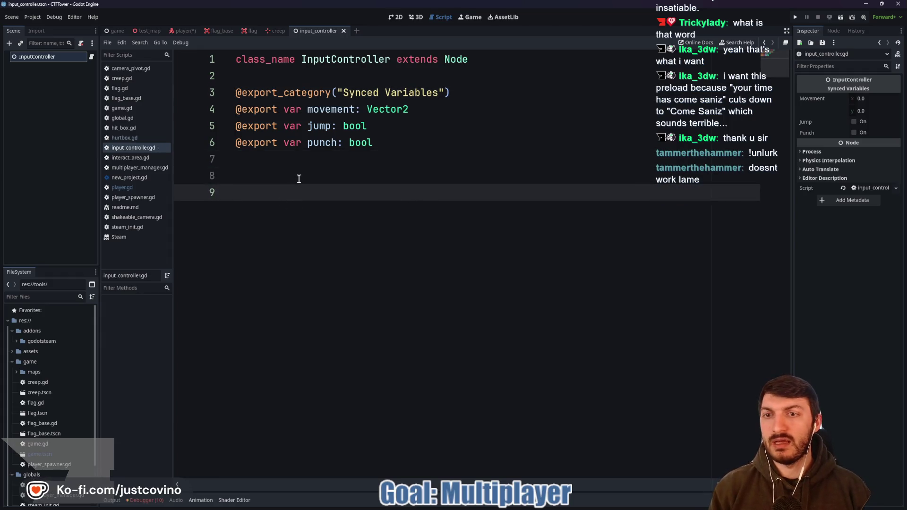
pyautogui.write('unc _gather_')
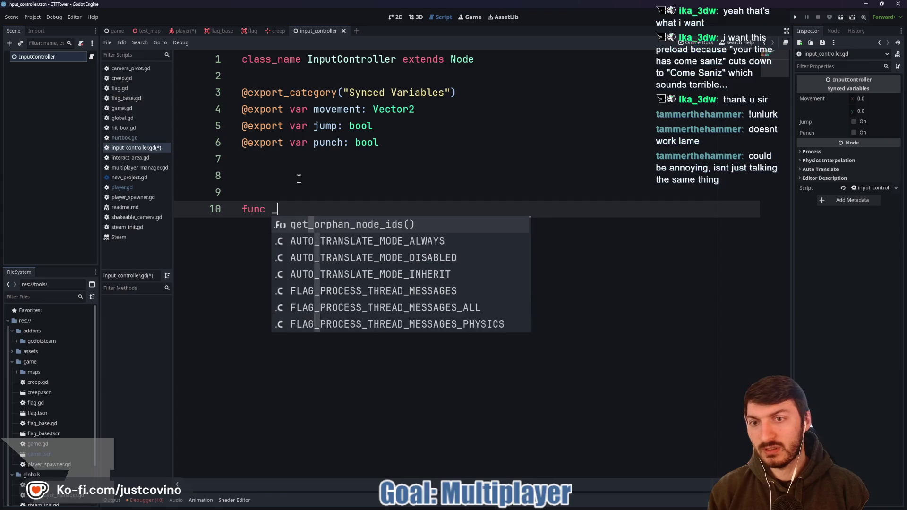
pyautogui.write('inputs() -> boi')
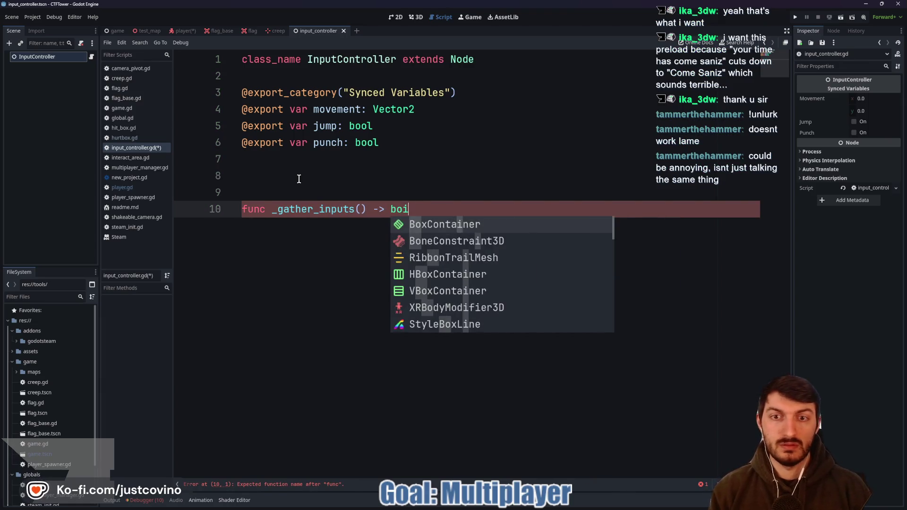
# - Fix the _gather_inputs signature to end with 'void:' and begin the line 'movement ='
pyautogui.press('BackSpace')
pyautogui.press('BackSpace')
pyautogui.press('BackSpace')
pyautogui.write('void:')
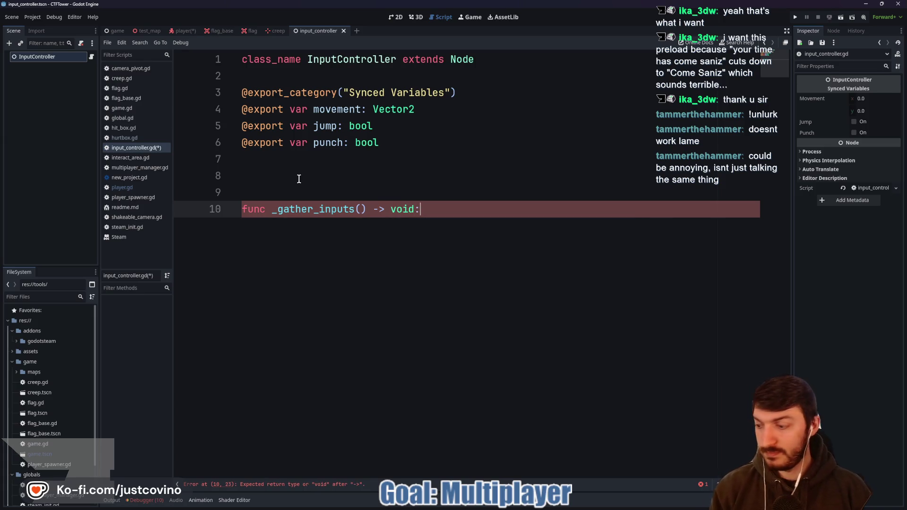
pyautogui.press('Return')
pyautogui.write('movement = Input.get_vector("right", "left","back","forward')
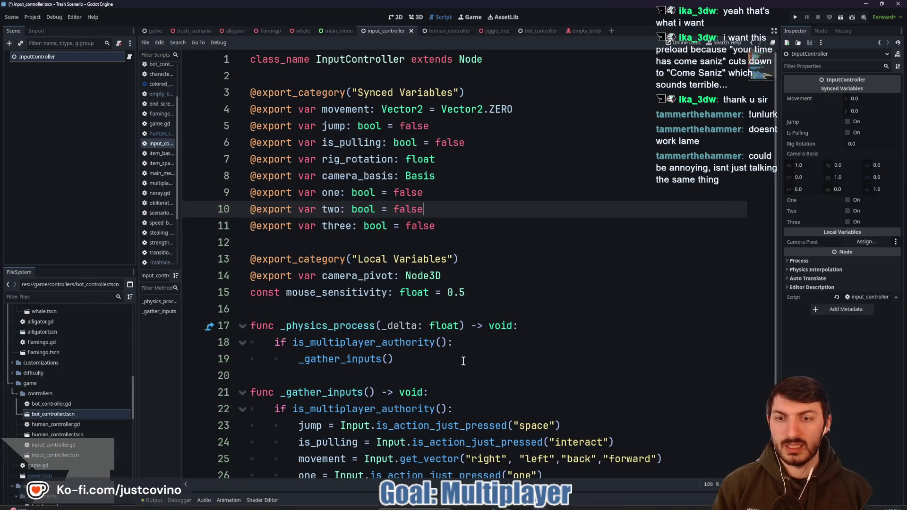
pyautogui.scroll(-2, 454, 369)
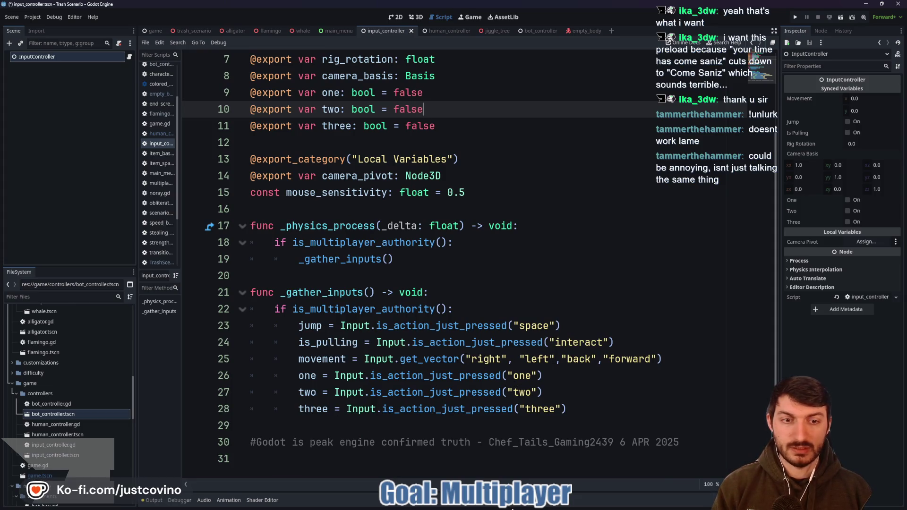
# - Start a get_vec call, check Trash Scenario's version, then delete the unfinished call
pyautogui.moveTo(513, 509)
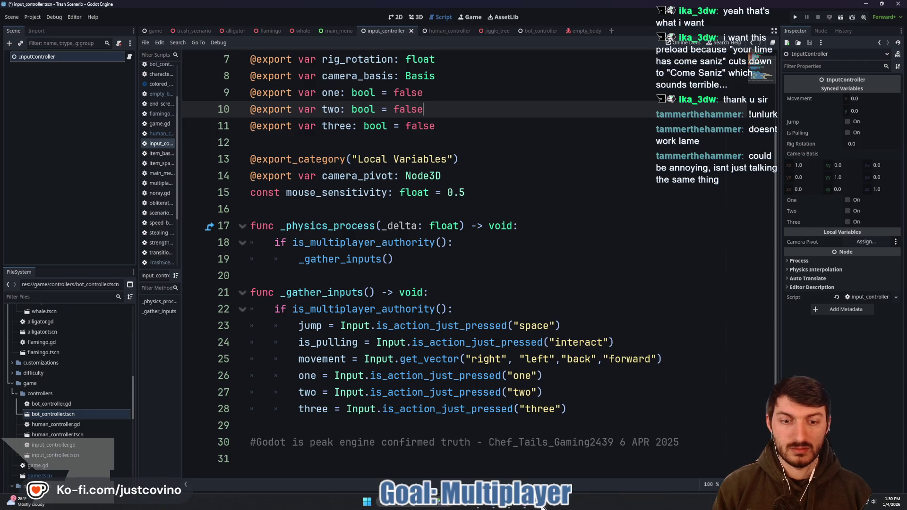
pyautogui.moveTo(542, 508)
pyautogui.click(502, 457)
pyautogui.write('get')
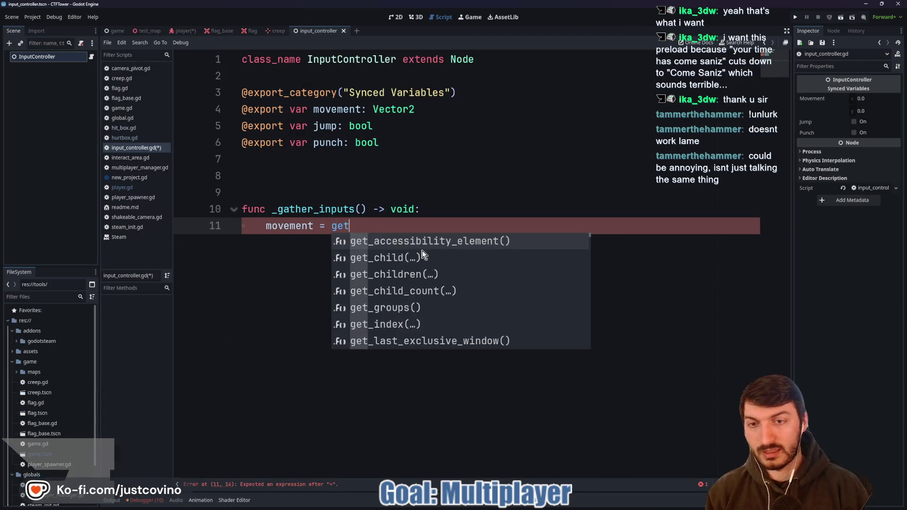
pyautogui.write('_vector(')
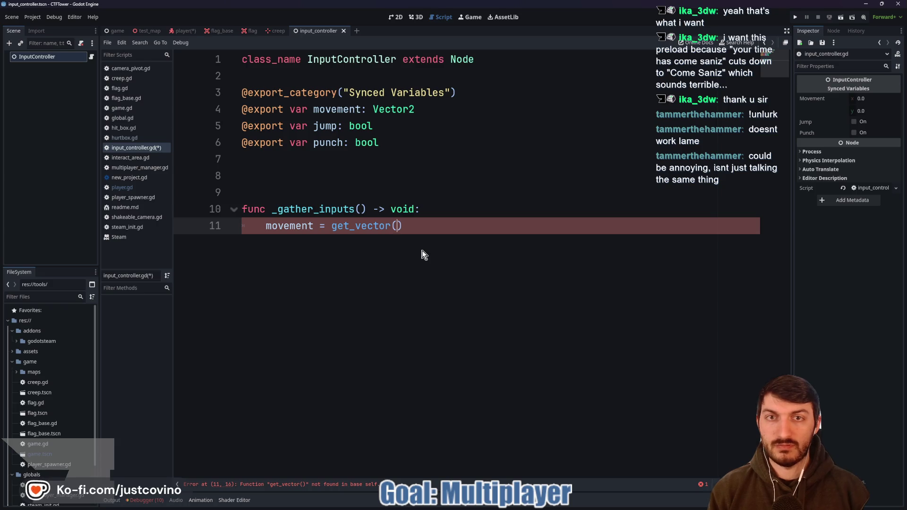
pyautogui.click(555, 466)
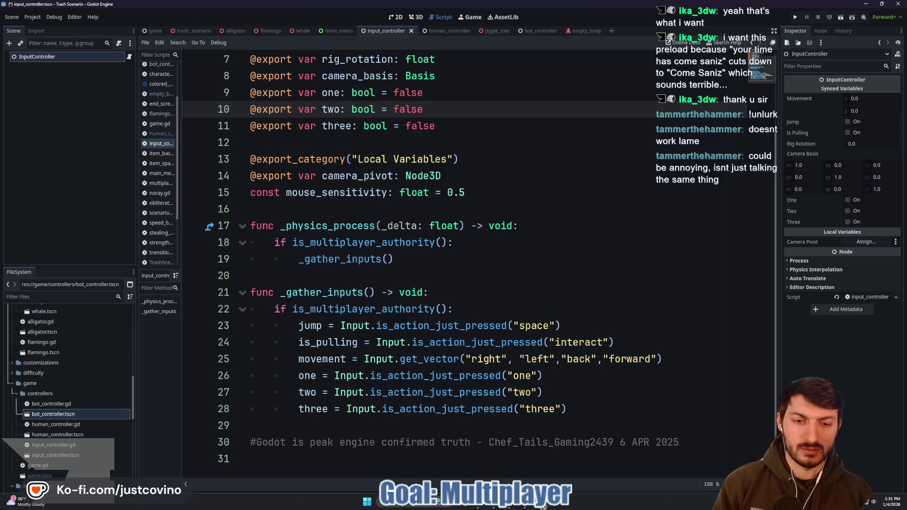
pyautogui.moveTo(543, 506)
pyautogui.click(577, 454)
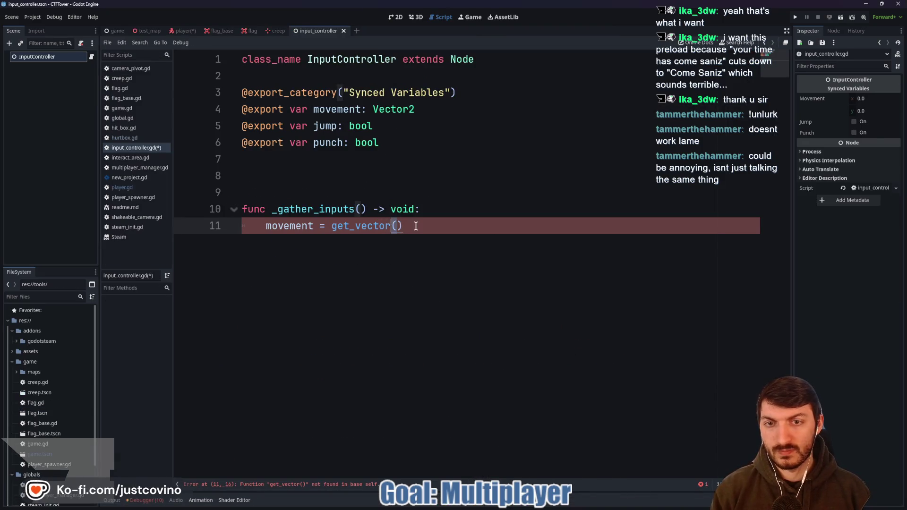
pyautogui.press('BackSpace')
pyautogui.moveTo(399, 226); pyautogui.dragTo(336, 226)
pyautogui.press('BackSpace')
# - Complete Input.get_vector("left", "right", "forward", "back") with autocomplete, then compare against Trash Scenario
pyautogui.write('Input.get_e')
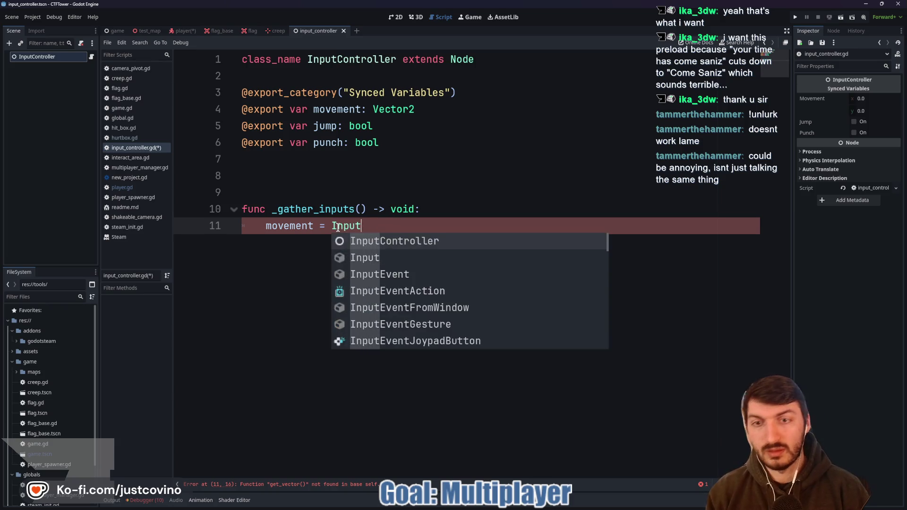
pyautogui.press('BackSpace')
pyautogui.write('vecto')
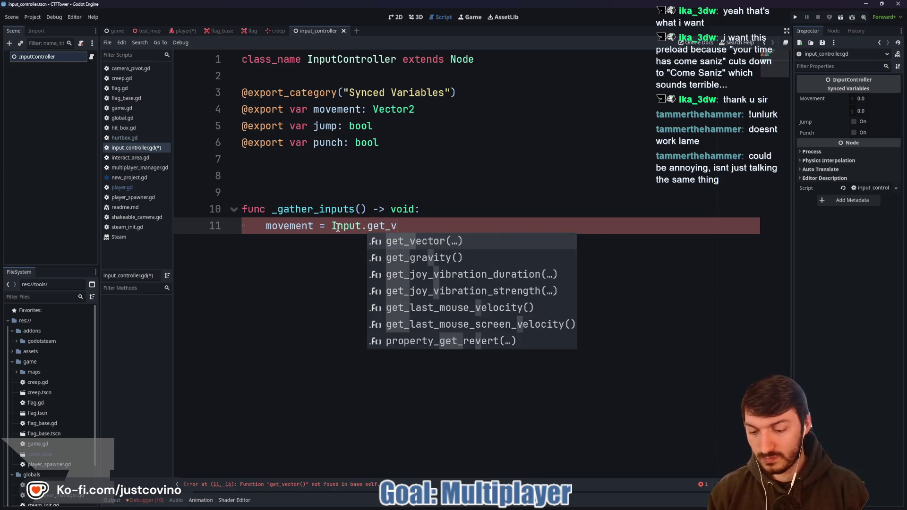
pyautogui.press('Return')
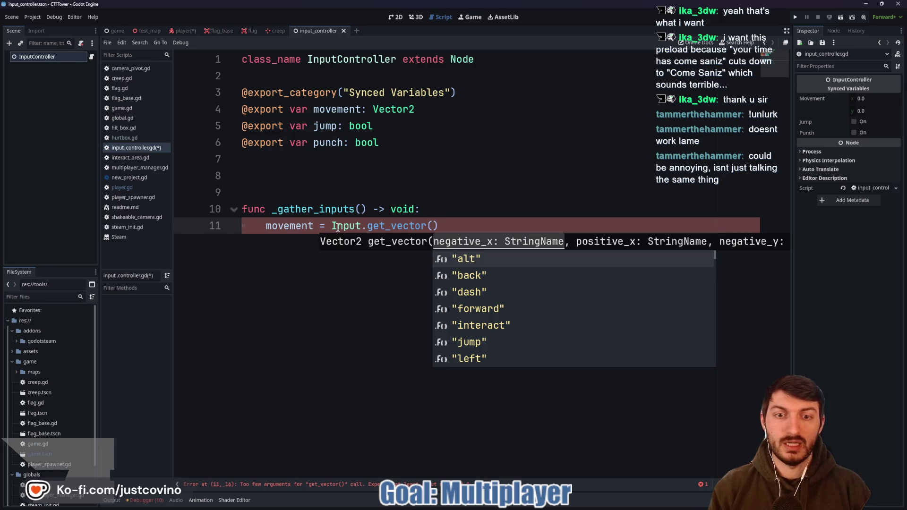
pyautogui.write('"')
pyautogui.write('left')
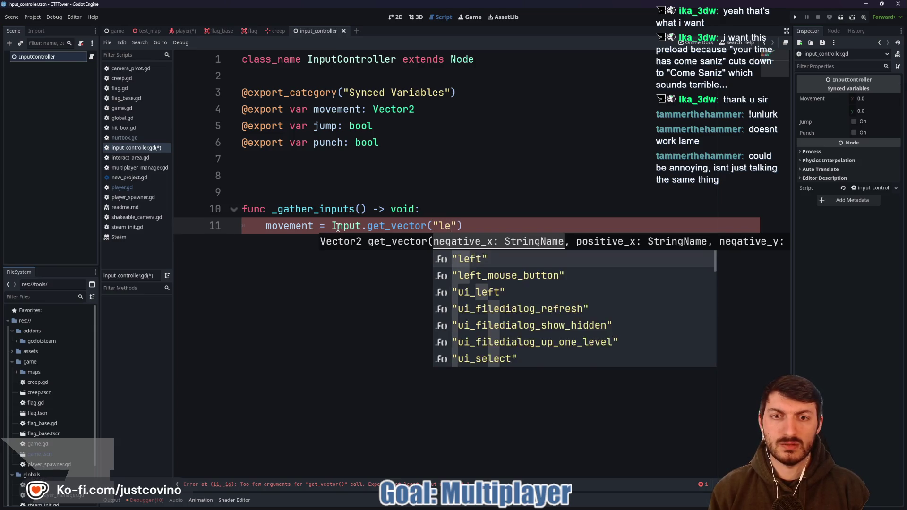
pyautogui.press('Return')
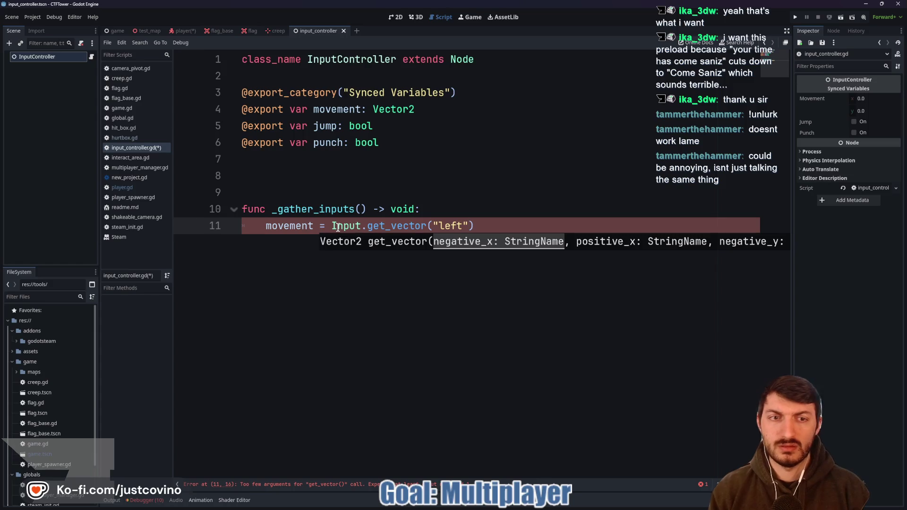
pyautogui.write(', "right')
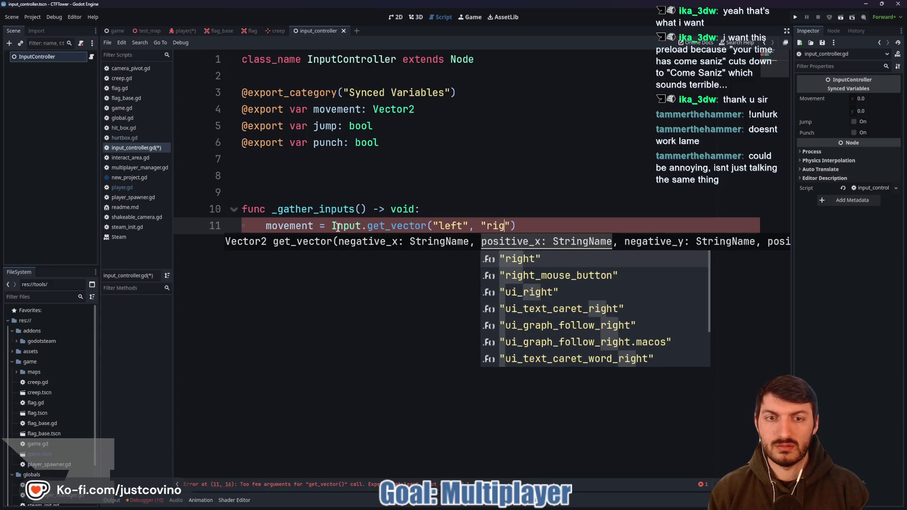
pyautogui.press('Return')
pyautogui.write(', ')
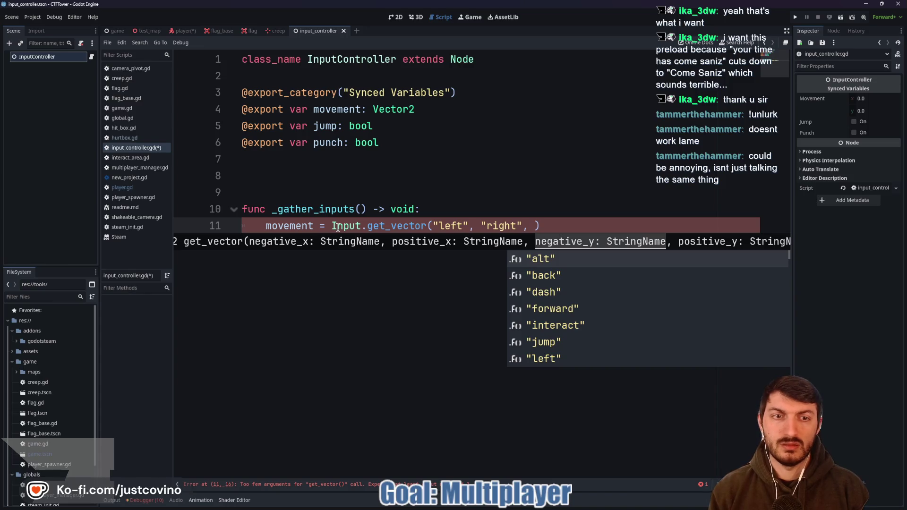
pyautogui.write('"forward')
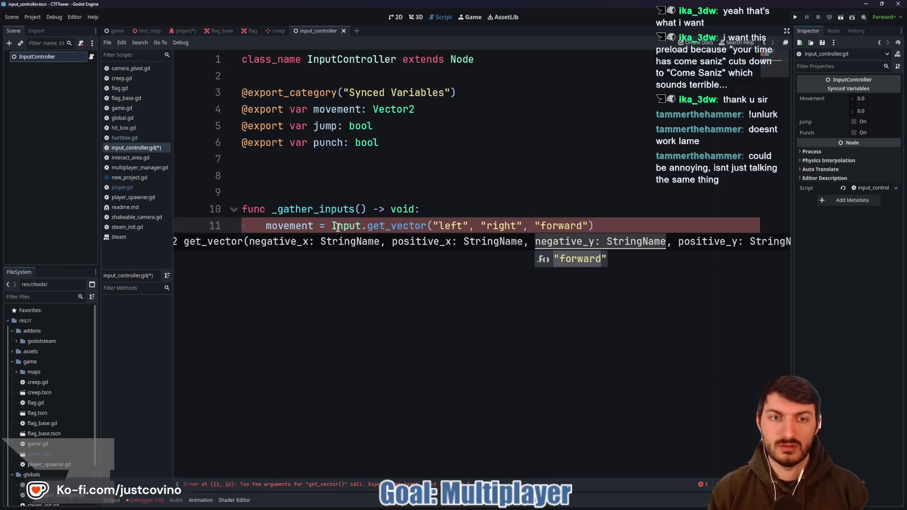
pyautogui.press('Return')
pyautogui.write(', ')
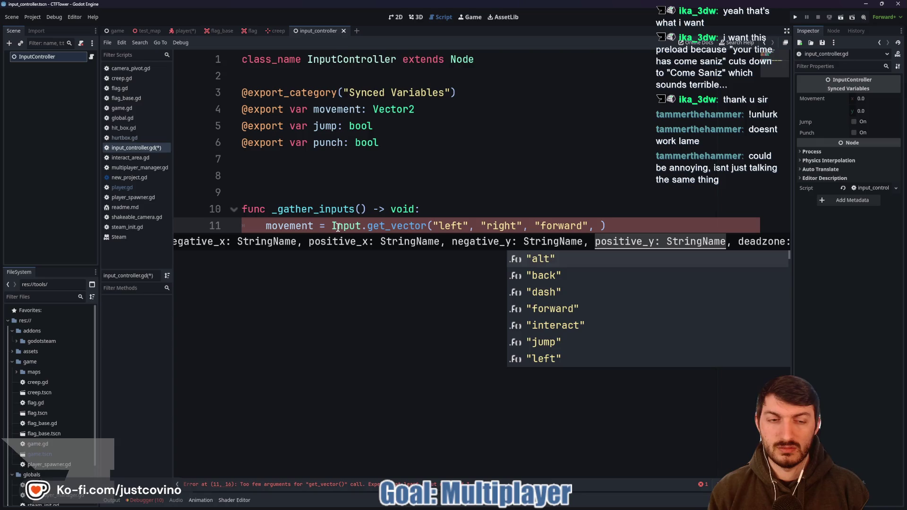
pyautogui.write('"bac')
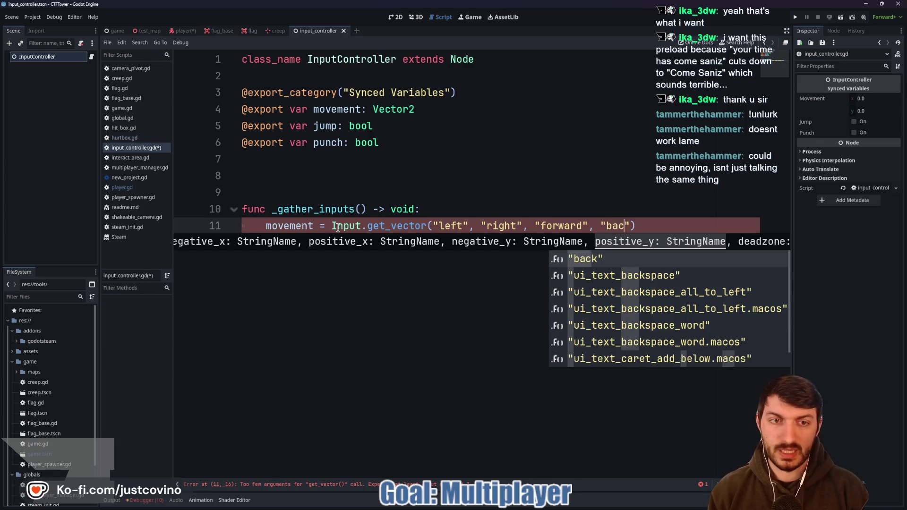
pyautogui.write('k')
pyautogui.press('Return')
pyautogui.moveTo(552, 506)
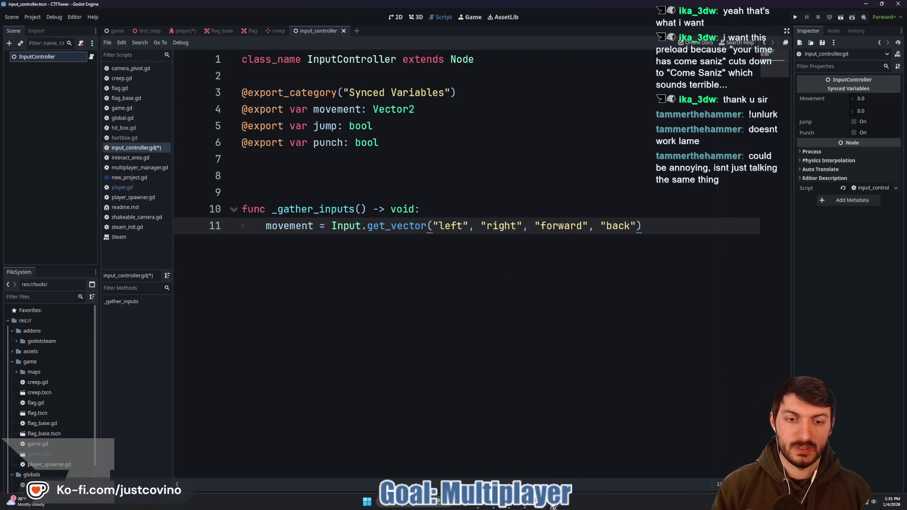
pyautogui.click(558, 456)
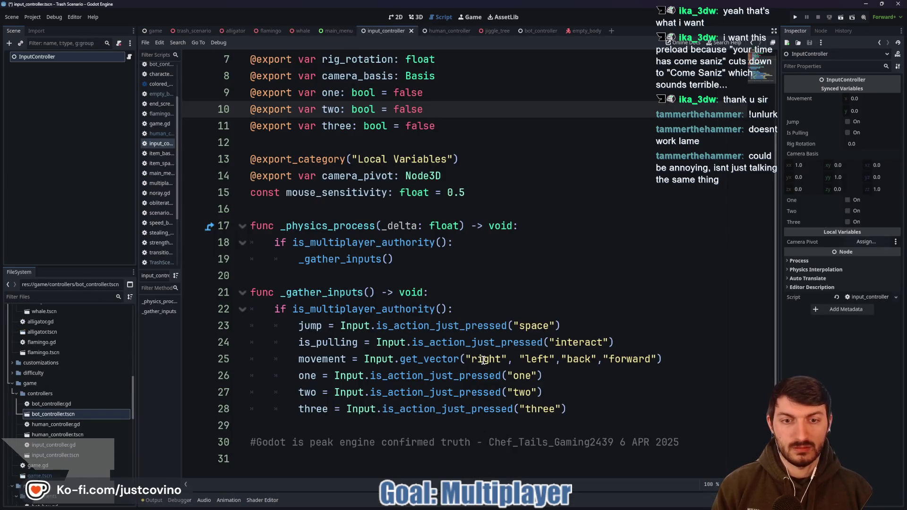
# - Swap the first two get_vector arguments so they read "right", "left"
pyautogui.moveTo(544, 505)
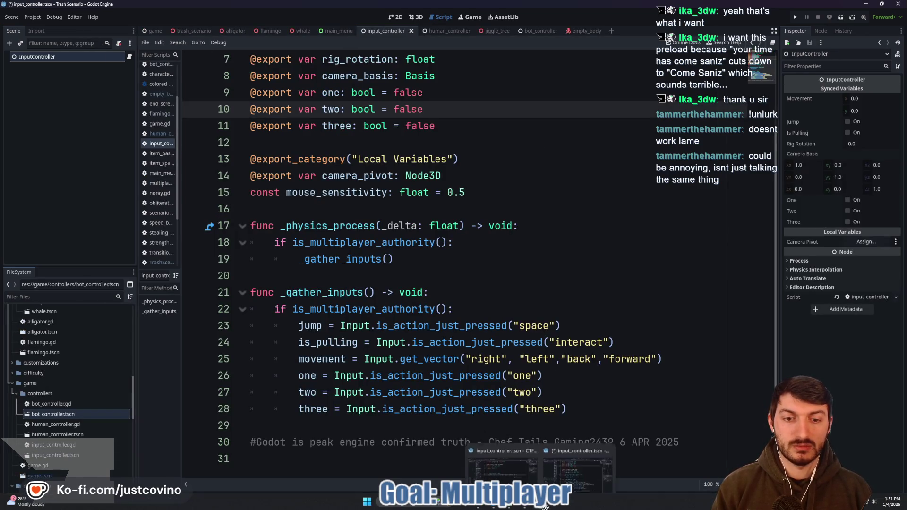
pyautogui.click(502, 468)
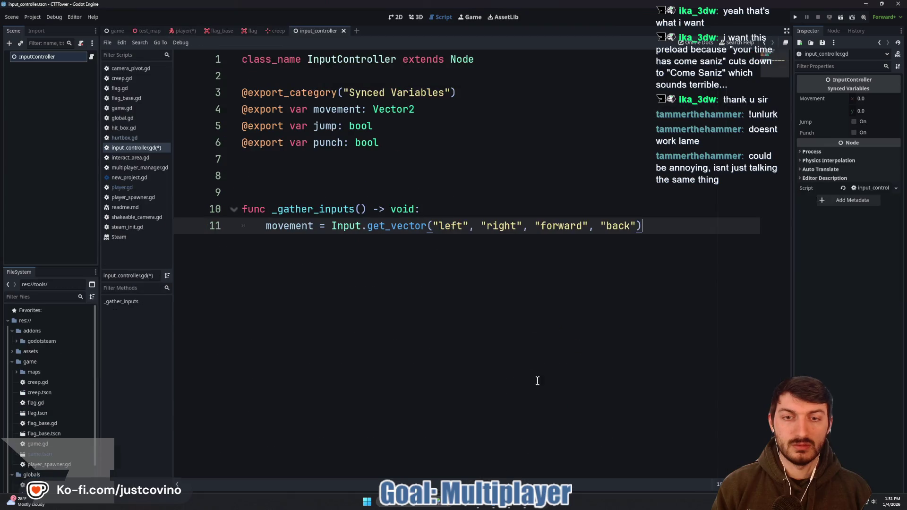
pyautogui.doubleClick(501, 226)
pyautogui.press('BackSpace')
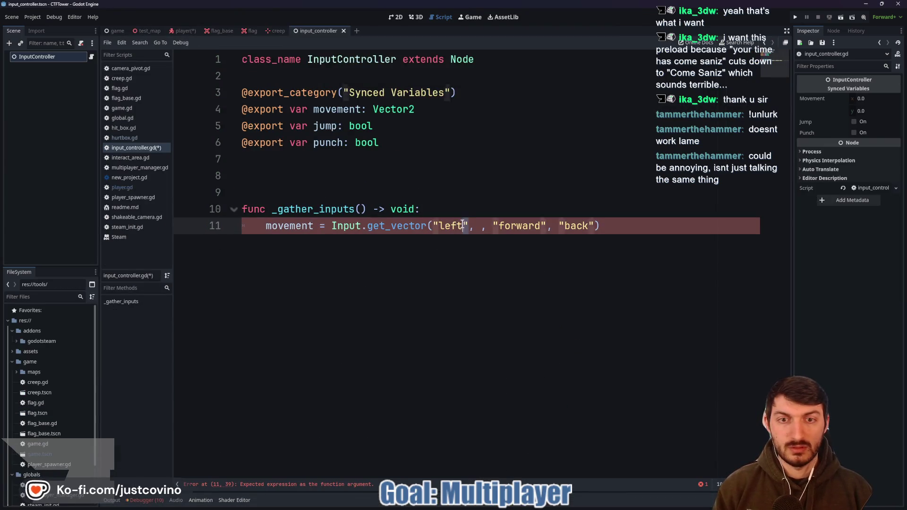
pyautogui.doubleClick(462, 226)
pyautogui.write('"right"')
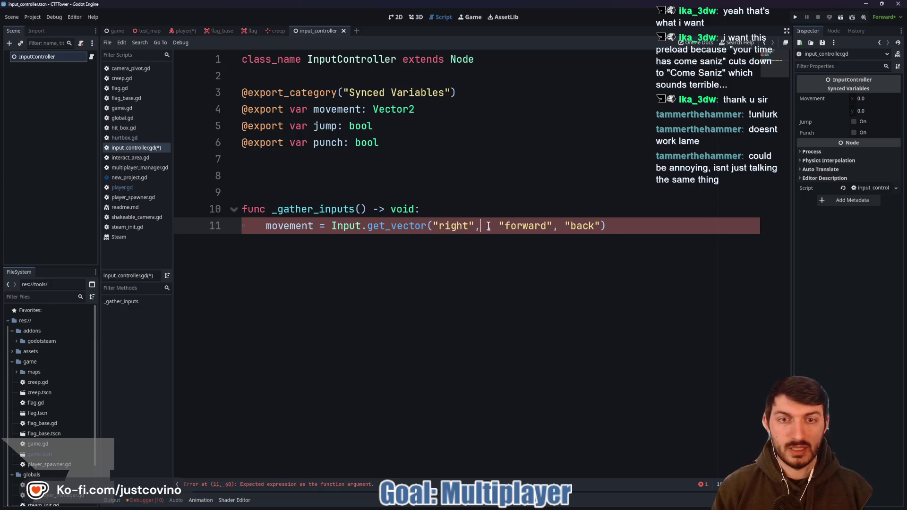
pyautogui.click(493, 228)
pyautogui.write('"left')
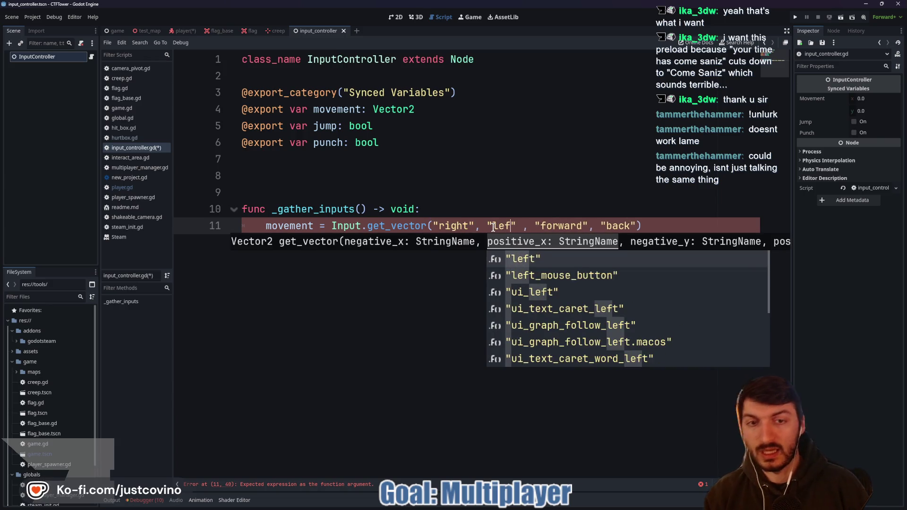
pyautogui.press('Return')
pyautogui.press('BackSpace')
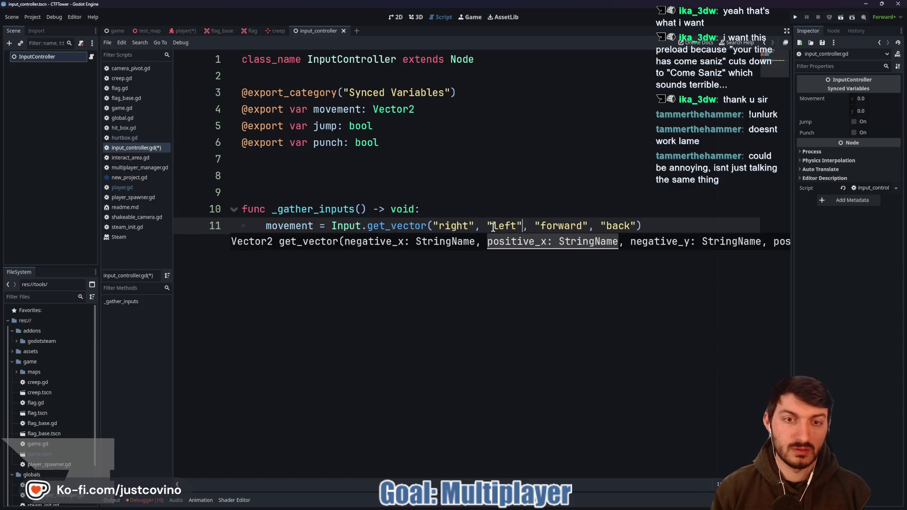
# - Swap the last two arguments to "back", "forward", then return to Trash Scenario
pyautogui.doubleClick(543, 221)
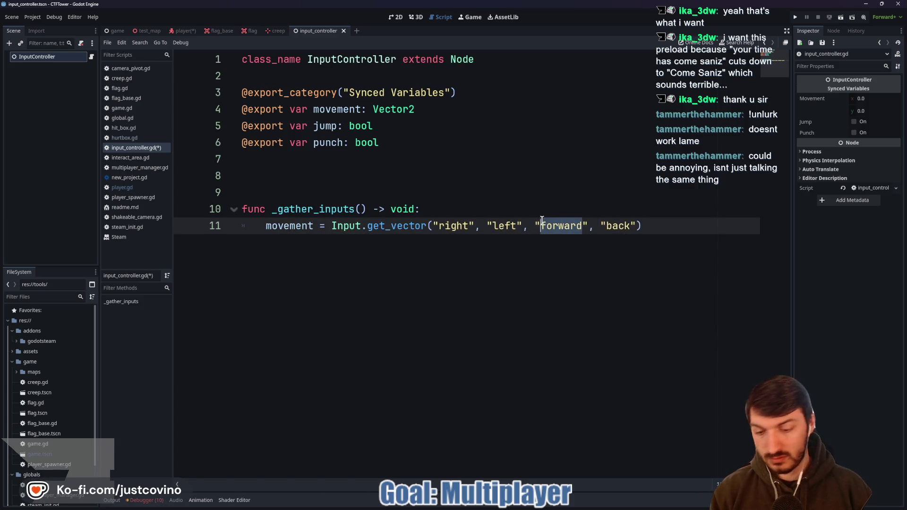
pyautogui.write('back')
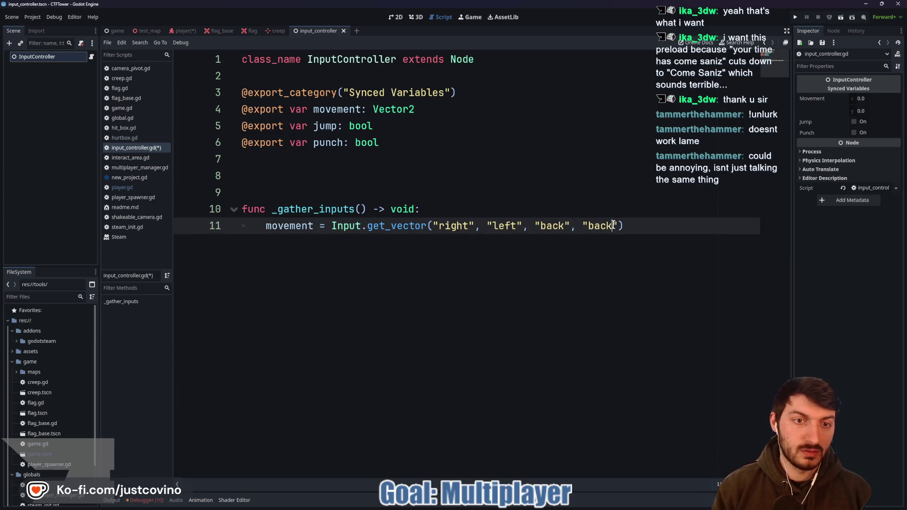
pyautogui.doubleClick(586, 222)
pyautogui.write('forward')
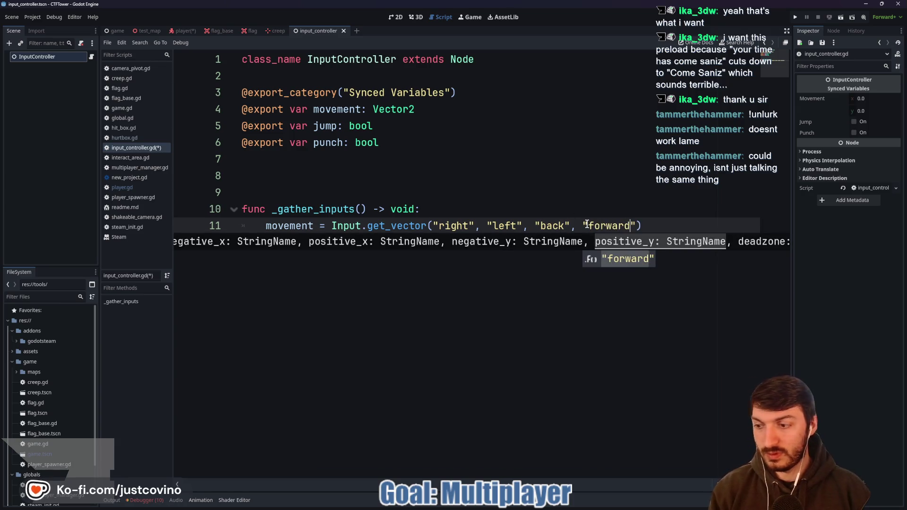
pyautogui.press('End')
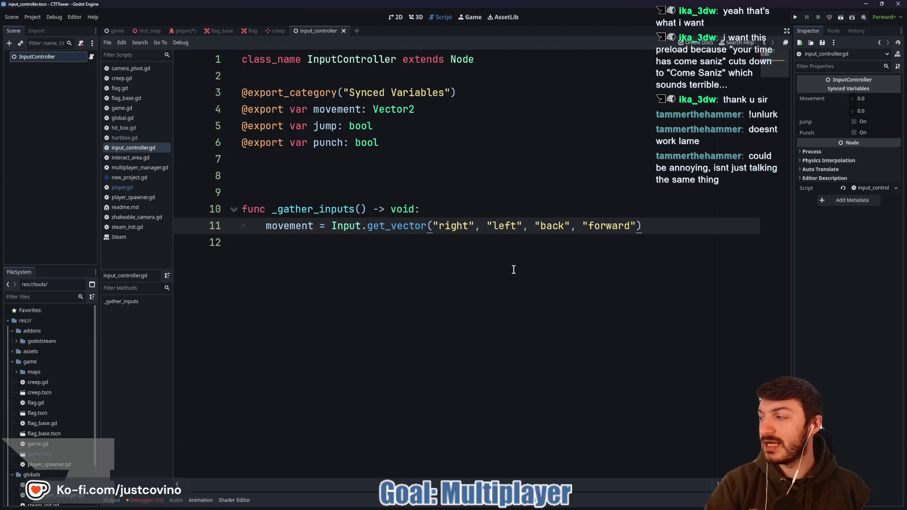
pyautogui.click(386, 245)
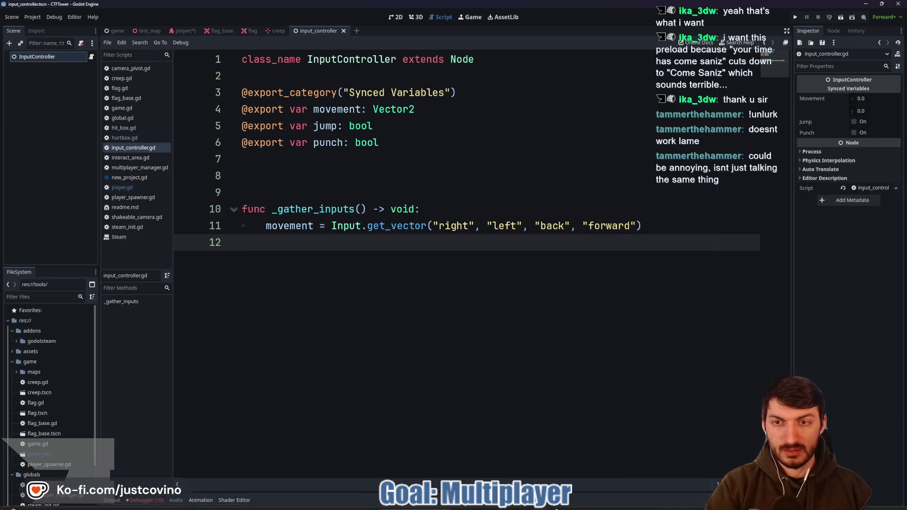
pyautogui.click(571, 488)
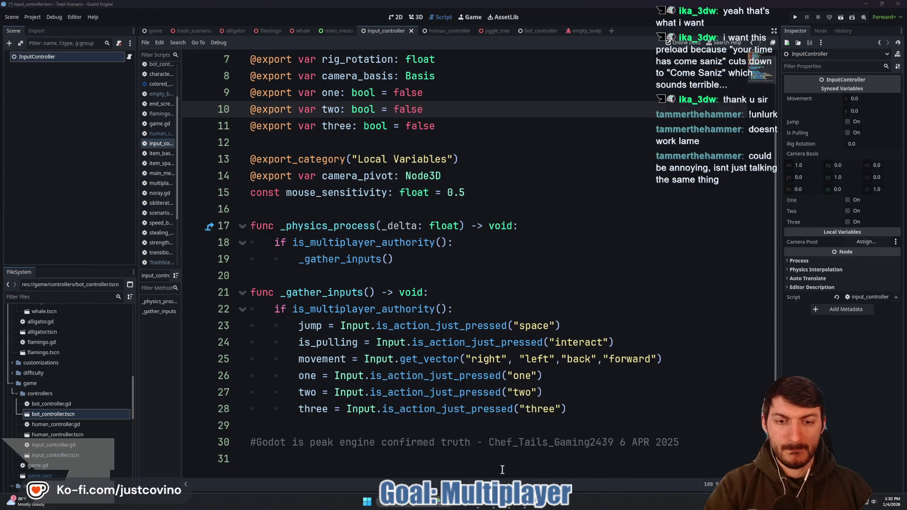
# - Add jump = Input.is_action_just_pressed("jump") below the movement line and save the script
pyautogui.hotkey('alt', 'Tab')
pyautogui.write('jump = Input.')
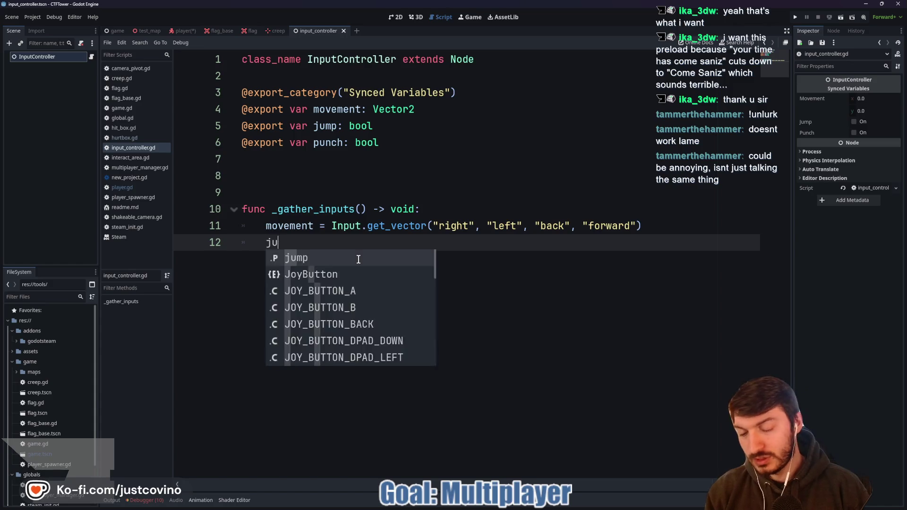
pyautogui.write('action_just')
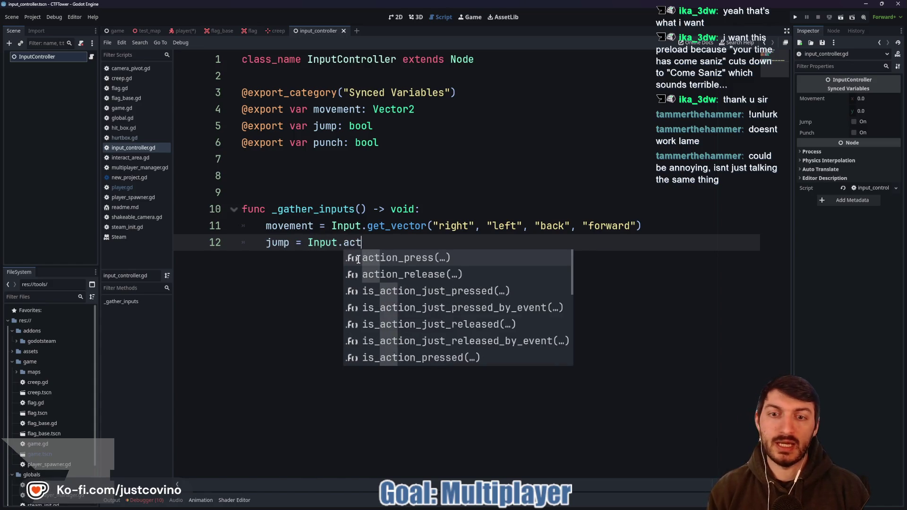
pyautogui.press('Return')
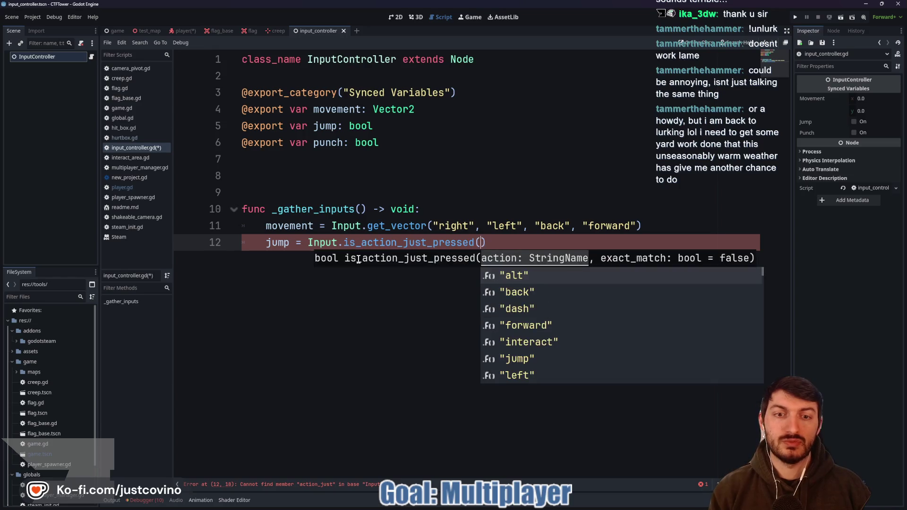
pyautogui.write('"jump')
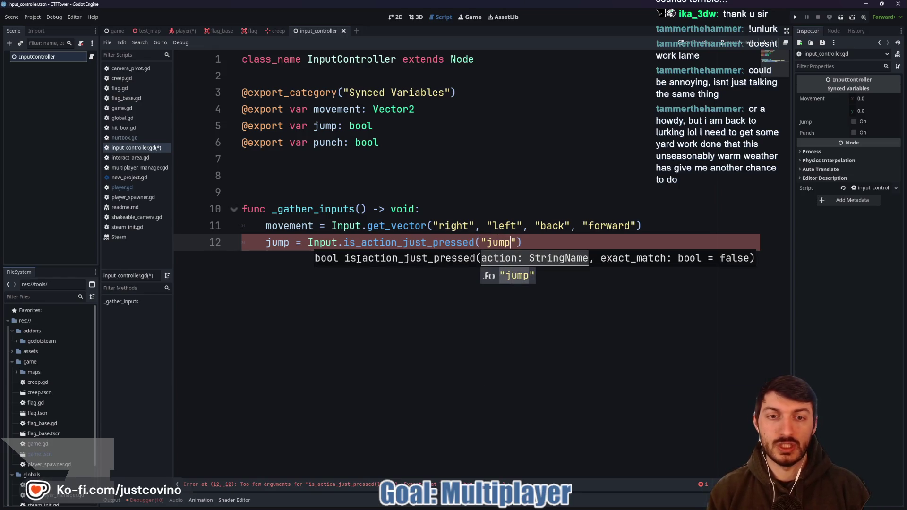
pyautogui.click(553, 244)
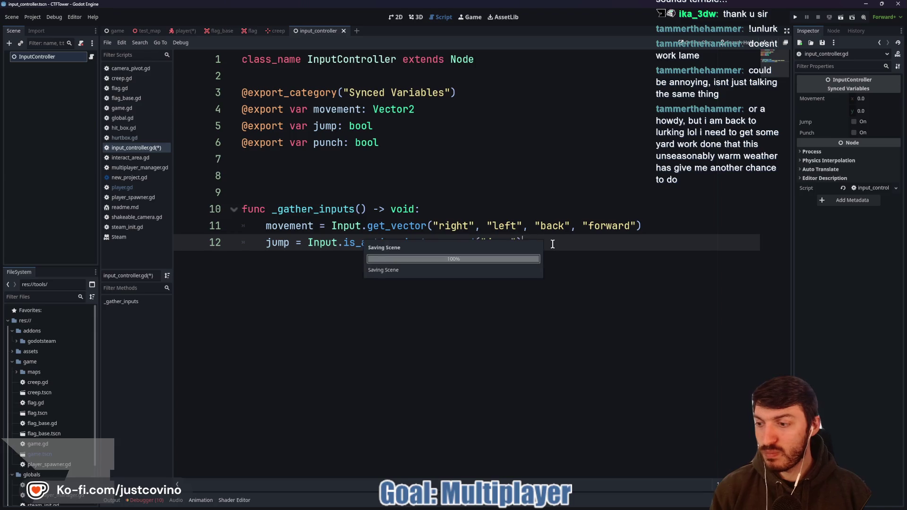
pyautogui.hotkey('ctrl', 's')
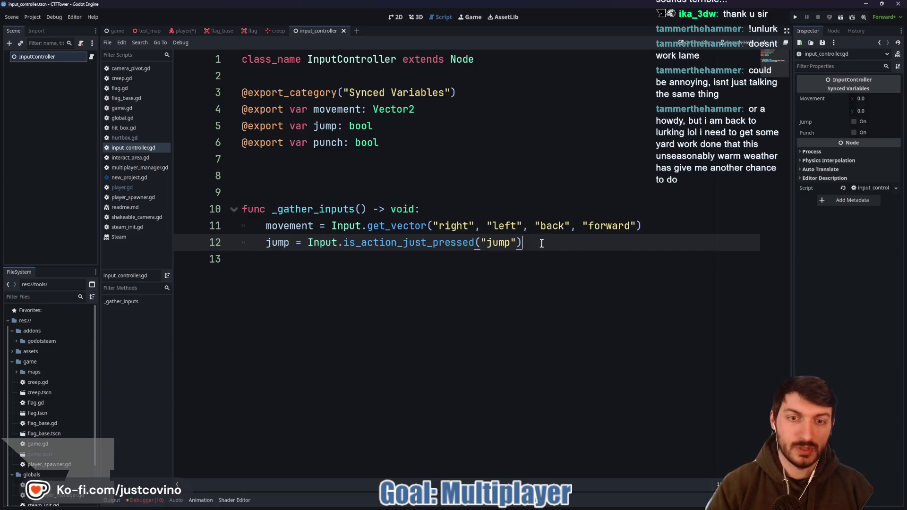
pyautogui.press('Return')
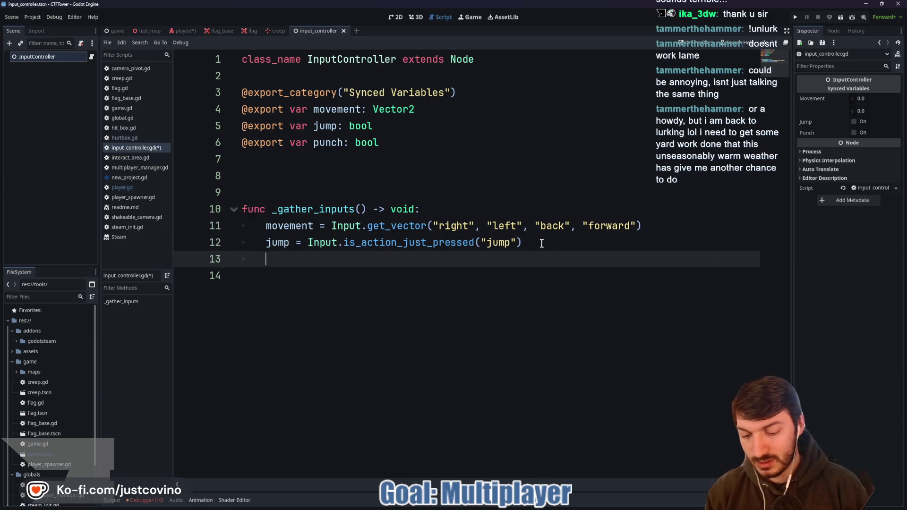
# - Add punch = Input.is_action_just_pressed("left_mouse_button") and remove an extra blank line
pyautogui.write('punch = Inpiu')
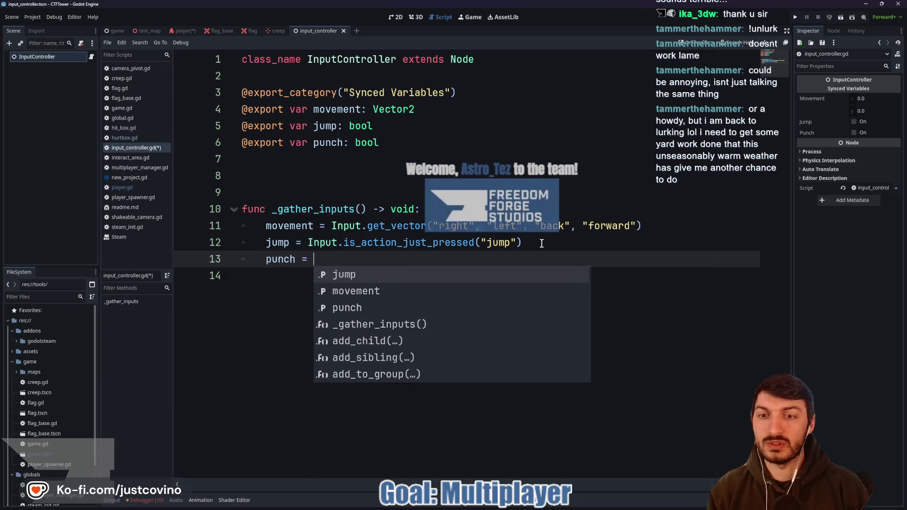
pyautogui.press('BackSpace')
pyautogui.press('BackSpace')
pyautogui.write('ut.')
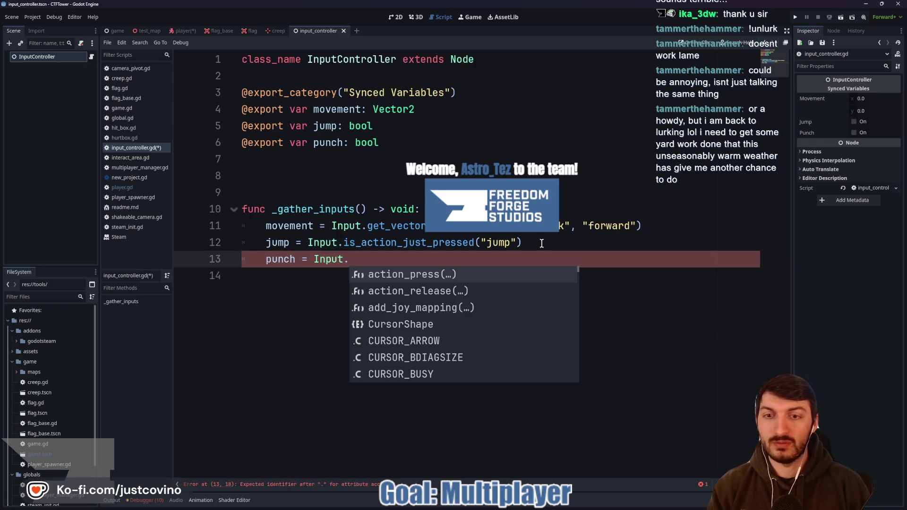
pyautogui.write('is_action')
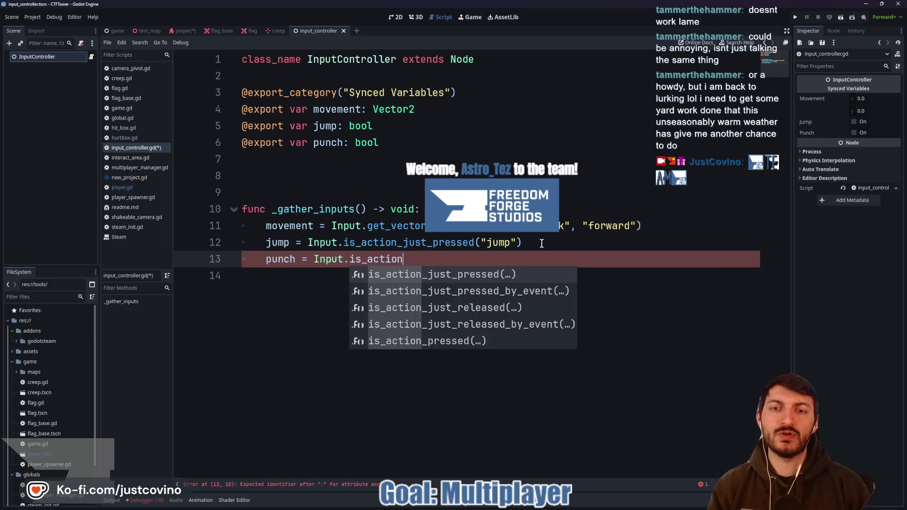
pyautogui.write('_j')
pyautogui.press('Return')
pyautogui.write('"')
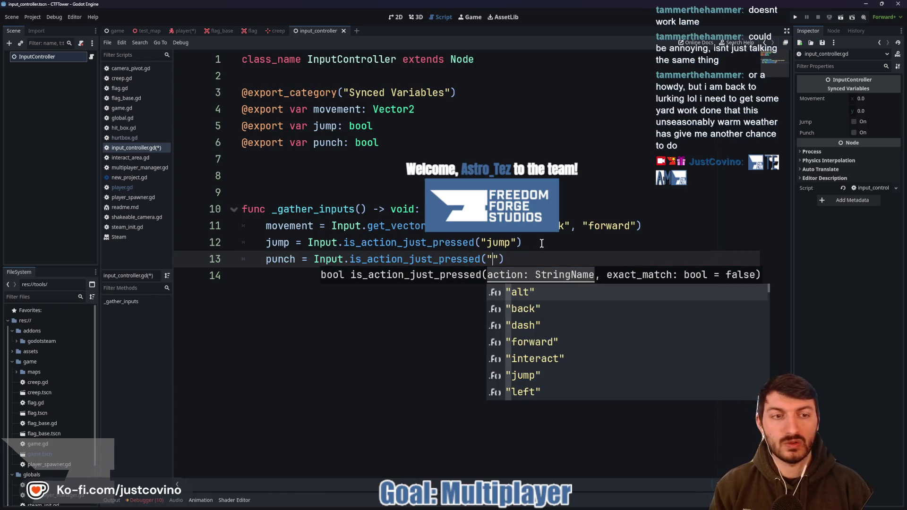
pyautogui.write('mouse_bu')
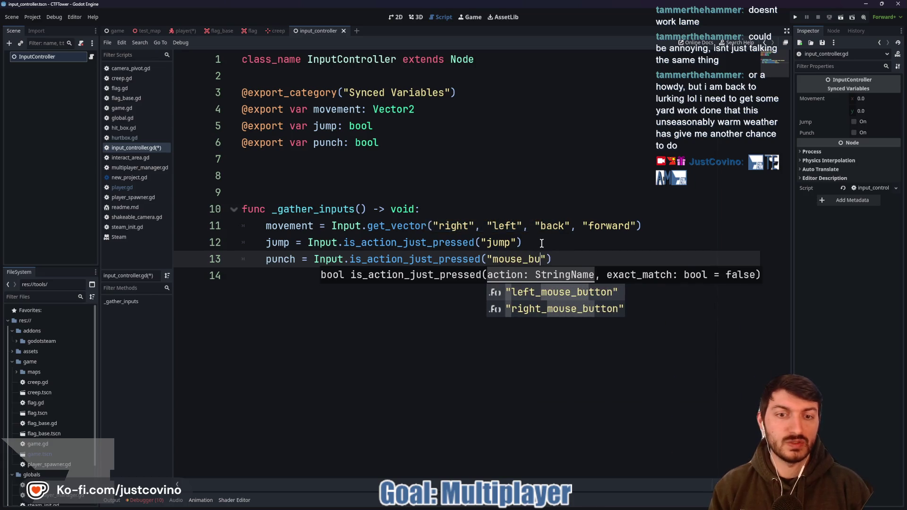
pyautogui.press('Return')
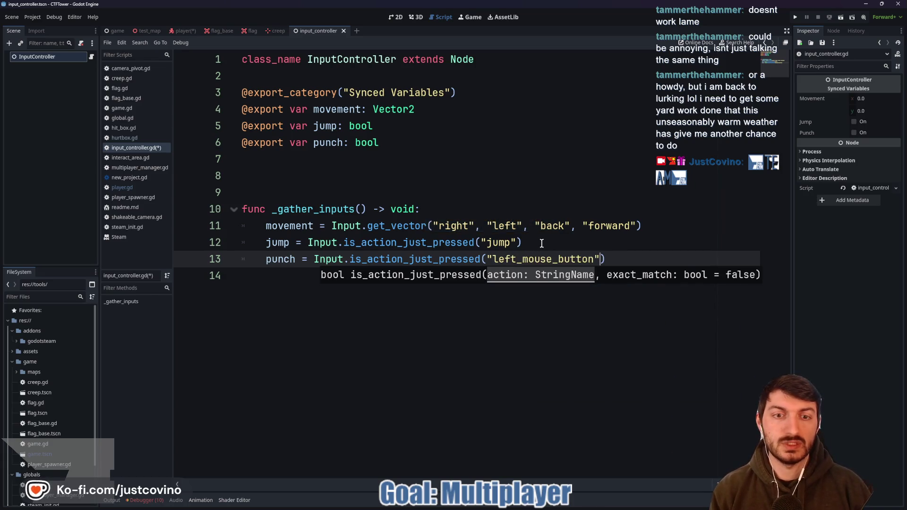
pyautogui.click(654, 263)
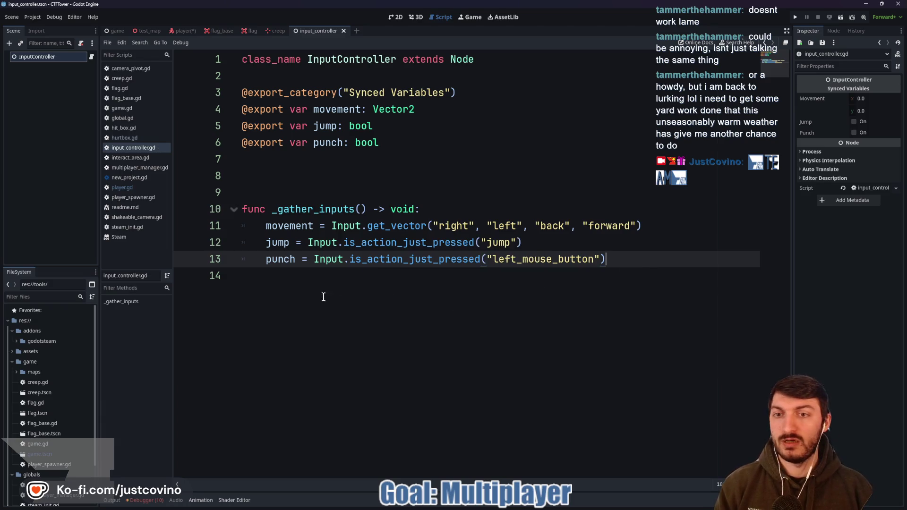
pyautogui.click(292, 182)
pyautogui.press('BackSpace')
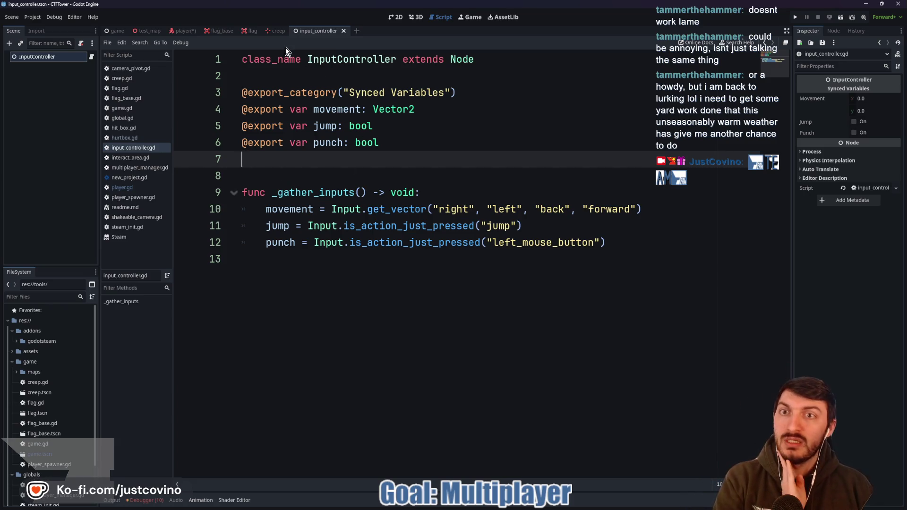
# - In the player scene, start adding a node under Player and search for 'sync'
pyautogui.click(181, 31)
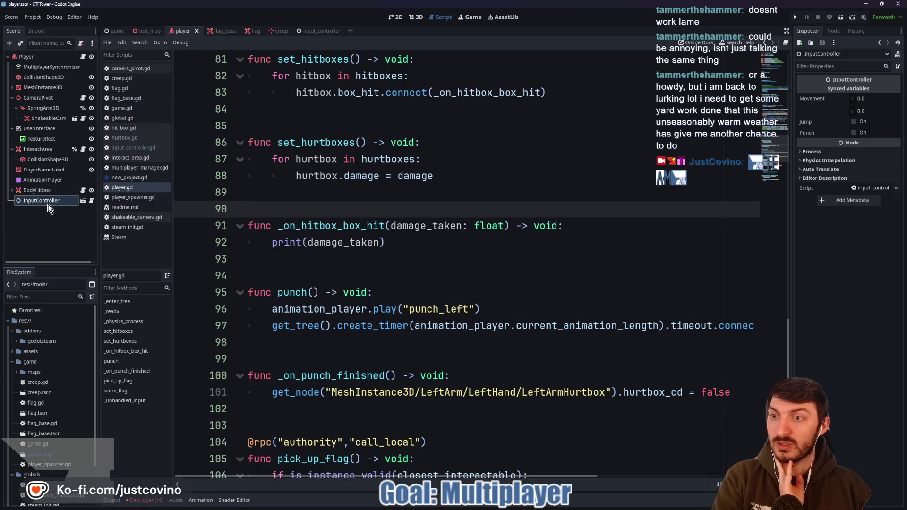
pyautogui.click(35, 56)
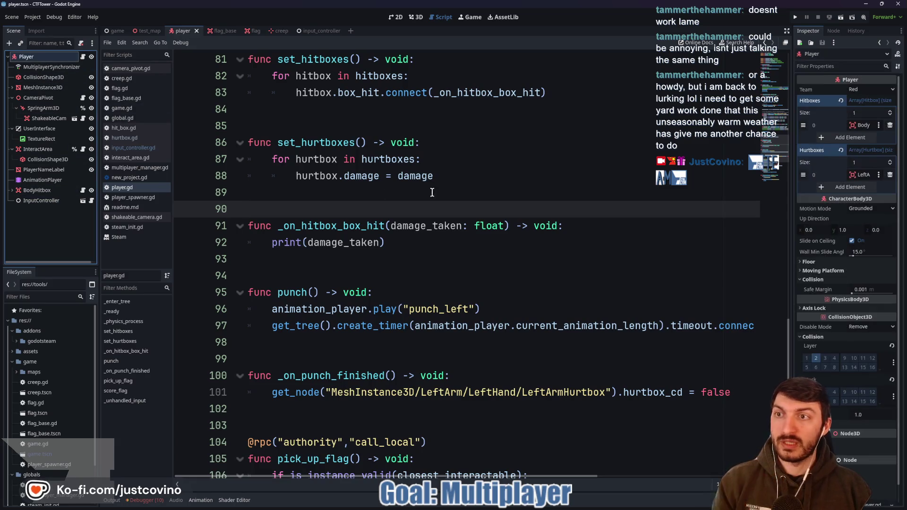
pyautogui.hotkey('ctrl', 'a')
pyautogui.write('sy')
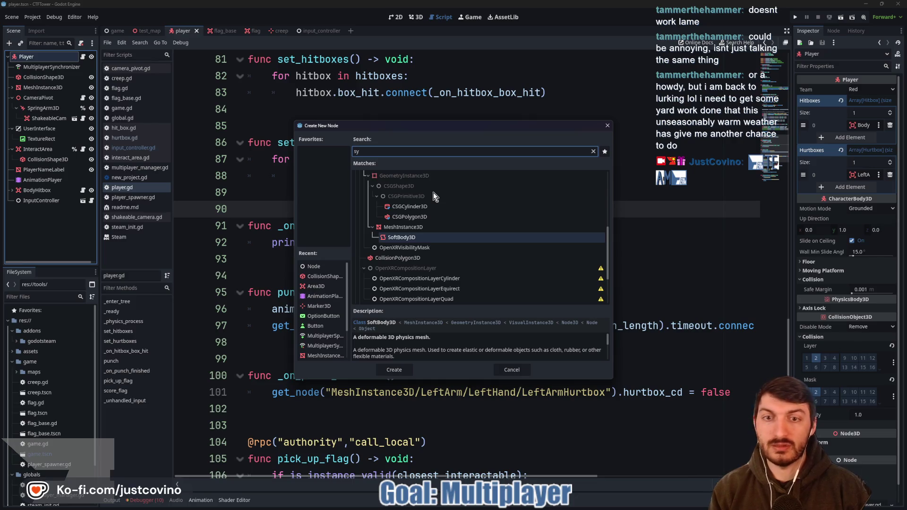
pyautogui.write('nch')
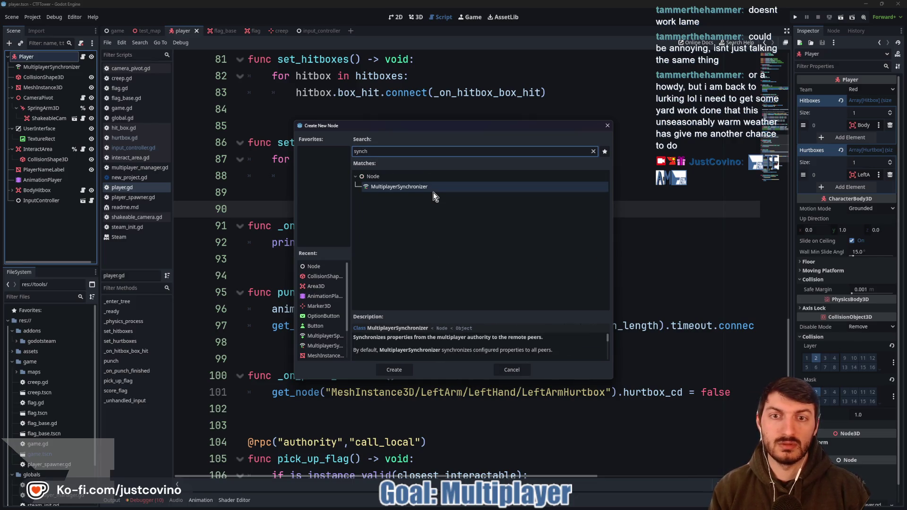
# - Add a MultiplayerSynchronizer named InputSynchronizer that replicates InputController's movement
pyautogui.press('Return')
pyautogui.doubleClick(75, 212)
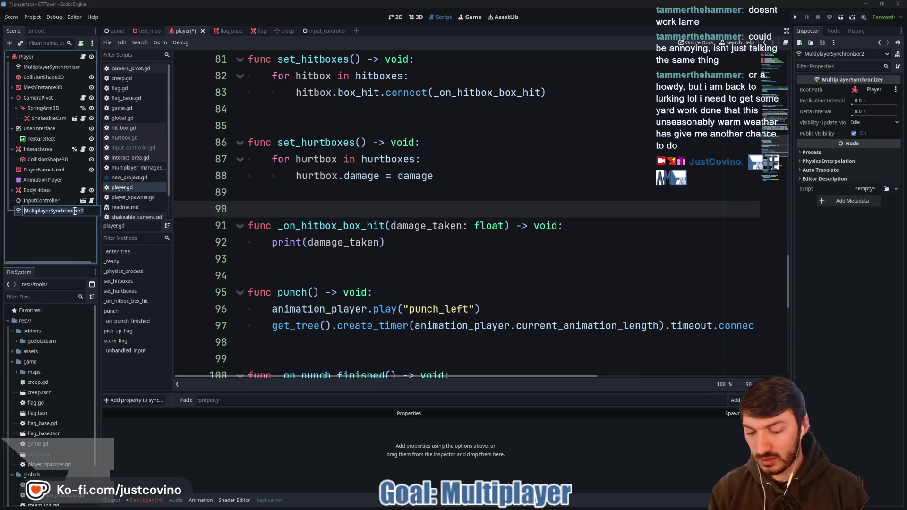
pyautogui.write('Inp')
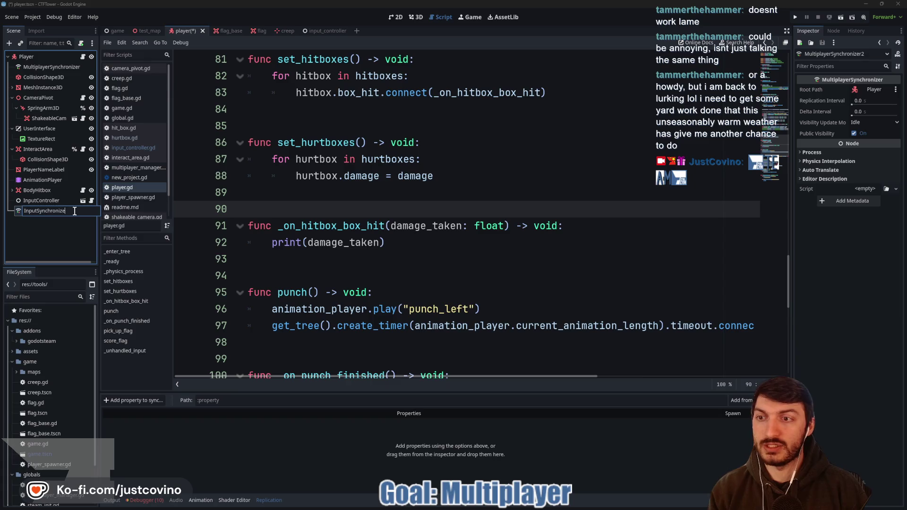
pyautogui.write('r')
pyautogui.press('Return')
pyautogui.click(161, 401)
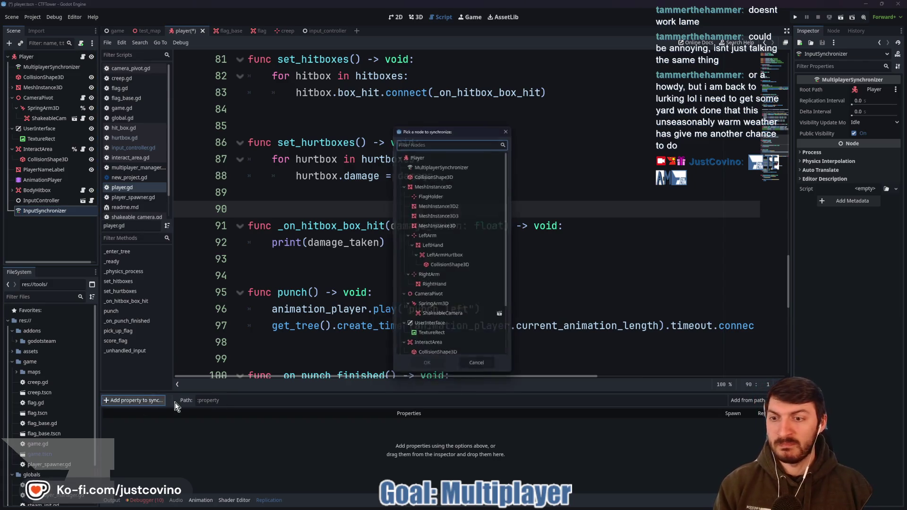
pyautogui.scroll(-5, 438, 330)
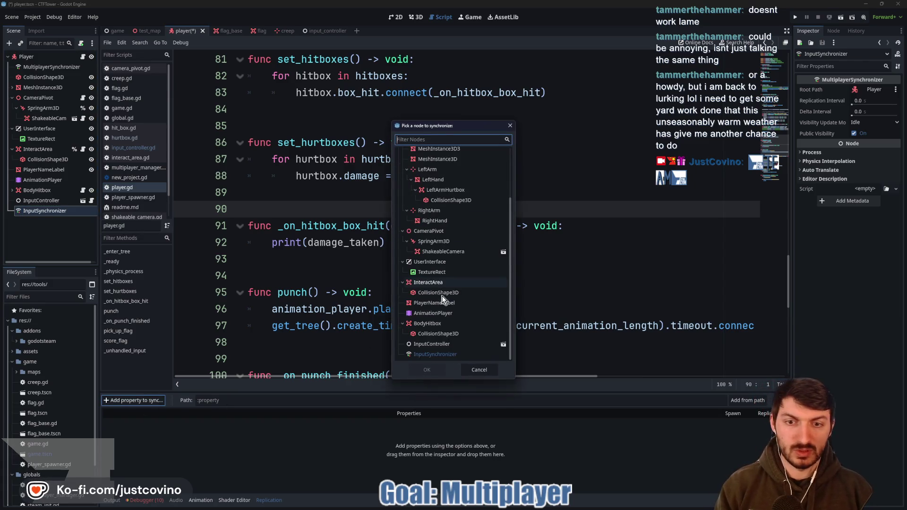
pyautogui.click(438, 347)
pyautogui.click(434, 368)
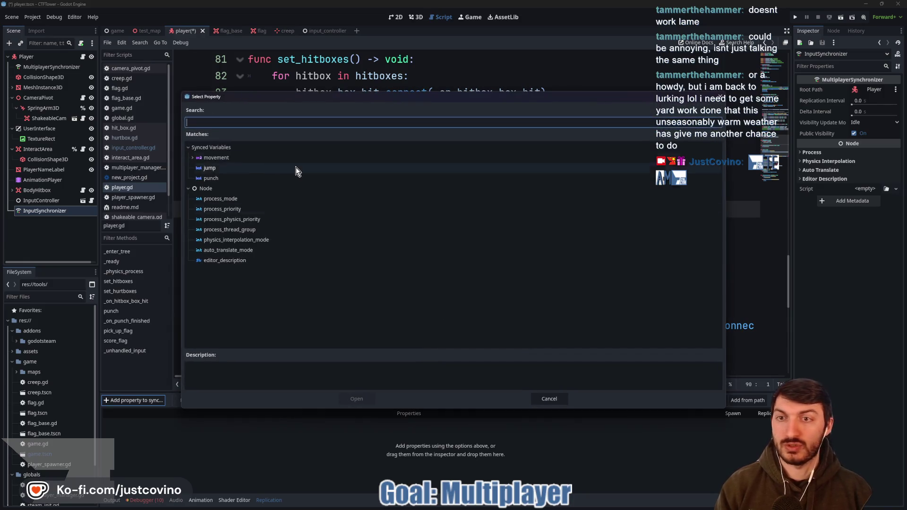
pyautogui.click(235, 160)
pyautogui.click(350, 399)
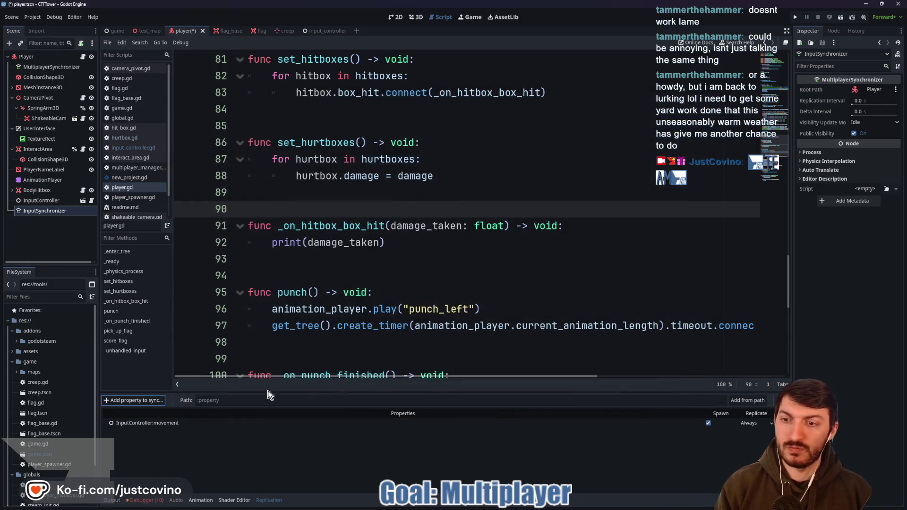
# - Add InputController's jump and punch to the replicated properties and save the scene
pyautogui.click(139, 403)
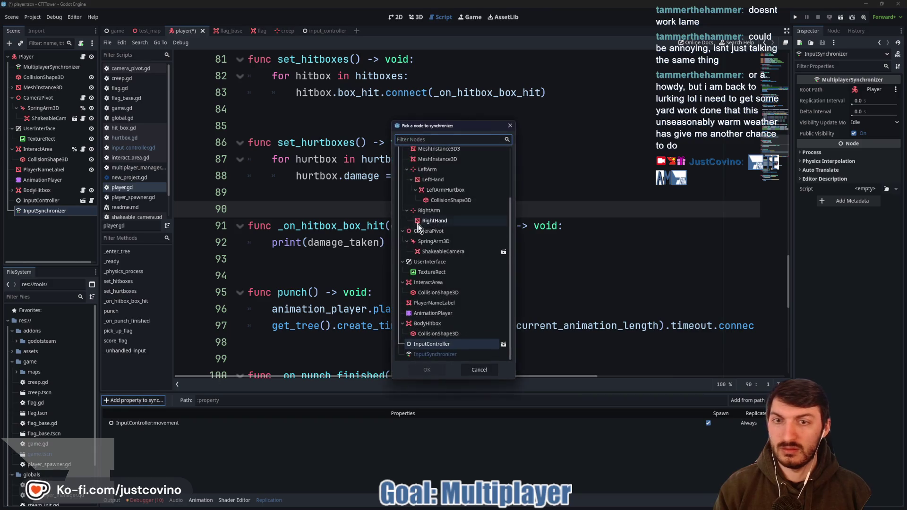
pyautogui.click(437, 344)
pyautogui.click(428, 369)
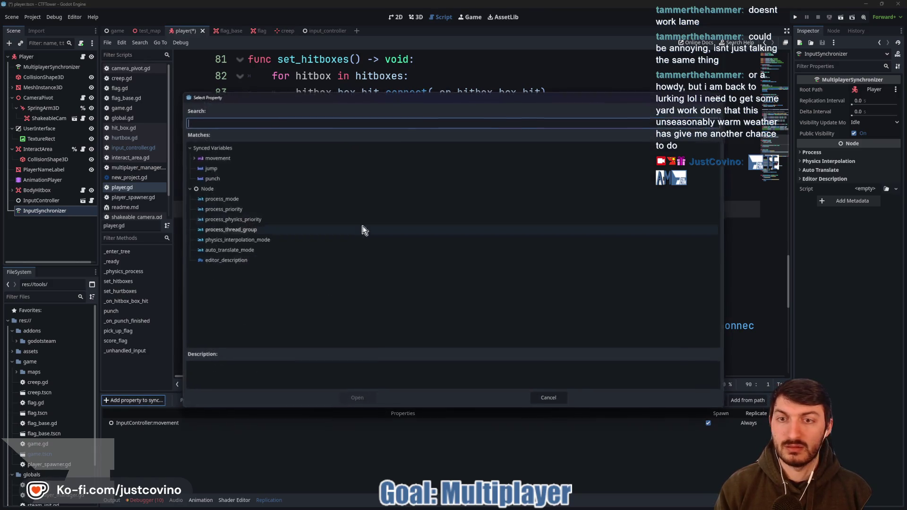
pyautogui.click(220, 168)
pyautogui.click(370, 397)
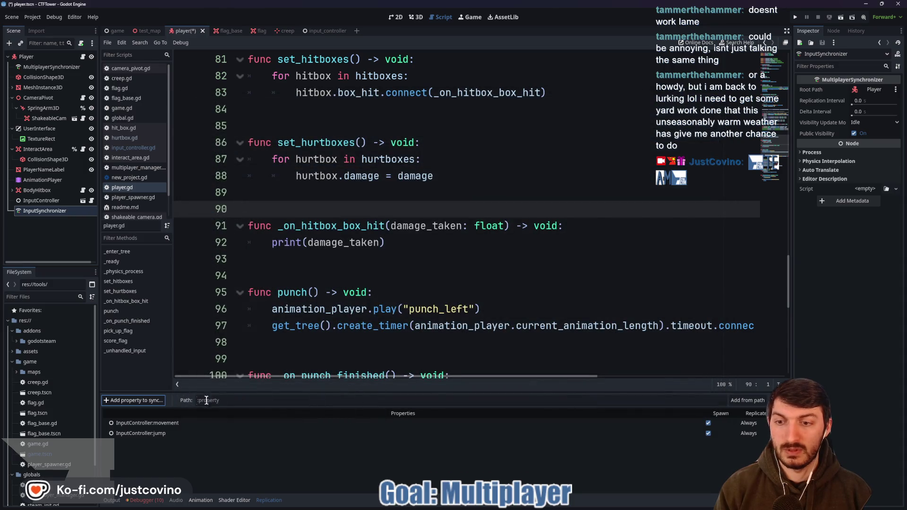
pyautogui.click(133, 400)
pyautogui.click(429, 345)
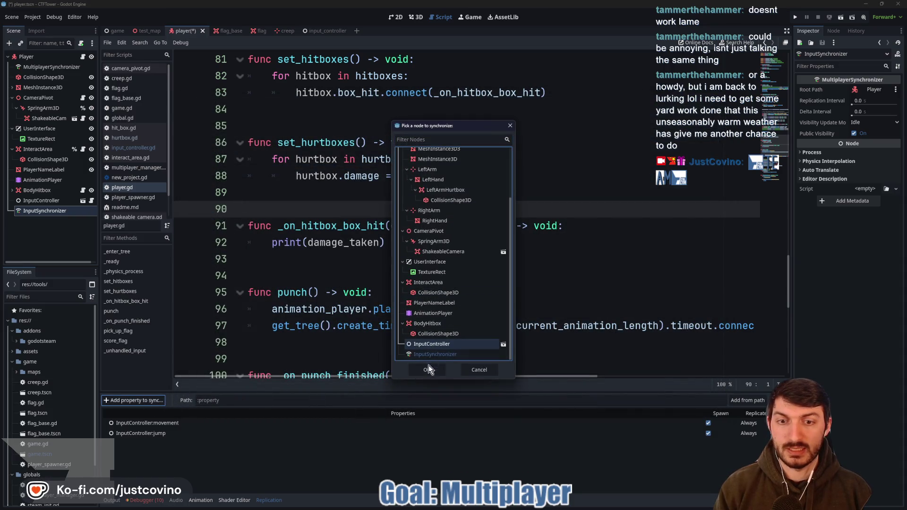
pyautogui.click(429, 368)
pyautogui.click(217, 178)
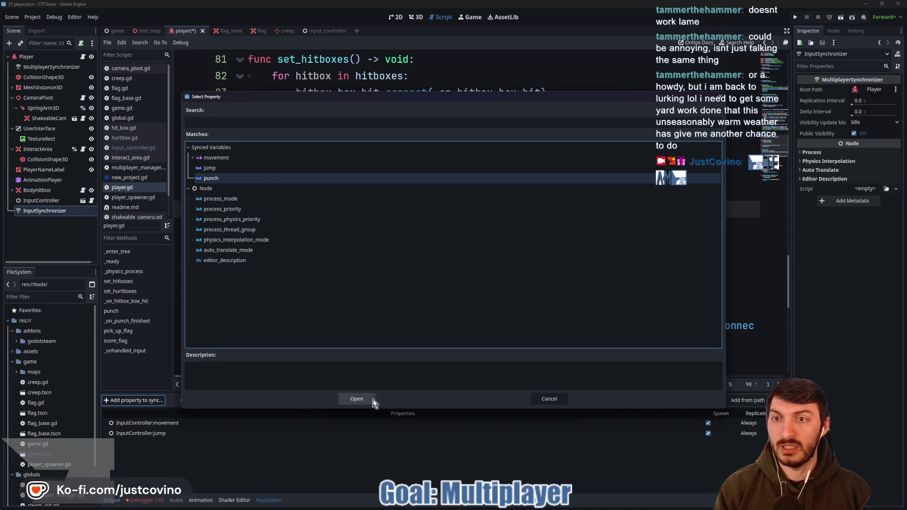
pyautogui.click(357, 400)
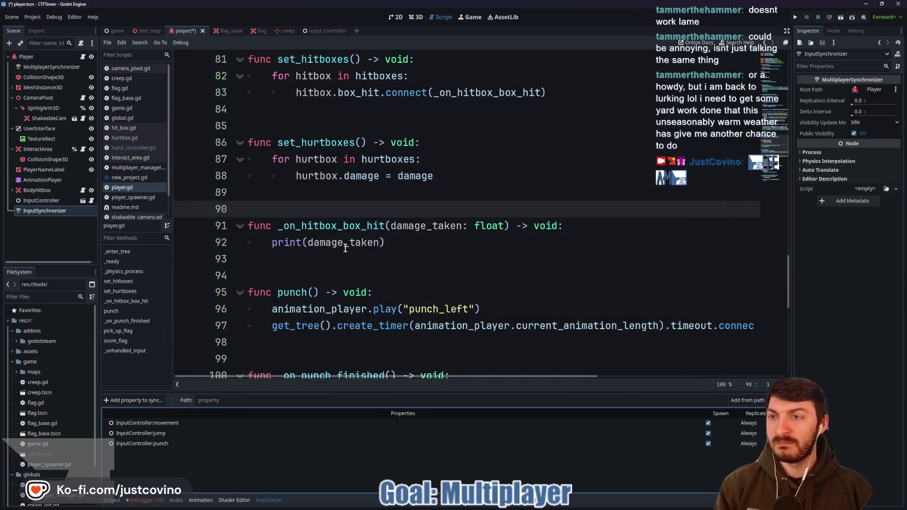
pyautogui.click(360, 256)
pyautogui.hotkey('ctrl', 's')
pyautogui.click(47, 67)
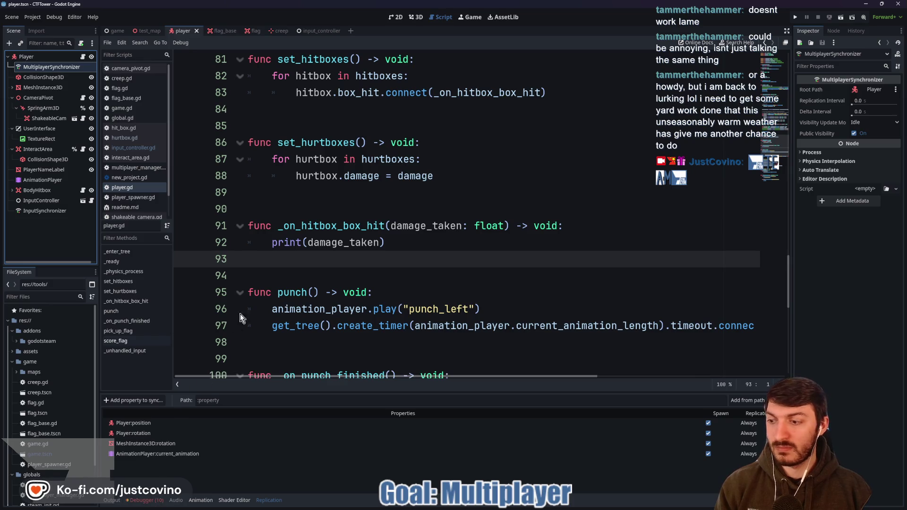
# - Review InputController's synced variables, then show InputSynchronizer's Replication list of movement, jump and punch
pyautogui.click(319, 263)
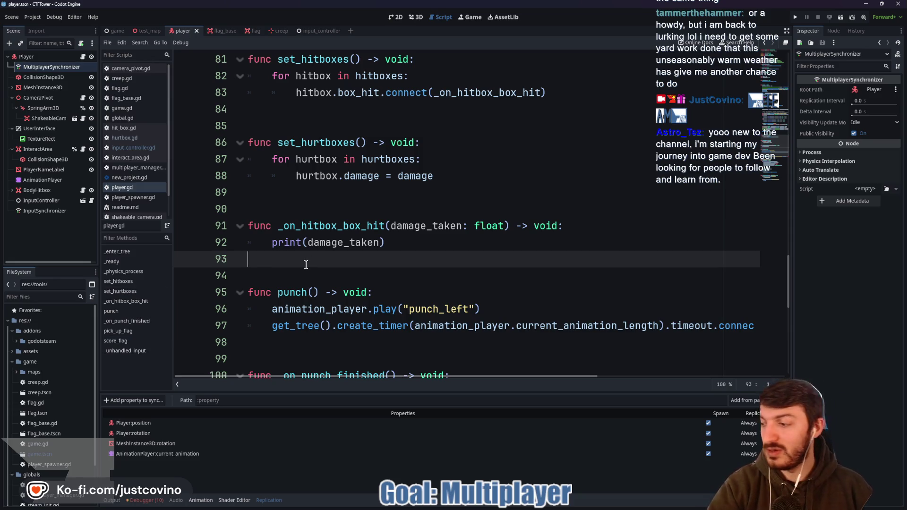
pyautogui.click(294, 273)
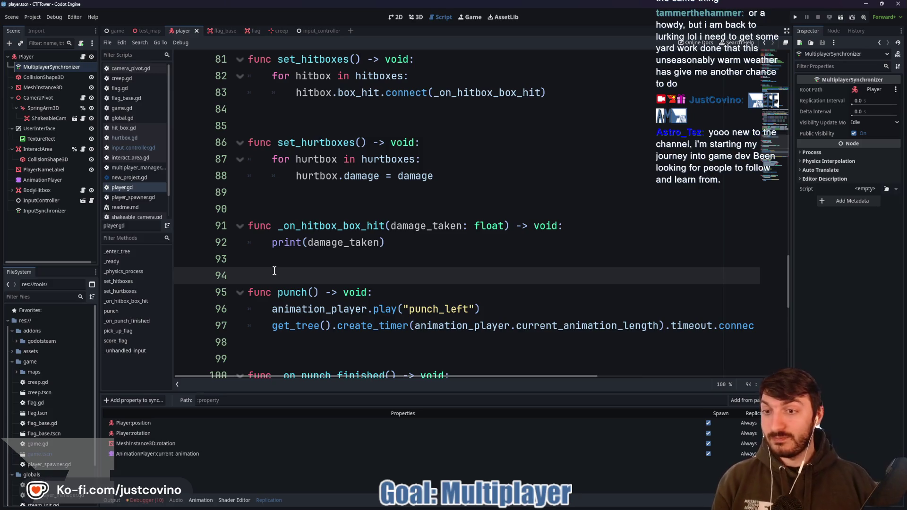
pyautogui.click(290, 265)
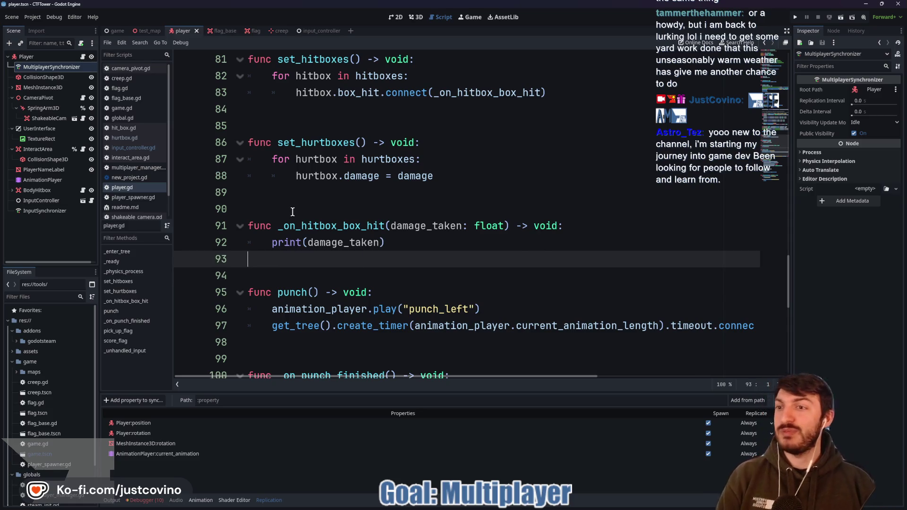
pyautogui.click(48, 200)
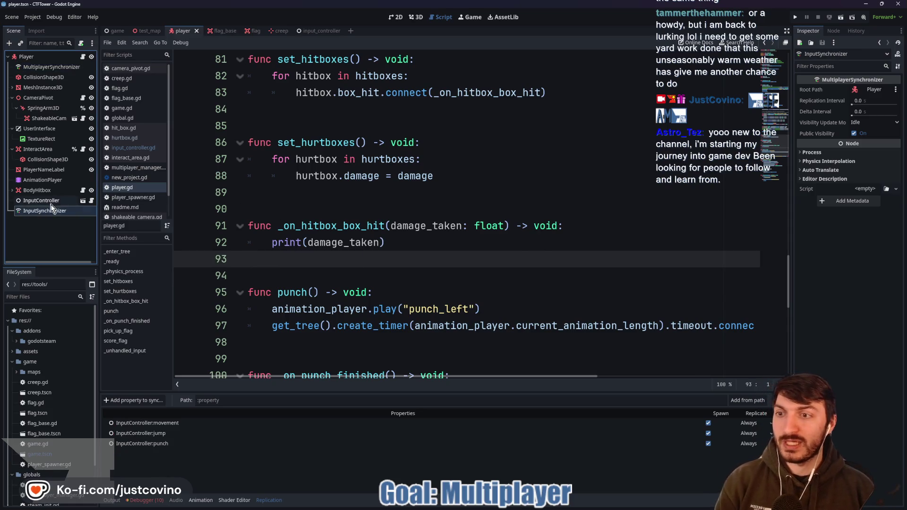
pyautogui.click(340, 209)
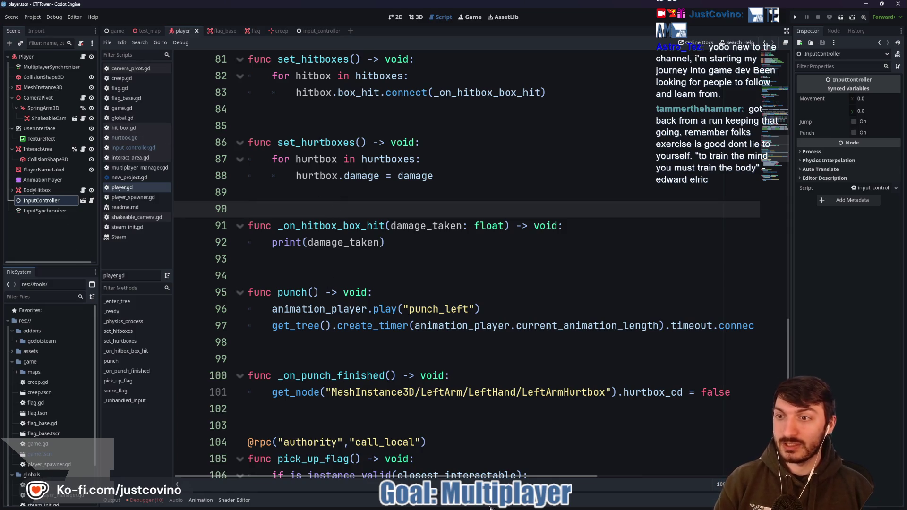
pyautogui.moveTo(497, 508)
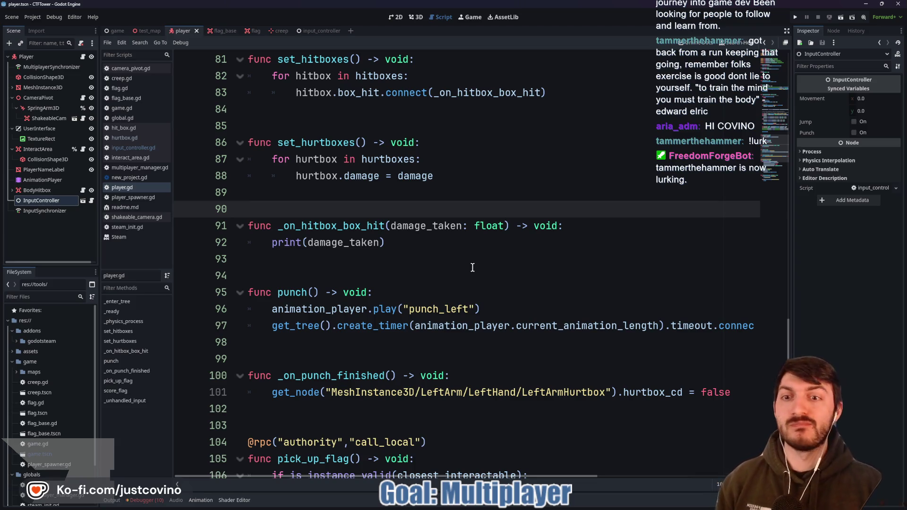
pyautogui.click(363, 175)
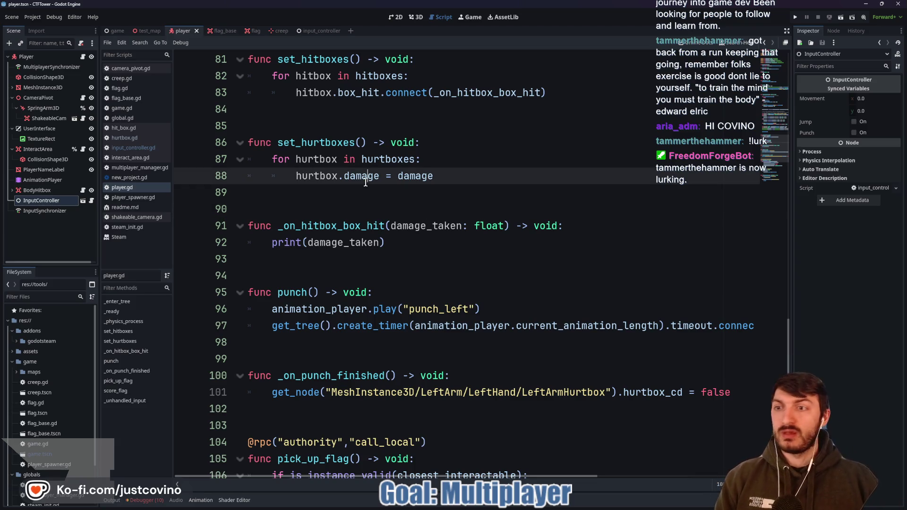
pyautogui.click(58, 211)
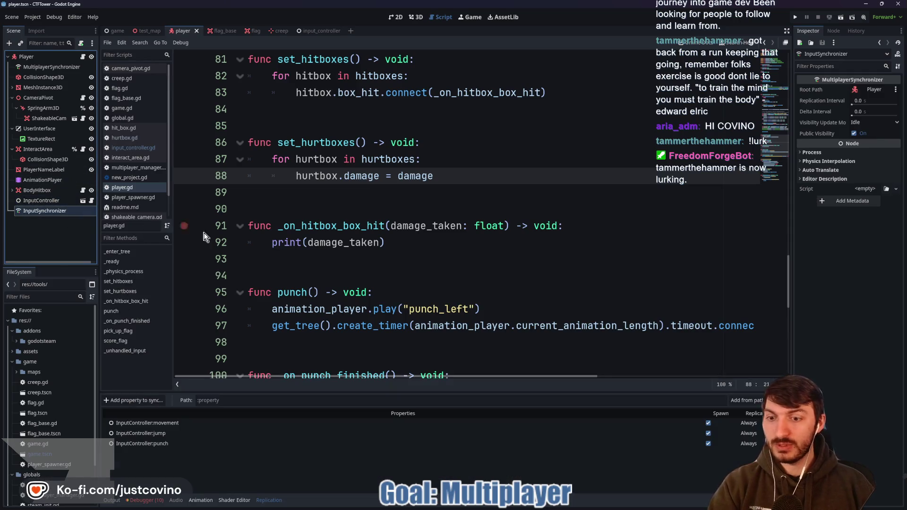
# - Check the InputSynchronizer setup in Trash Scenario's empty_body scene for reference
pyautogui.moveTo(545, 506)
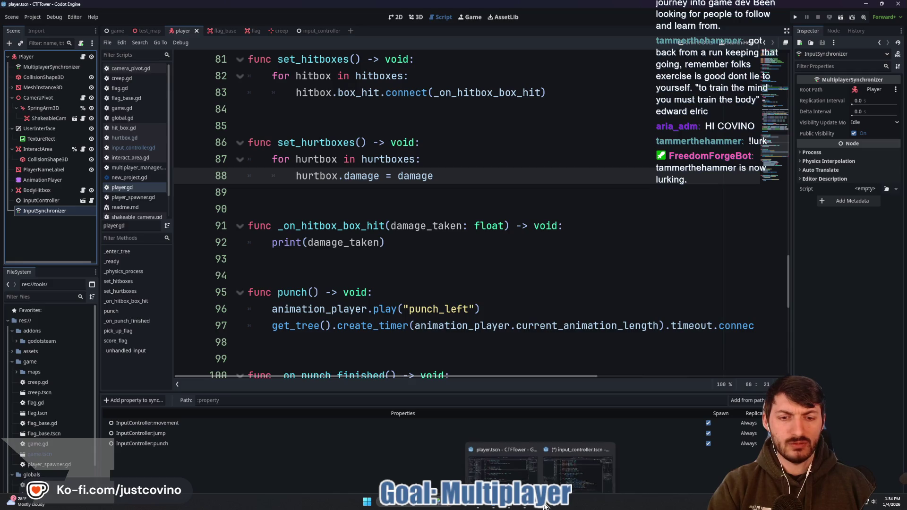
pyautogui.click(578, 465)
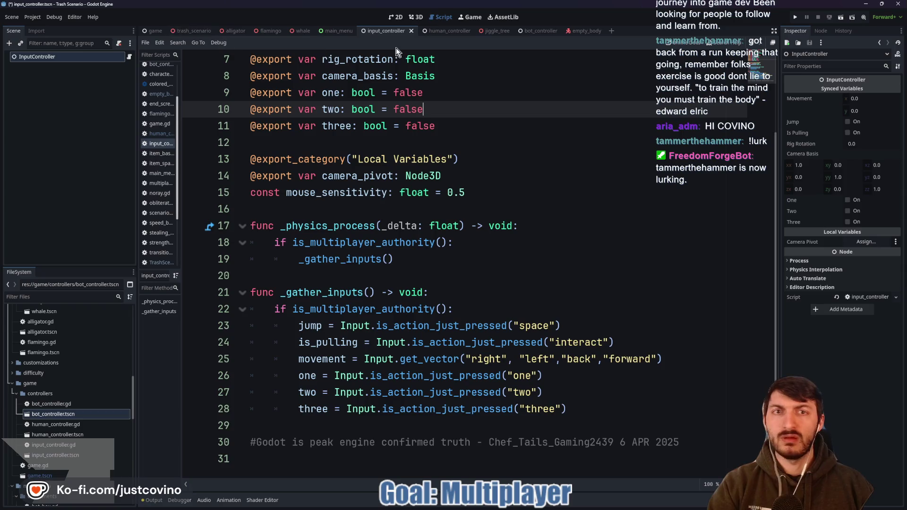
pyautogui.click(583, 30)
pyautogui.click(66, 218)
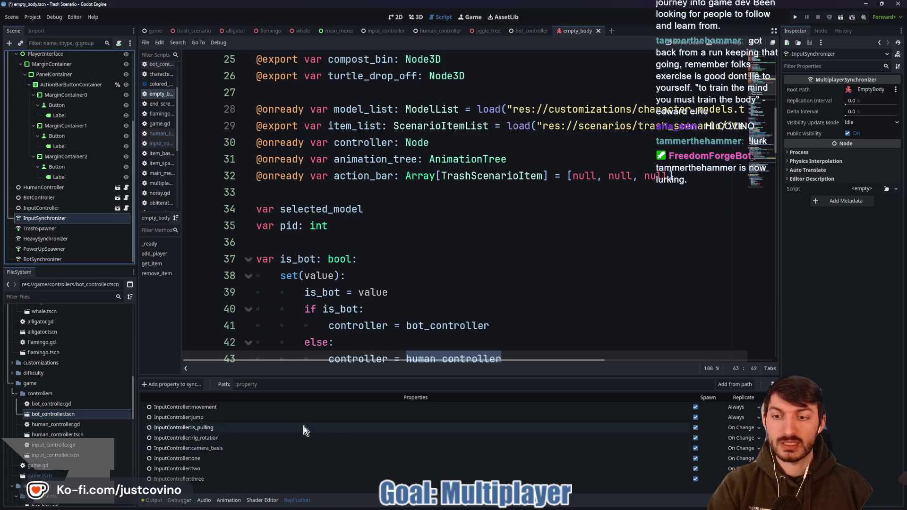
pyautogui.moveTo(528, 505)
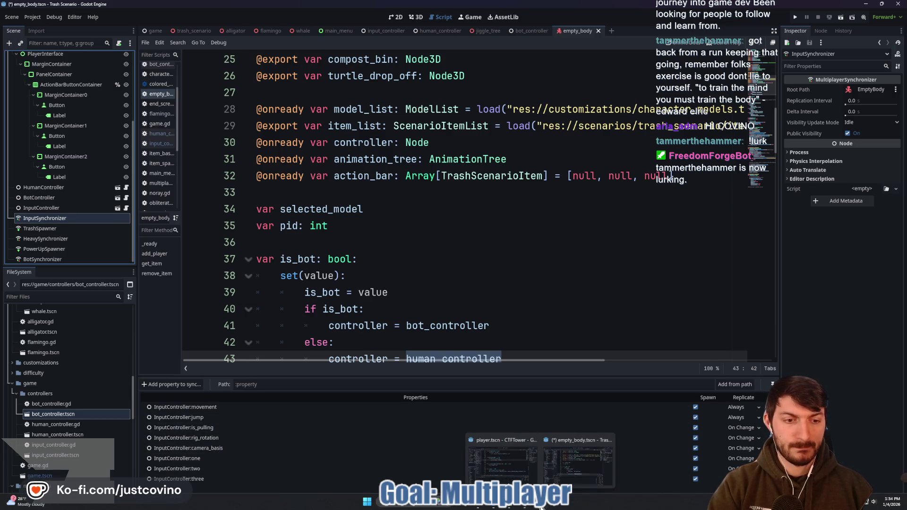
pyautogui.click(530, 469)
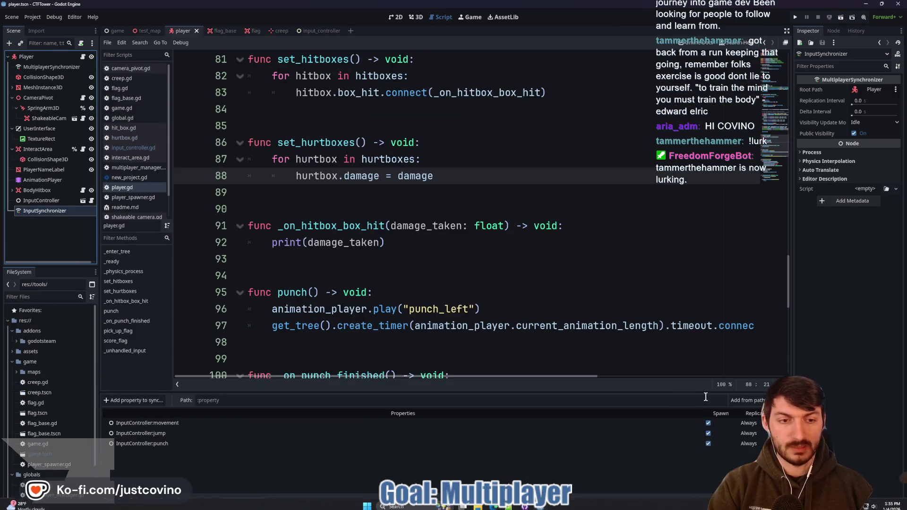
# - Set InputController:punch replication to On Change and save the scene
pyautogui.click(766, 434)
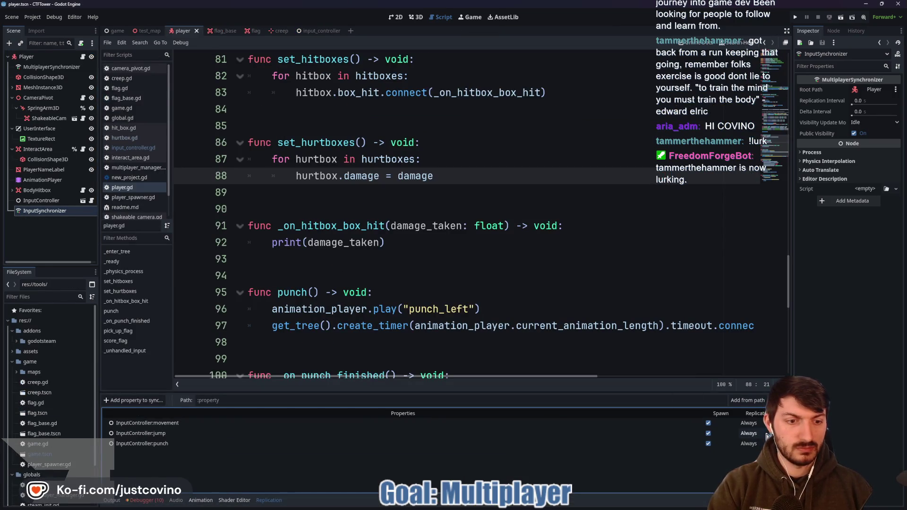
pyautogui.click(749, 473)
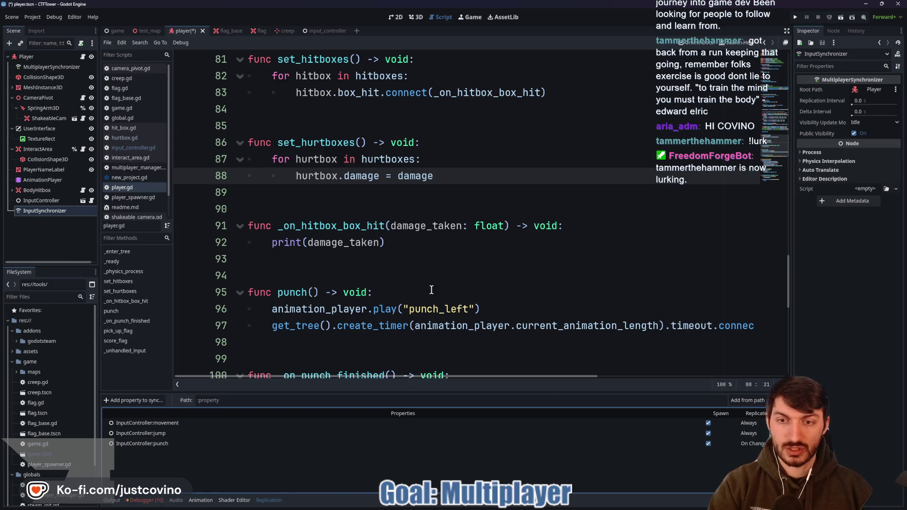
pyautogui.click(424, 274)
pyautogui.hotkey('ctrl', 's')
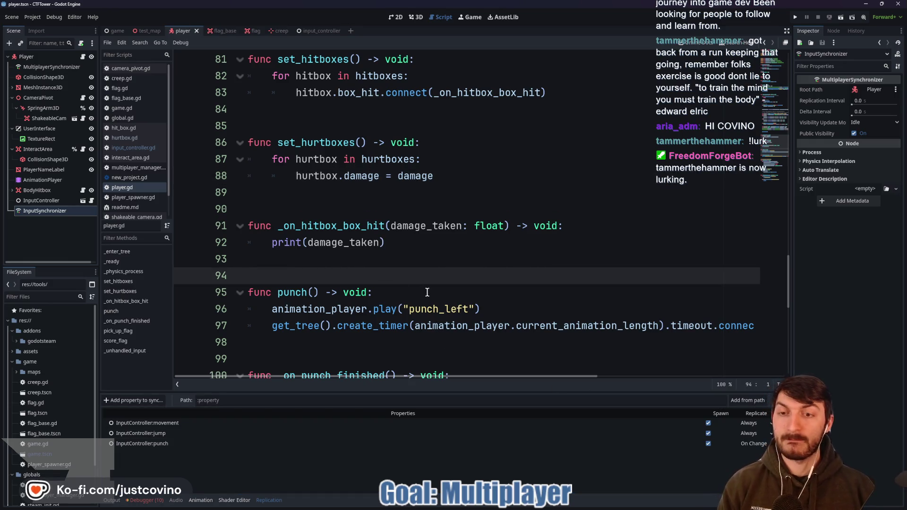
pyautogui.scroll(9, 379, 308)
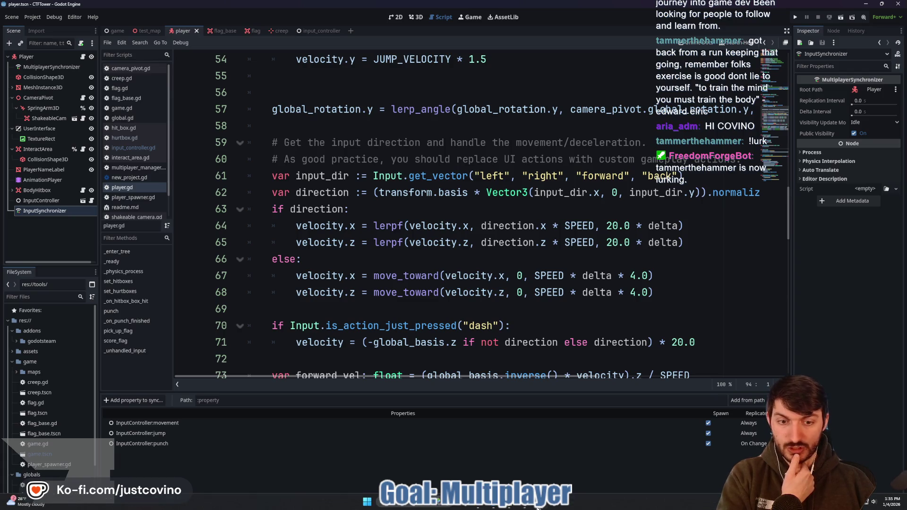
pyautogui.moveTo(537, 508)
pyautogui.click(512, 467)
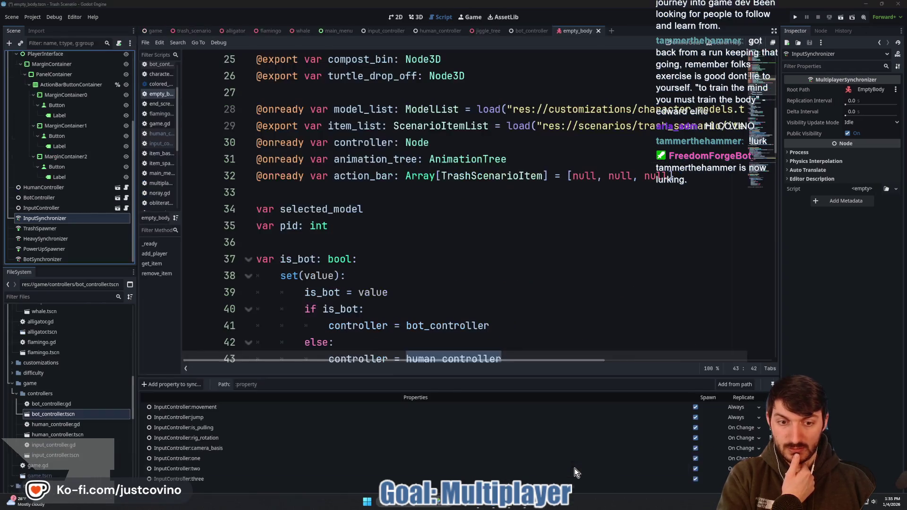
pyautogui.click(432, 247)
pyautogui.scroll(-8, 431, 248)
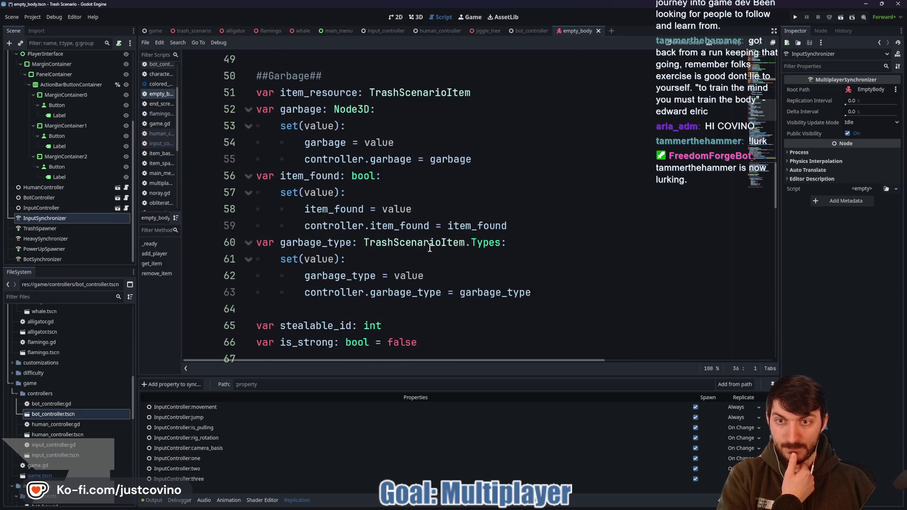
pyautogui.scroll(-9, 430, 247)
pyautogui.scroll(2, 430, 247)
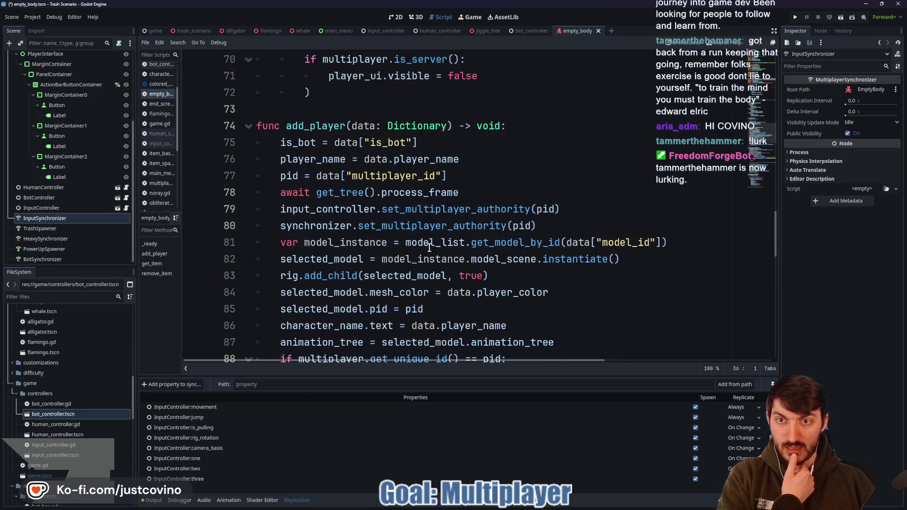
pyautogui.scroll(-5, 425, 245)
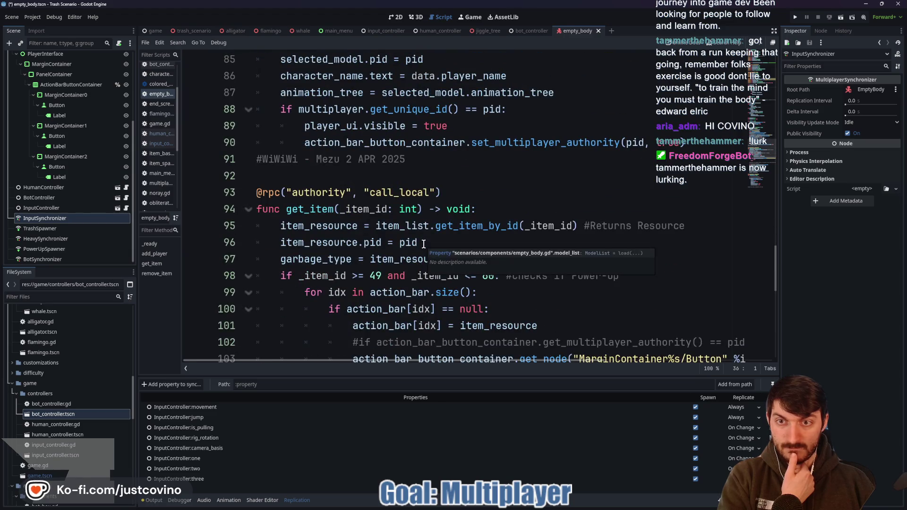
pyautogui.scroll(-6, 421, 242)
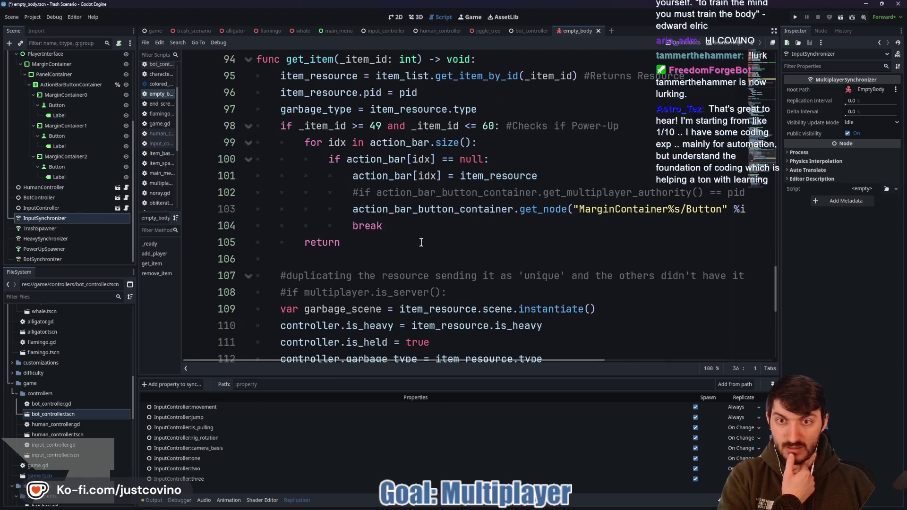
pyautogui.scroll(-4, 421, 242)
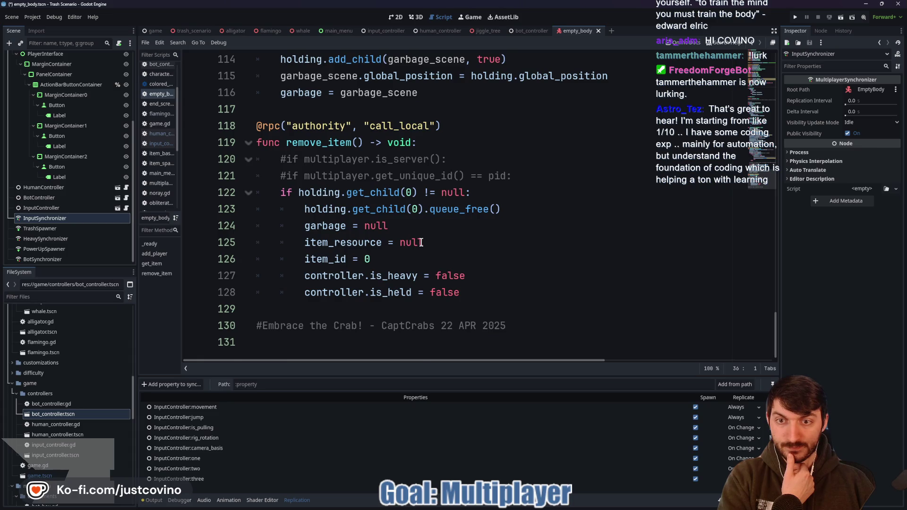
pyautogui.scroll(20, 421, 242)
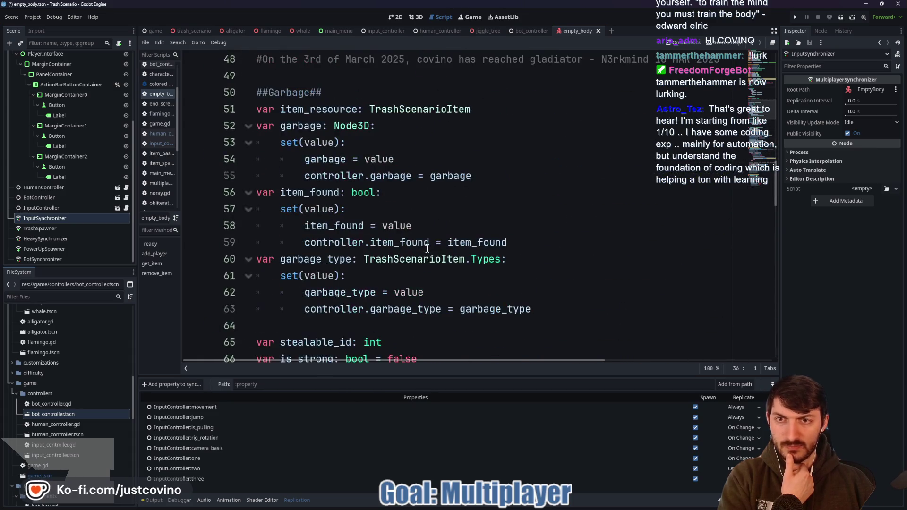
pyautogui.scroll(6, 427, 249)
pyautogui.scroll(-4, 428, 249)
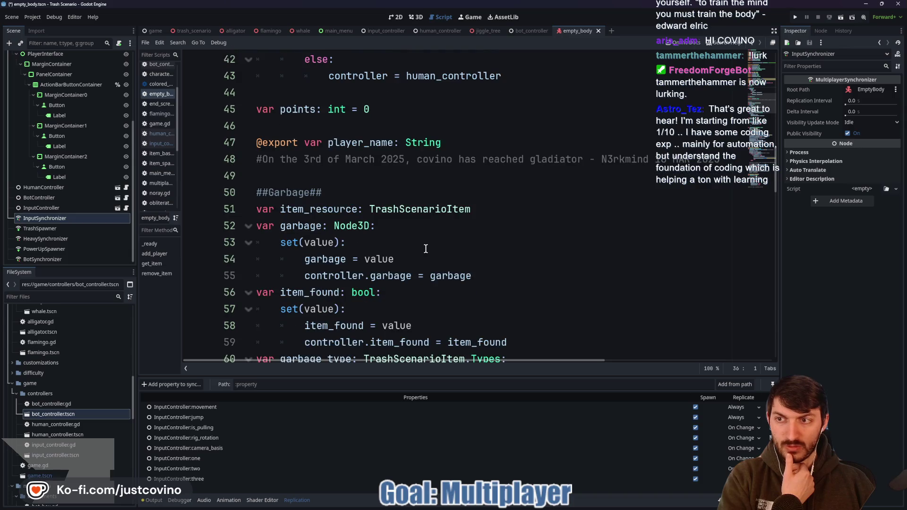
pyautogui.click(125, 189)
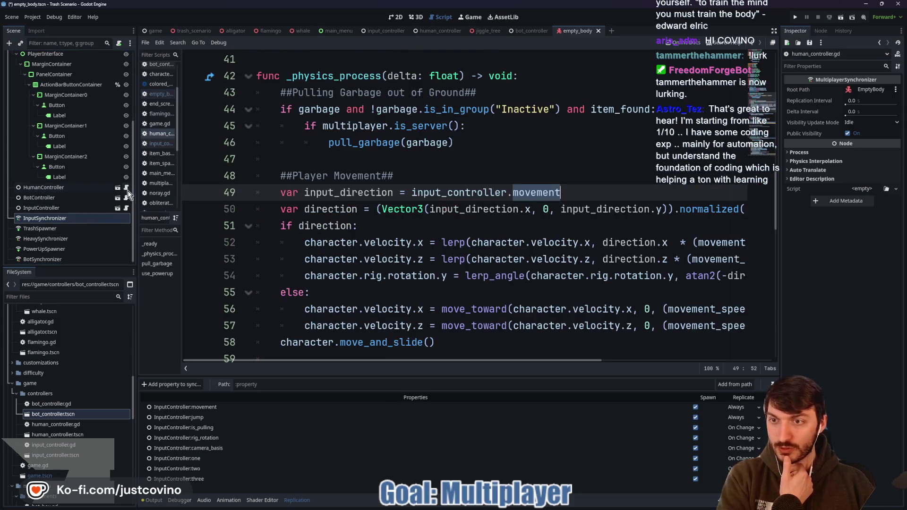
pyautogui.click(429, 226)
pyautogui.doubleClick(439, 193)
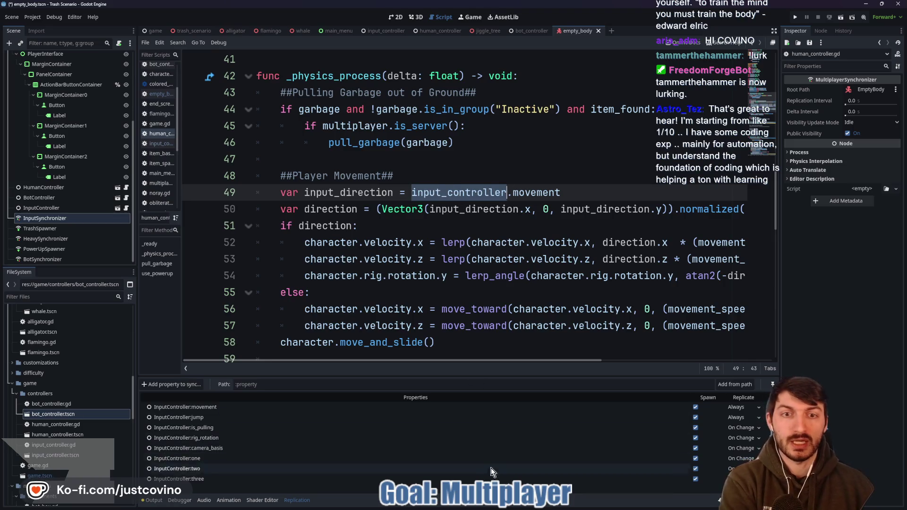
pyautogui.moveTo(545, 505)
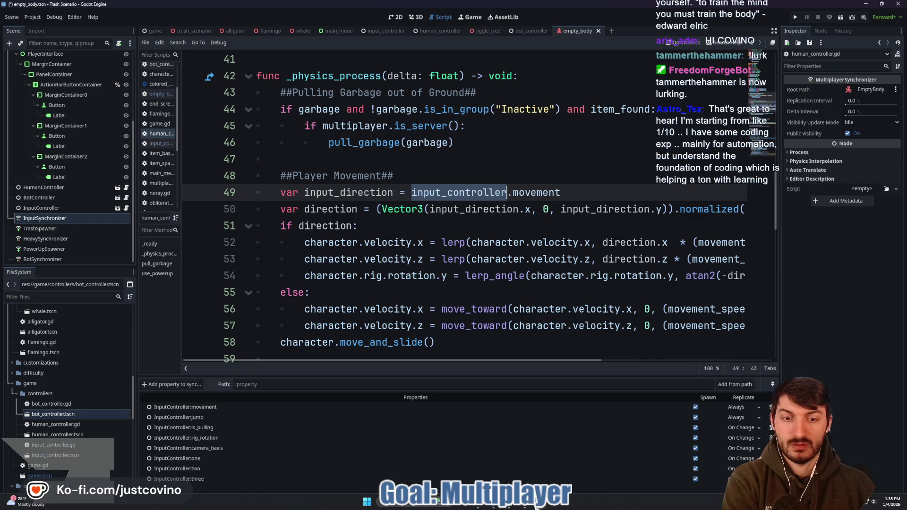
pyautogui.click(502, 456)
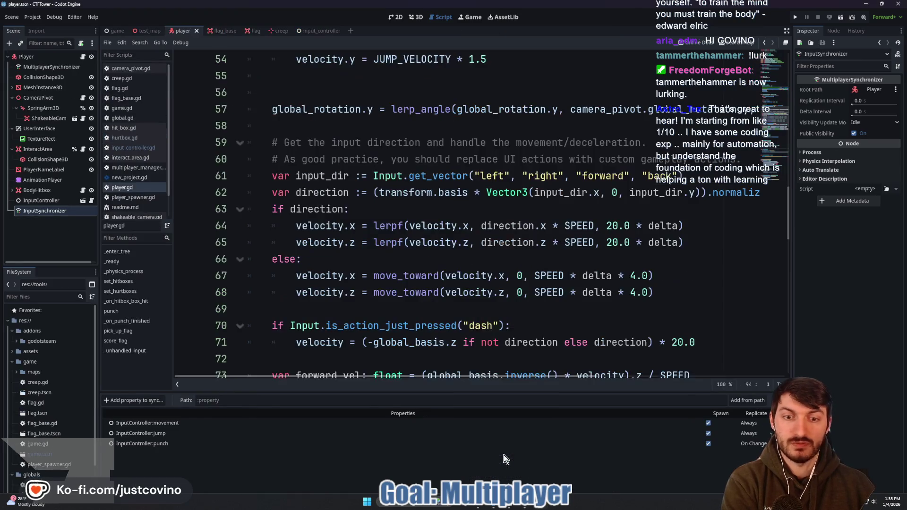
pyautogui.click(438, 219)
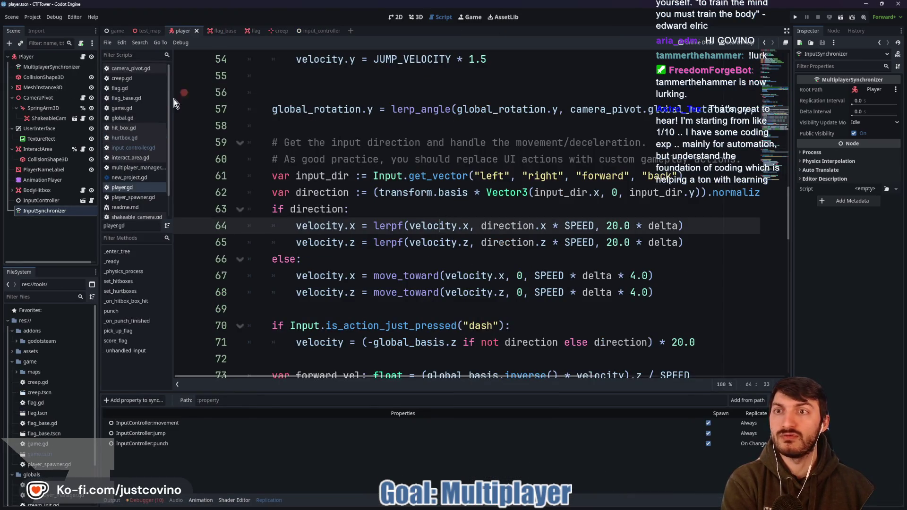
pyautogui.scroll(15, 307, 168)
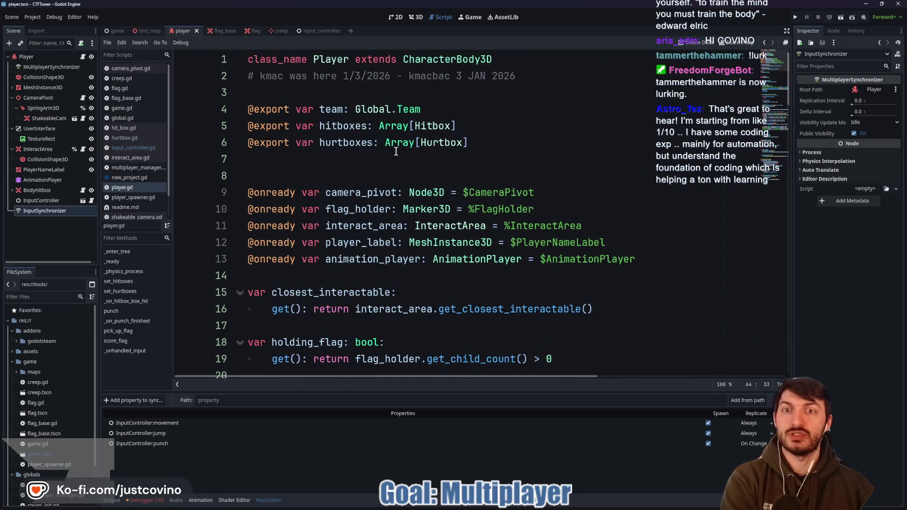
pyautogui.click(304, 162)
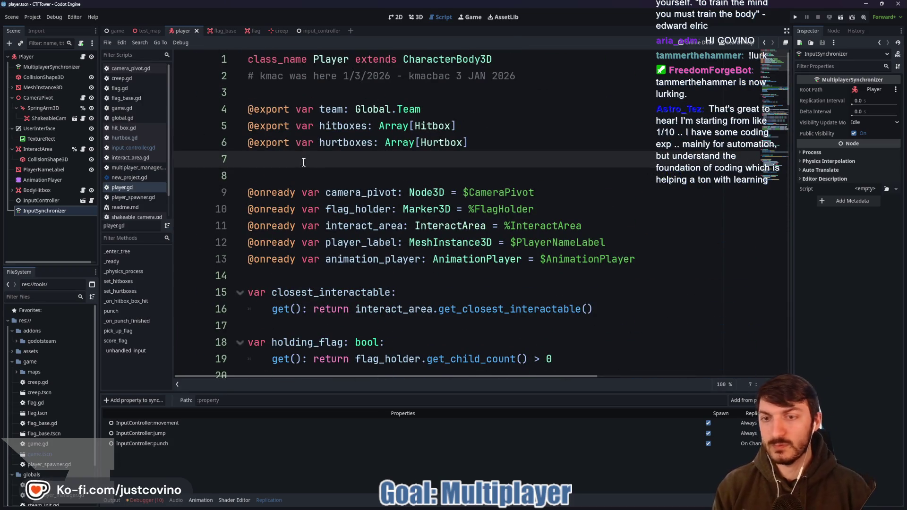
pyautogui.write('@export var ')
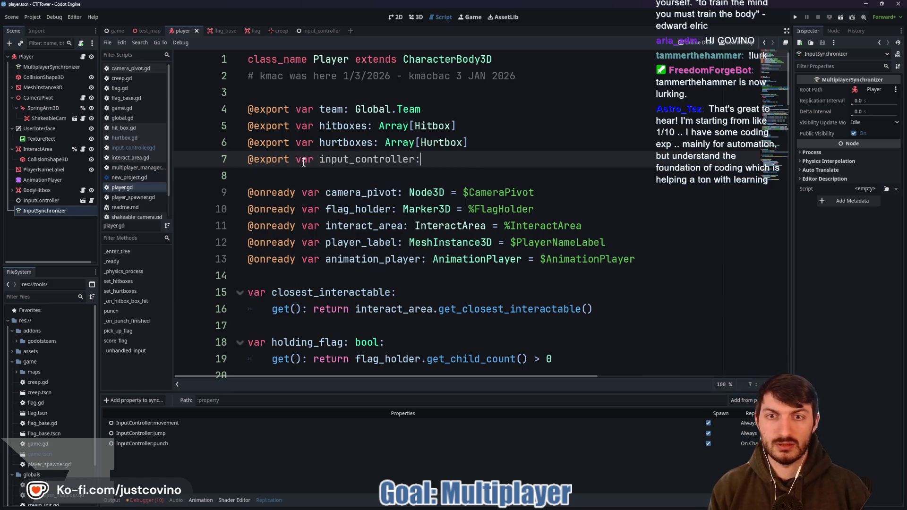
pyautogui.write(' In')
pyautogui.press('Return')
pyautogui.click(330, 174)
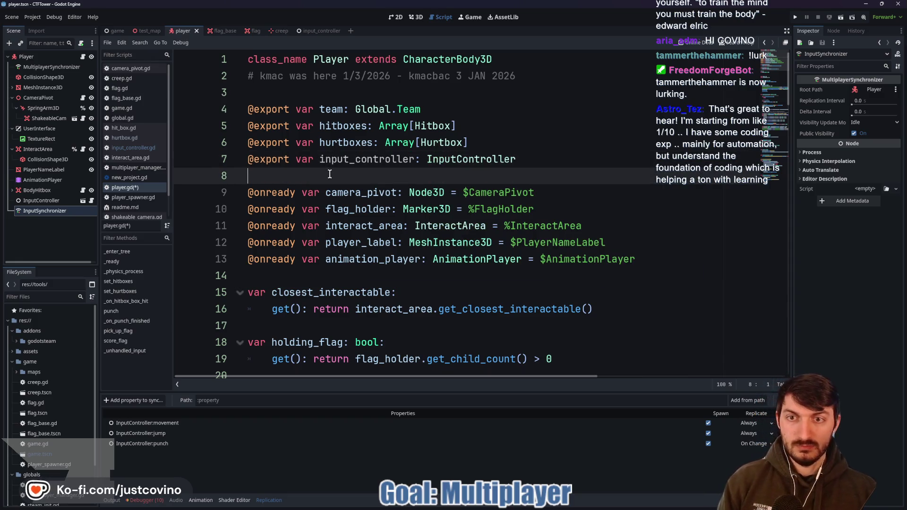
pyautogui.hotkey('ctrl', 's')
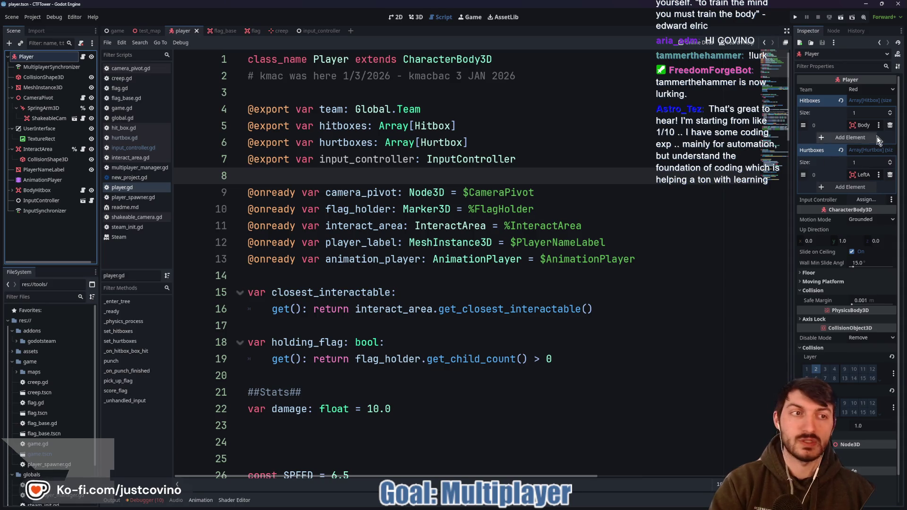
# - Assign the InputController node to Player's Input Controller property and save the scene
pyautogui.click(857, 100)
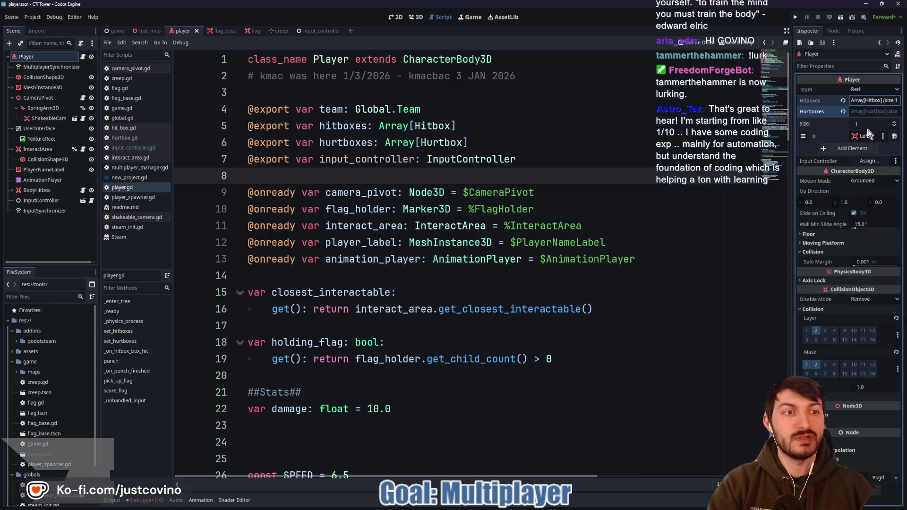
pyautogui.click(877, 87)
pyautogui.click(869, 161)
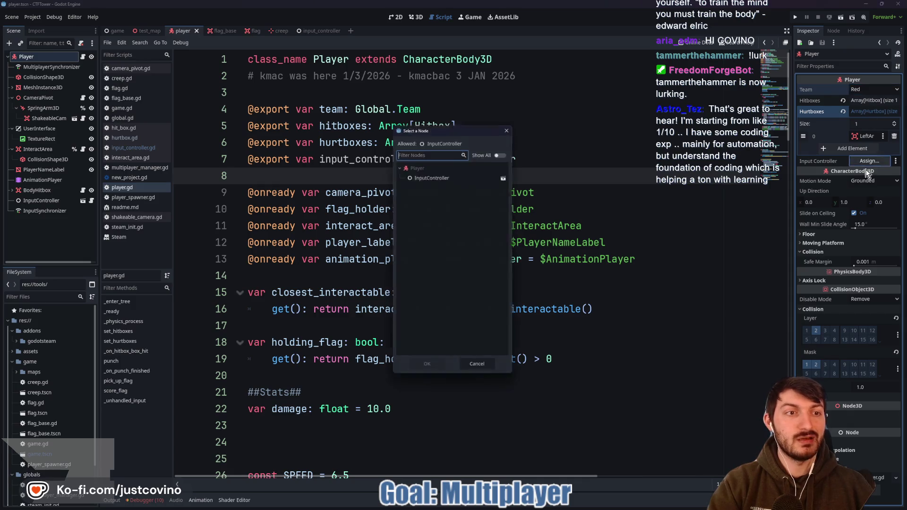
pyautogui.click(453, 177)
pyautogui.click(430, 369)
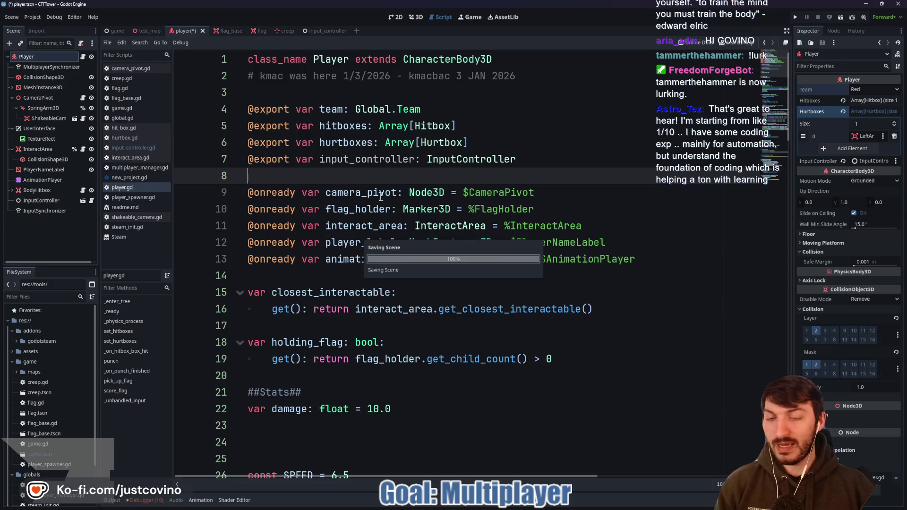
pyautogui.hotkey('ctrl', 's')
pyautogui.scroll(-7, 378, 212)
pyautogui.click(354, 235)
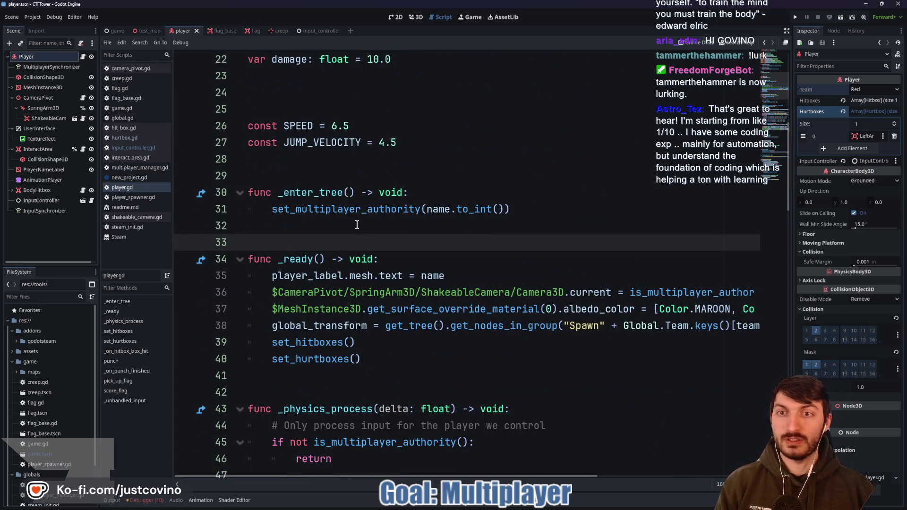
# - Replace line 61's Input.get_vector call with input_controller.movement
pyautogui.scroll(2, 356, 225)
pyautogui.click(287, 194)
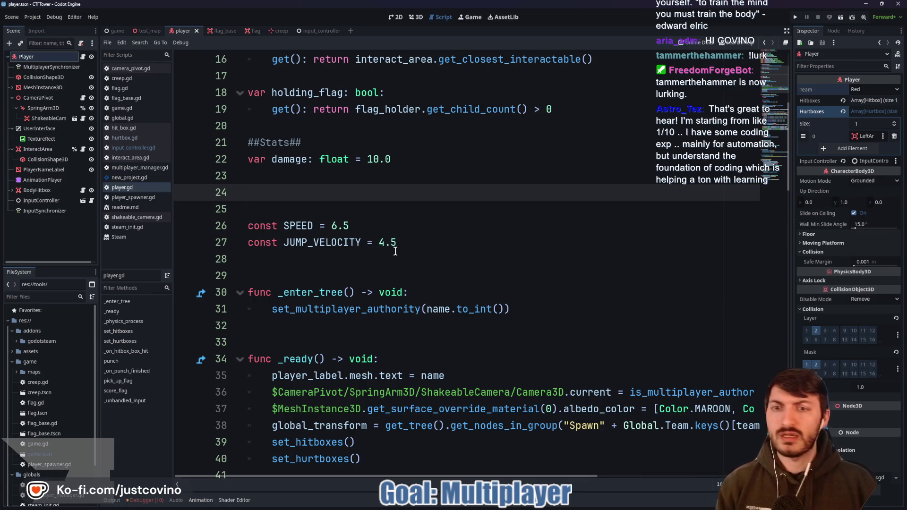
pyautogui.click(355, 203)
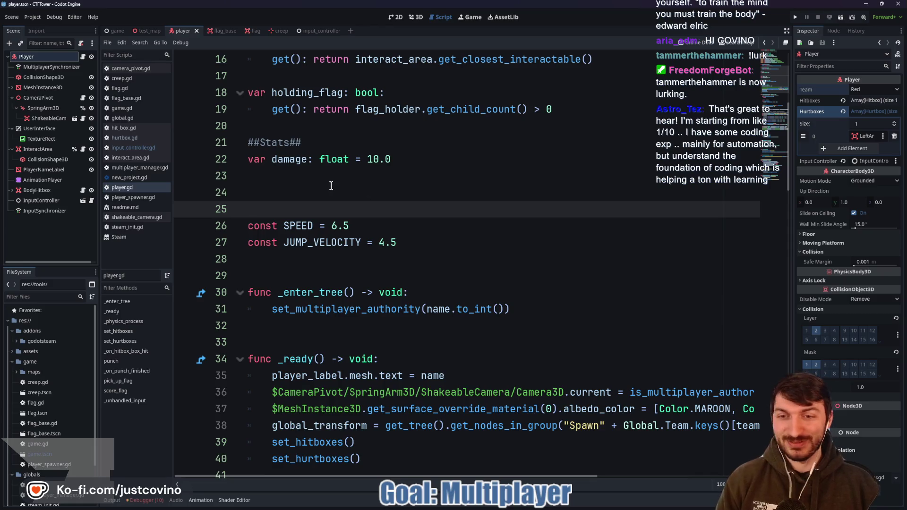
pyautogui.scroll(-1, 425, 229)
pyautogui.scroll(-9, 419, 222)
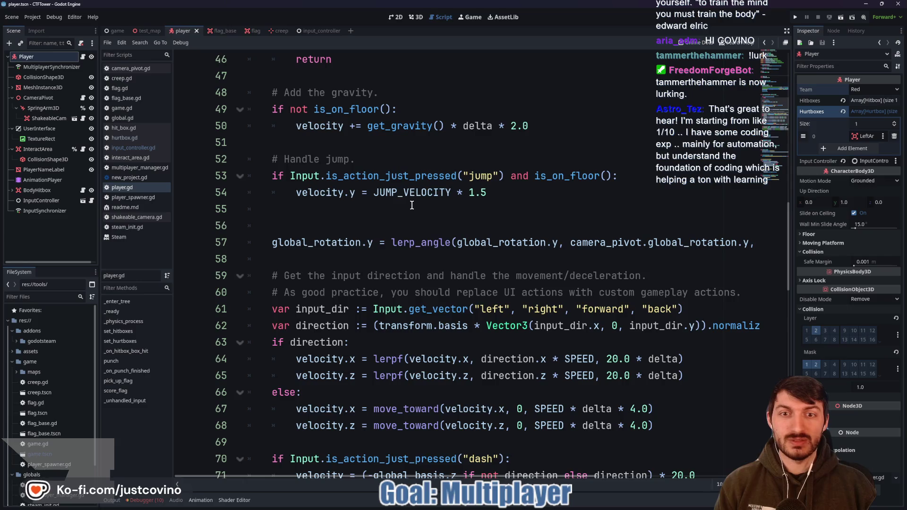
pyautogui.scroll(-3, 415, 213)
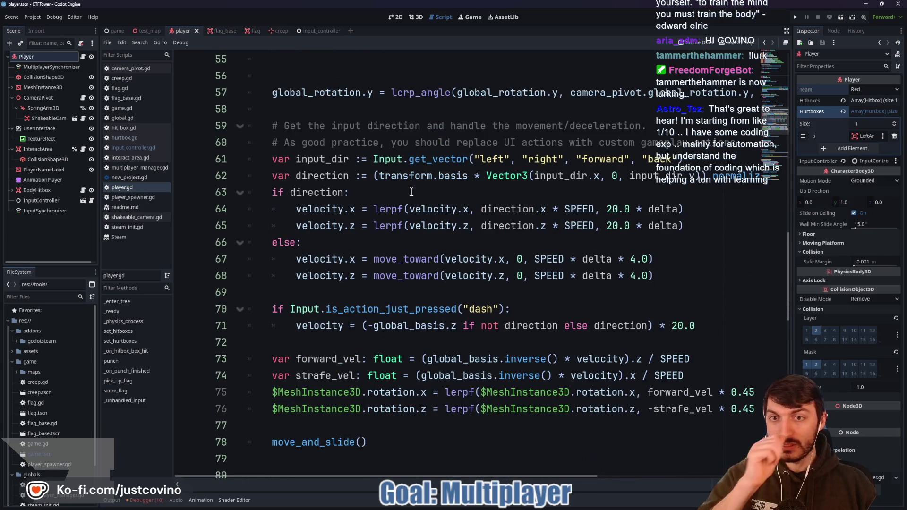
pyautogui.moveTo(374, 159); pyautogui.dragTo(693, 157)
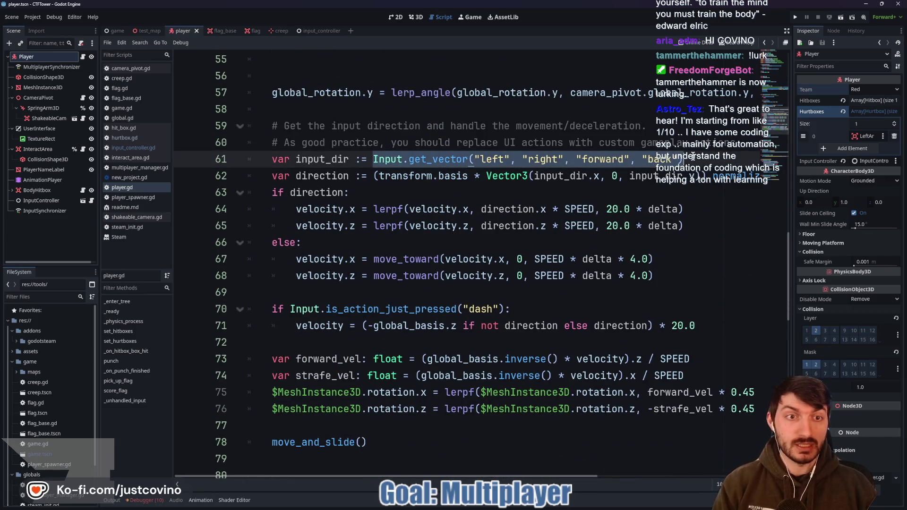
pyautogui.write('input_dir := inpu')
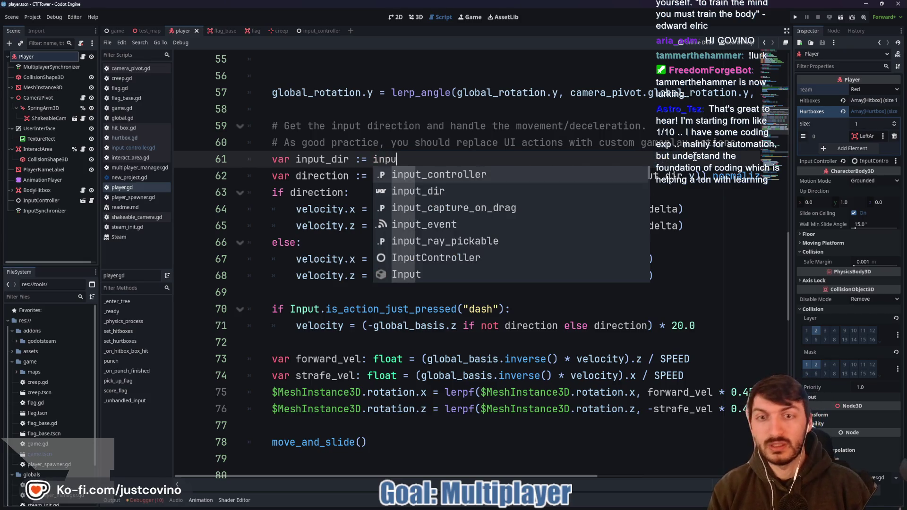
pyautogui.press('Return')
pyautogui.write('.move')
pyautogui.press('Return')
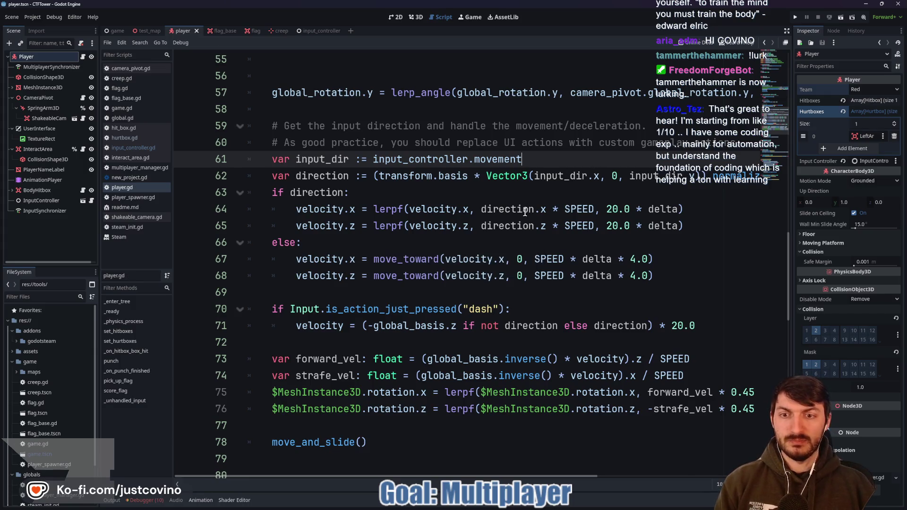
pyautogui.scroll(7, 525, 212)
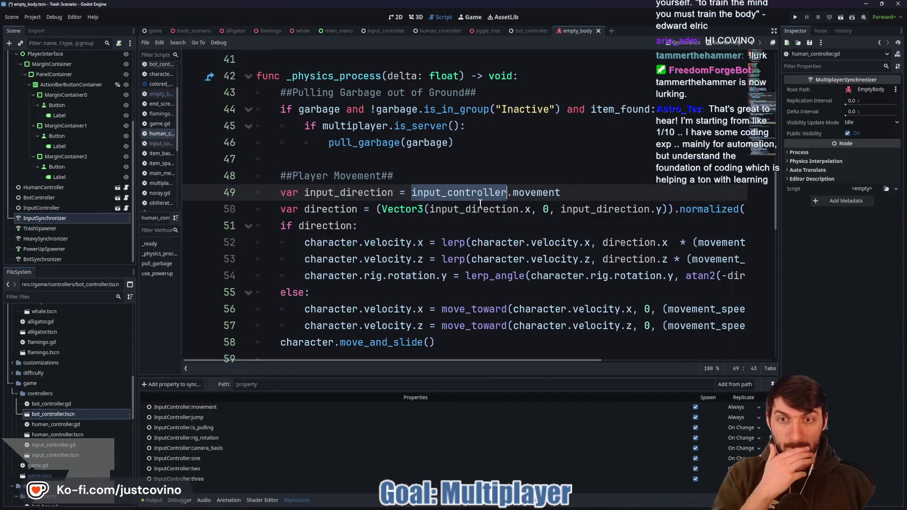
# - Review how Trash Scenario's empty_body reads movement and jump from input_controller, then return to CTFTower
pyautogui.scroll(3, 456, 229)
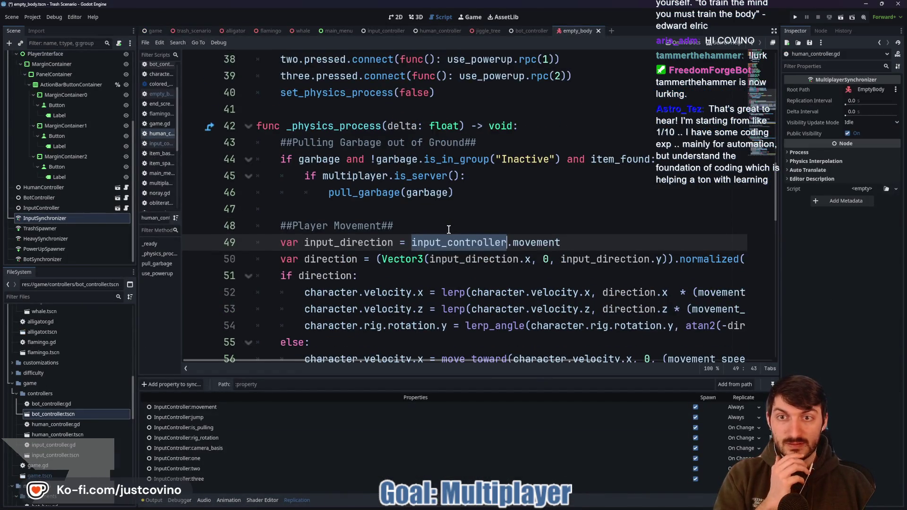
pyautogui.scroll(6, 444, 233)
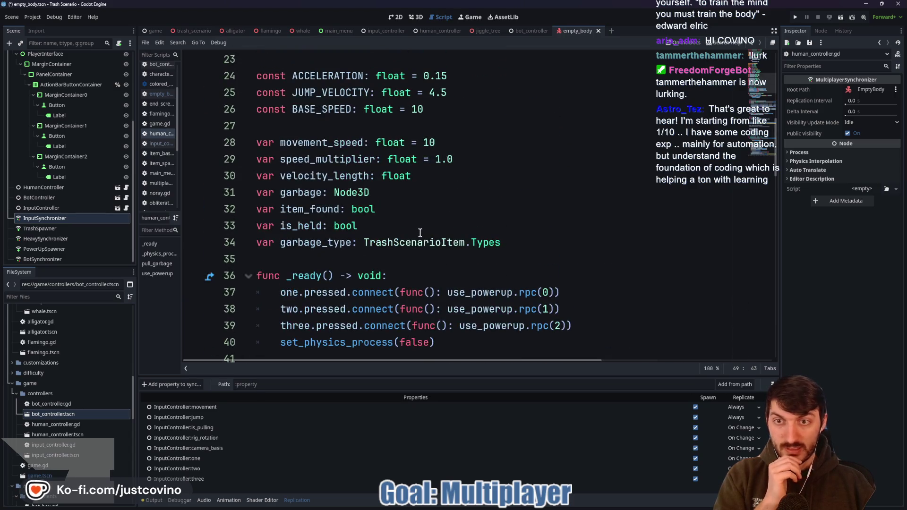
pyautogui.scroll(-8, 414, 235)
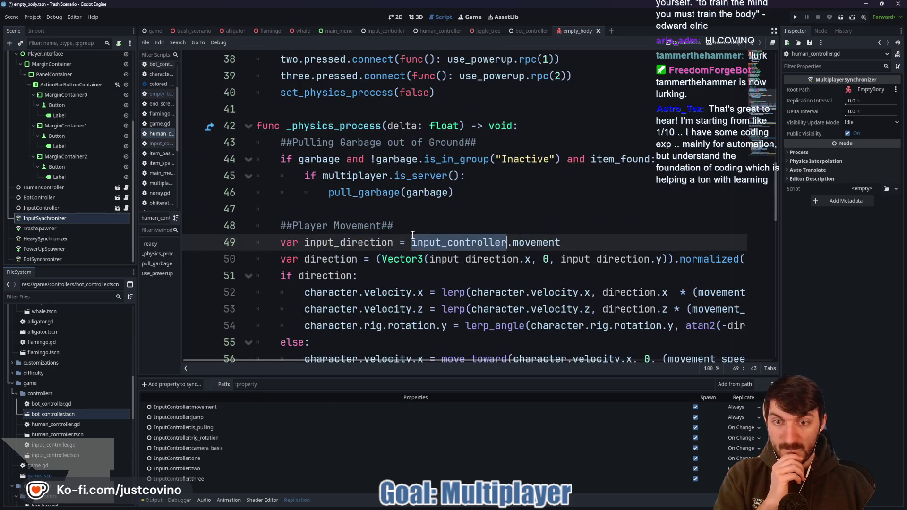
pyautogui.scroll(-5, 412, 235)
pyautogui.scroll(-2, 375, 239)
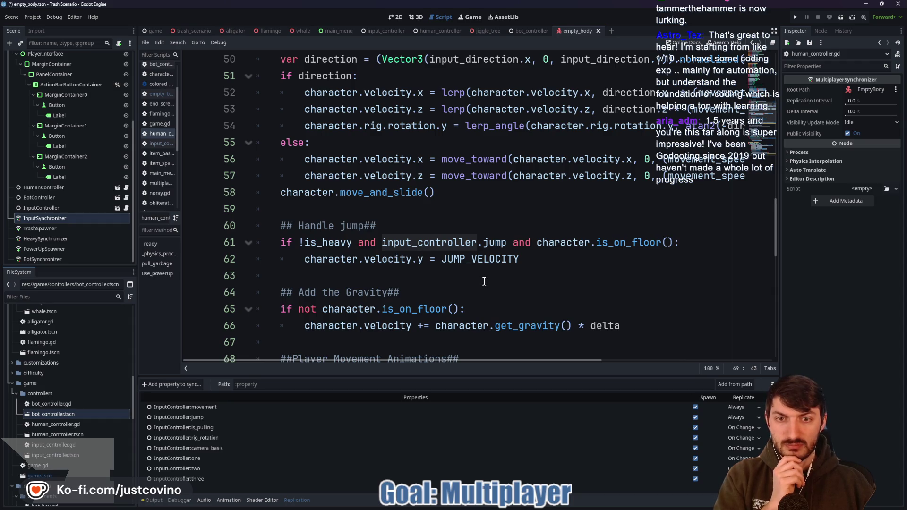
pyautogui.moveTo(543, 508)
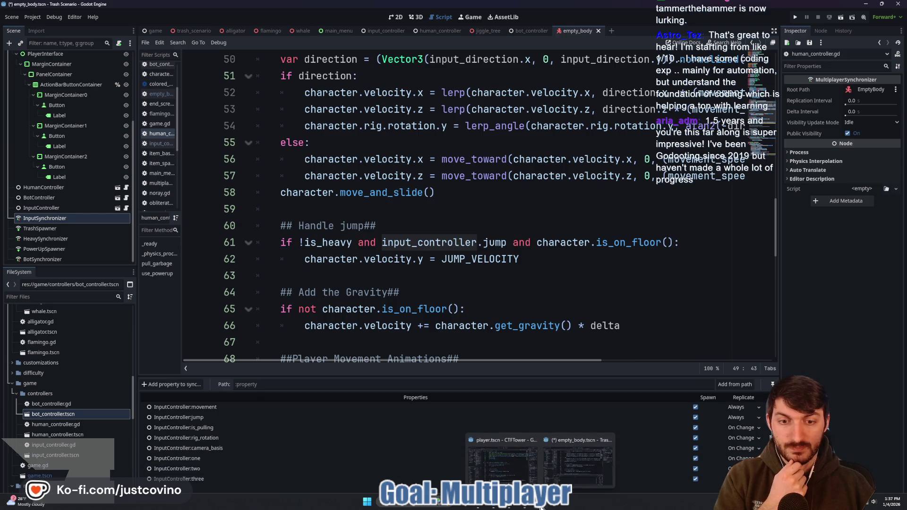
pyautogui.click(502, 453)
# - Replace the line-53 jump action check with input_controller.jump and save player.gd
pyautogui.scroll(-2, 380, 254)
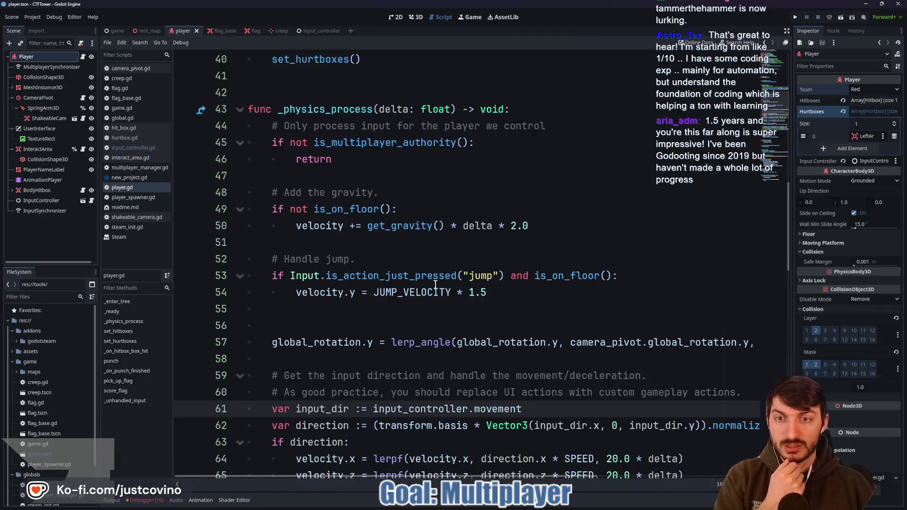
pyautogui.moveTo(504, 226); pyautogui.dragTo(289, 226)
pyautogui.write('input')
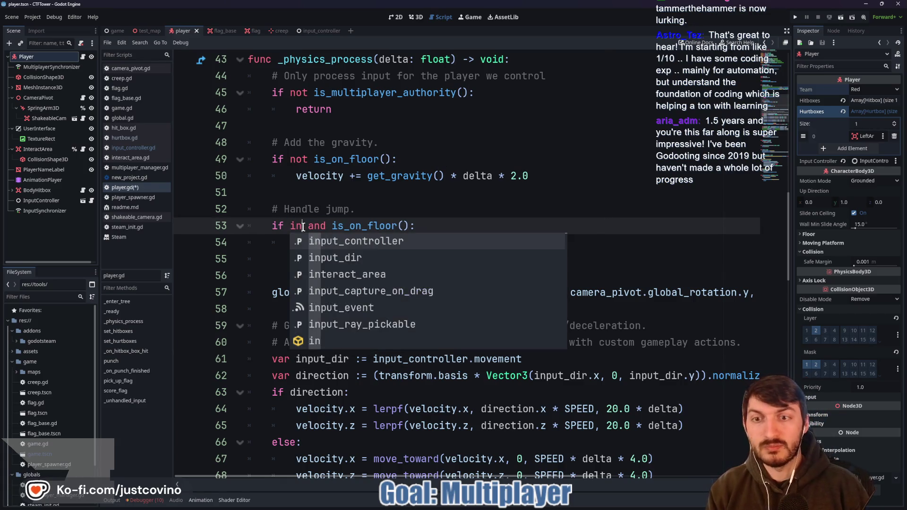
pyautogui.press('Return')
pyautogui.write('.jump')
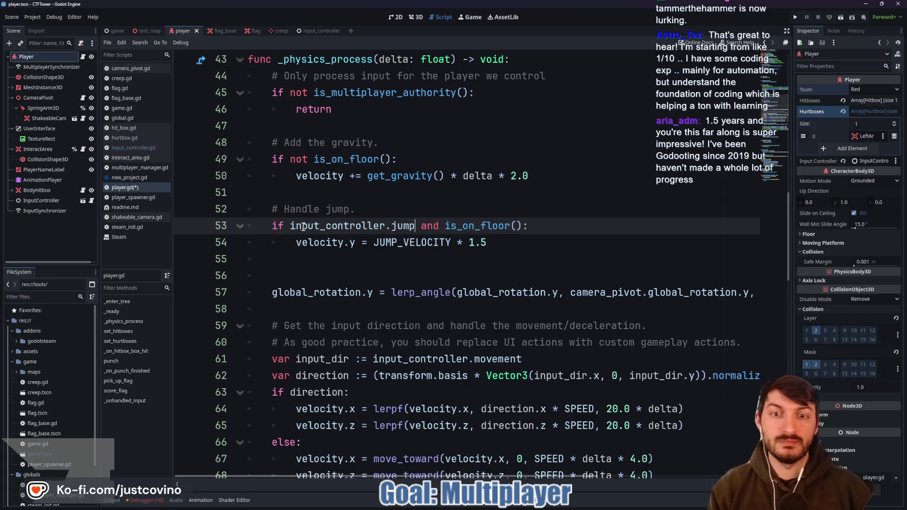
pyautogui.click(518, 245)
pyautogui.hotkey('ctrl', 's')
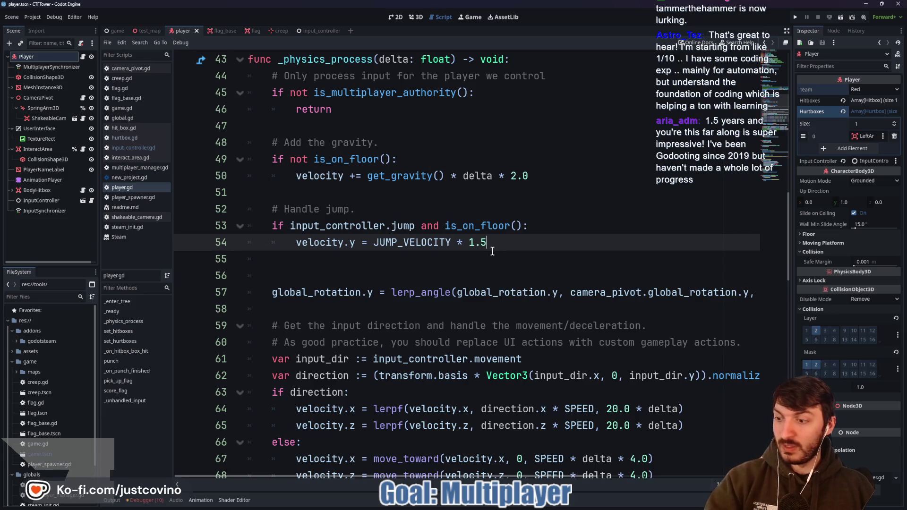
# - Bring the browser's CTF Tower ToDo board to the front
pyautogui.click(489, 252)
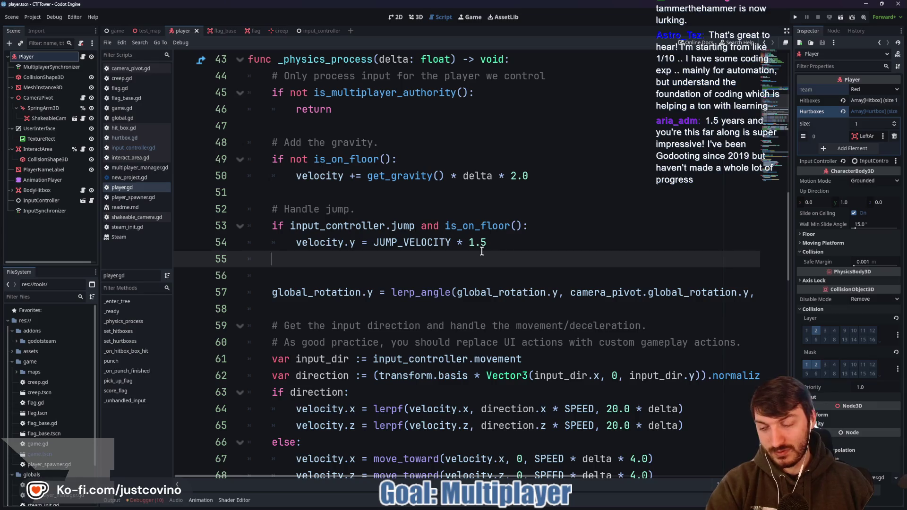
pyautogui.click(451, 210)
pyautogui.click(391, 198)
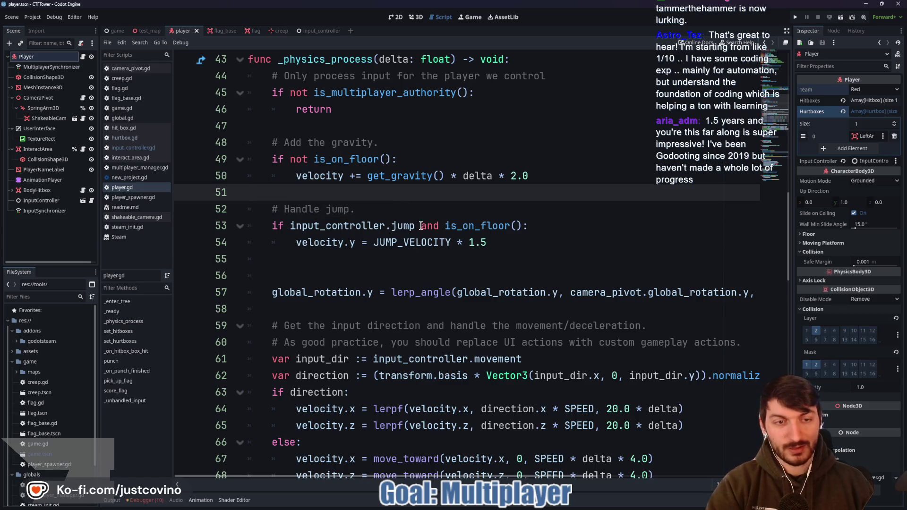
pyautogui.hotkey('alt', 'Tab')
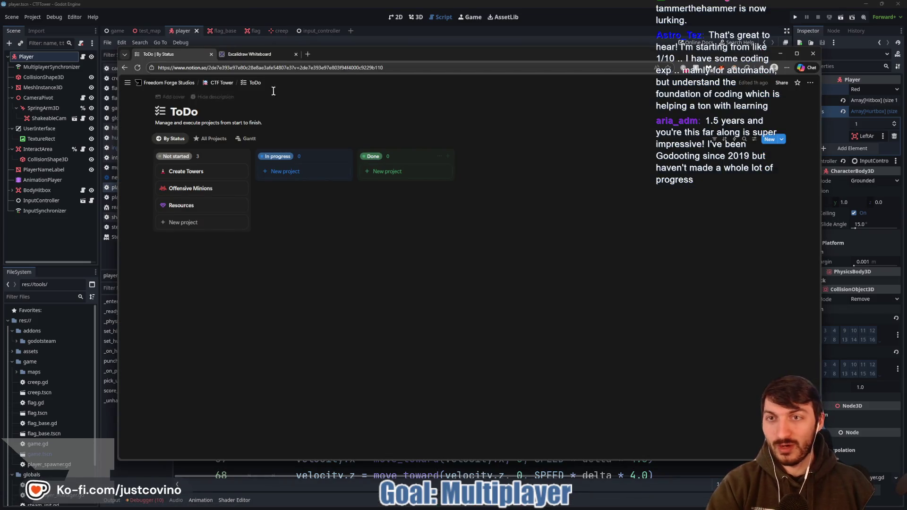
# - Browse the itch.io Godot-tagged games page in a new tab, then return to Godot
pyautogui.click(310, 54)
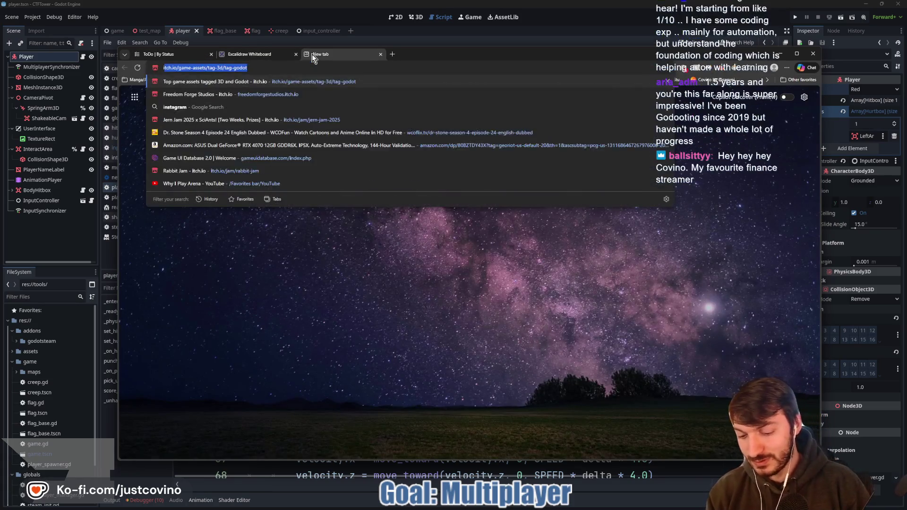
pyautogui.press('Return')
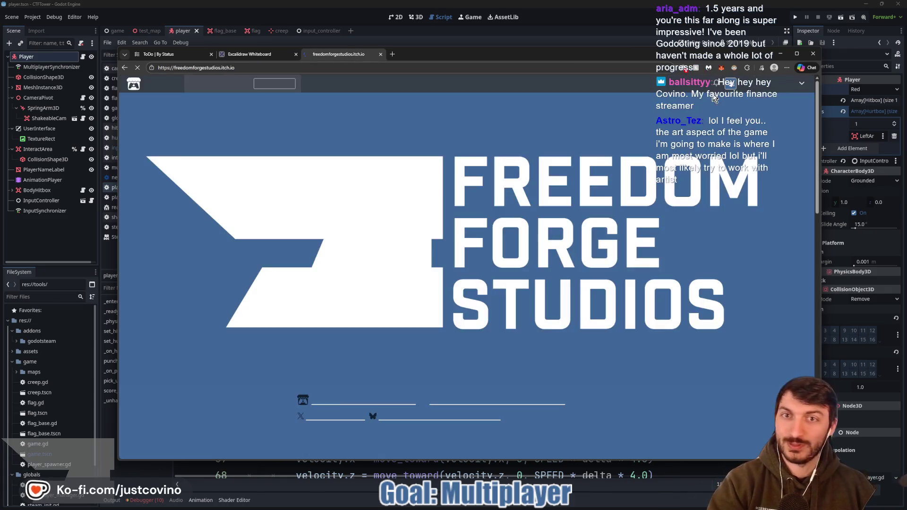
pyautogui.scroll(-5, 633, 190)
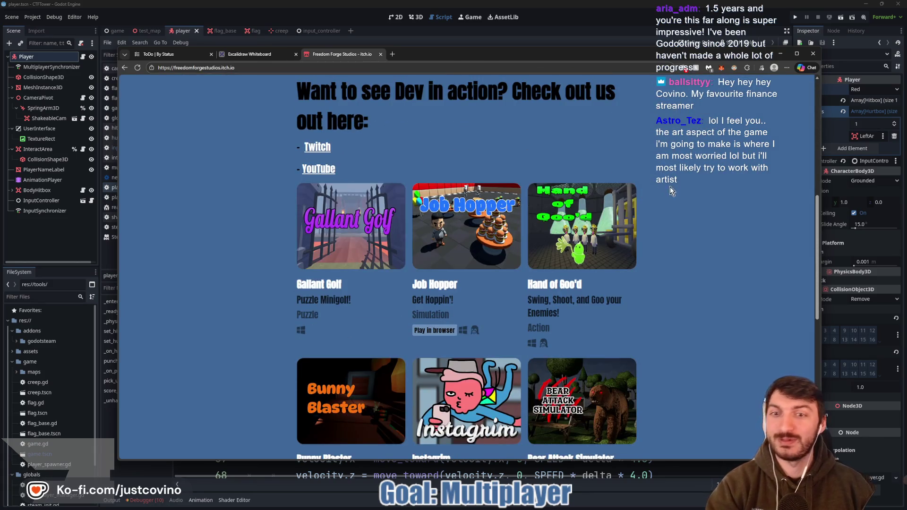
pyautogui.scroll(-2, 674, 187)
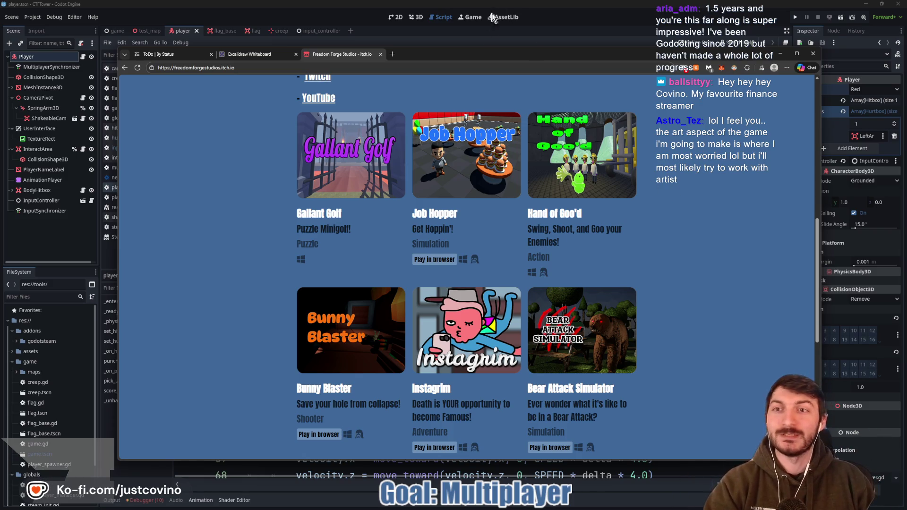
pyautogui.click(490, 36)
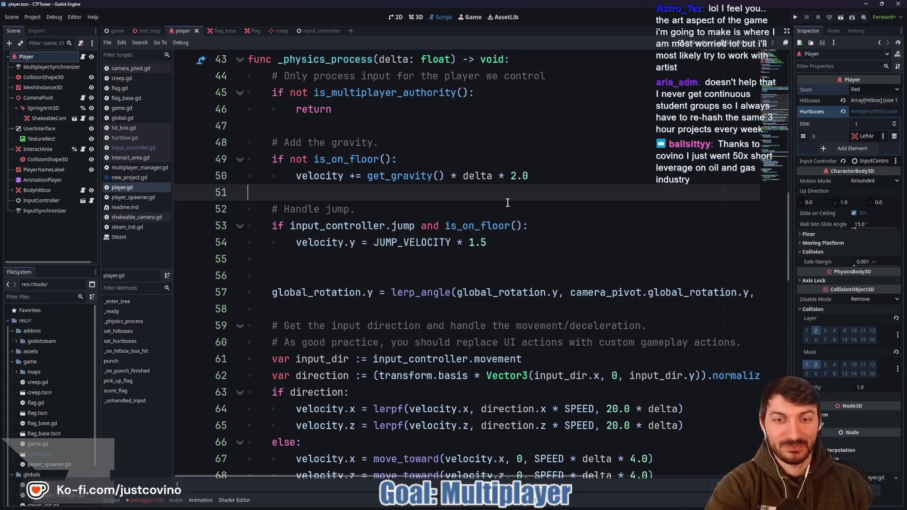
pyautogui.scroll(-1, 505, 201)
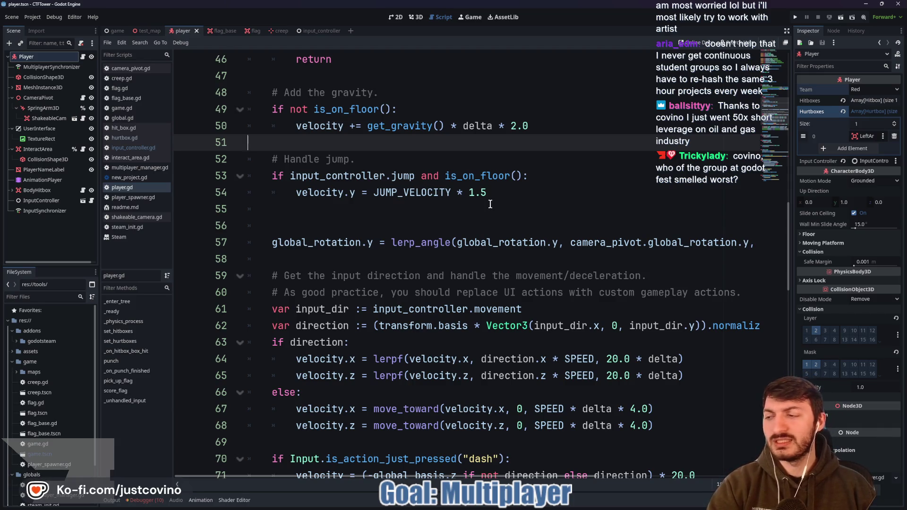
pyautogui.click(436, 211)
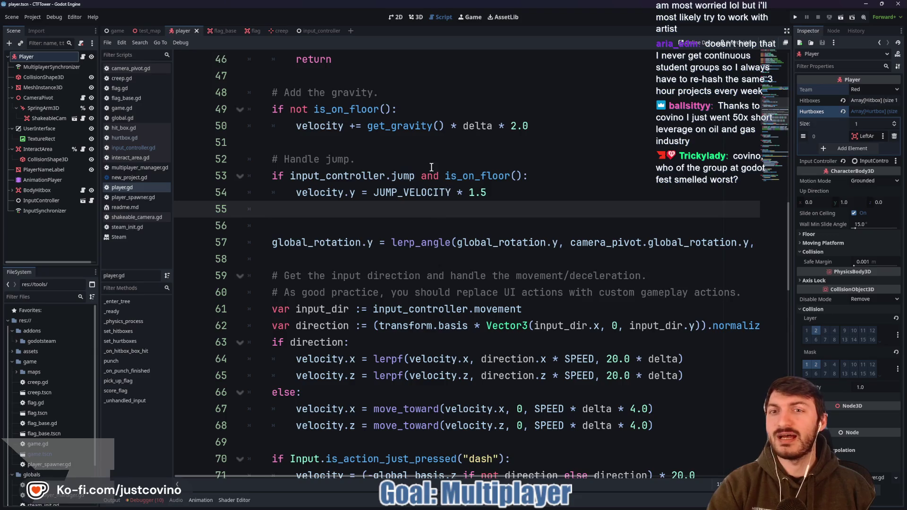
pyautogui.click(335, 144)
pyautogui.click(346, 155)
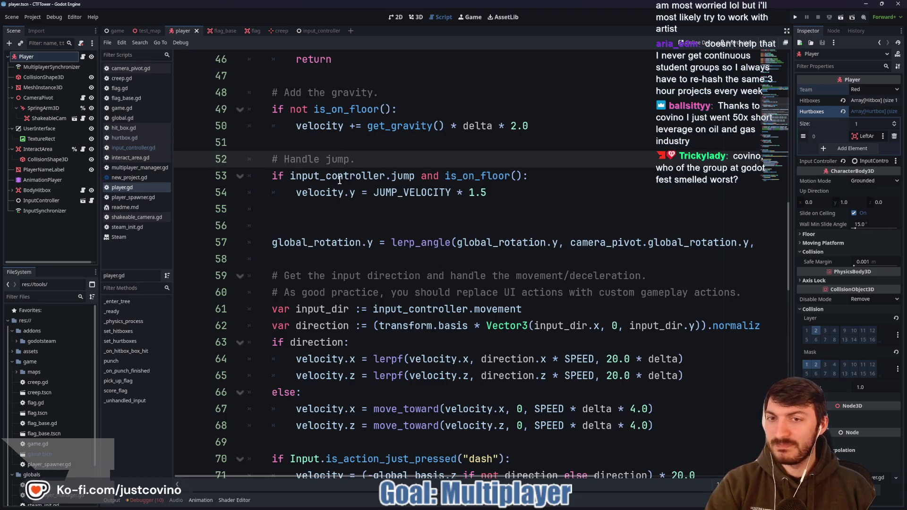
pyautogui.click(345, 220)
pyautogui.click(339, 209)
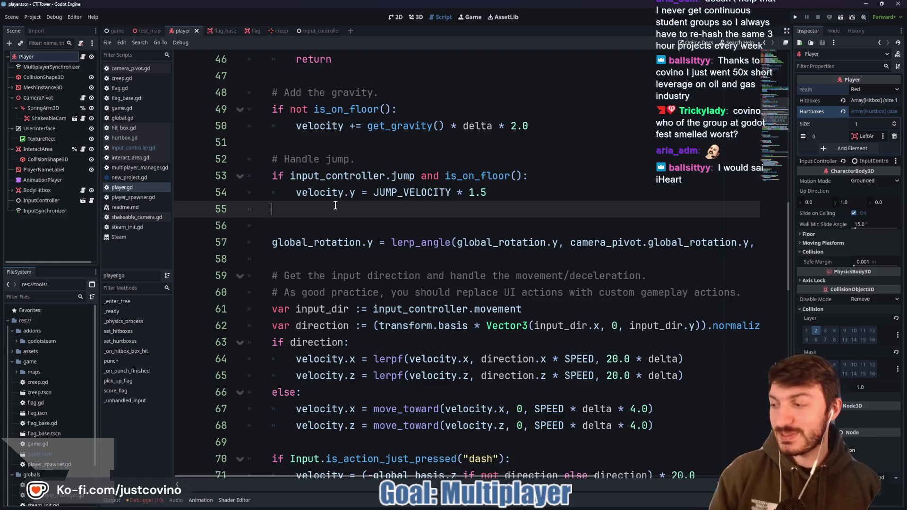
pyautogui.scroll(-3, 391, 213)
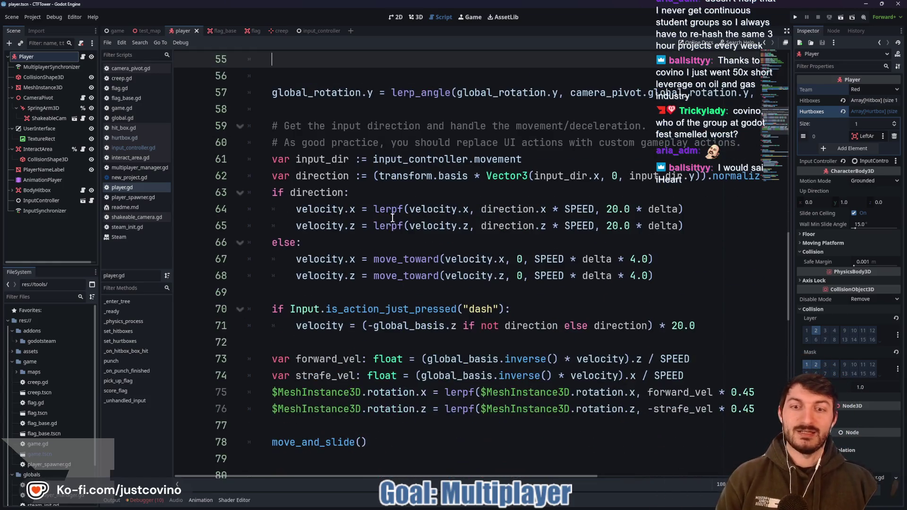
pyautogui.click(426, 239)
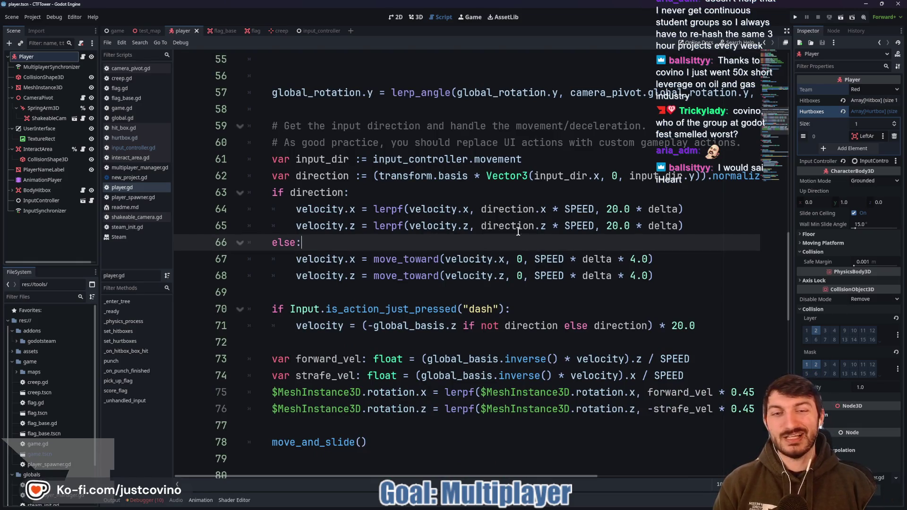
pyautogui.click(450, 340)
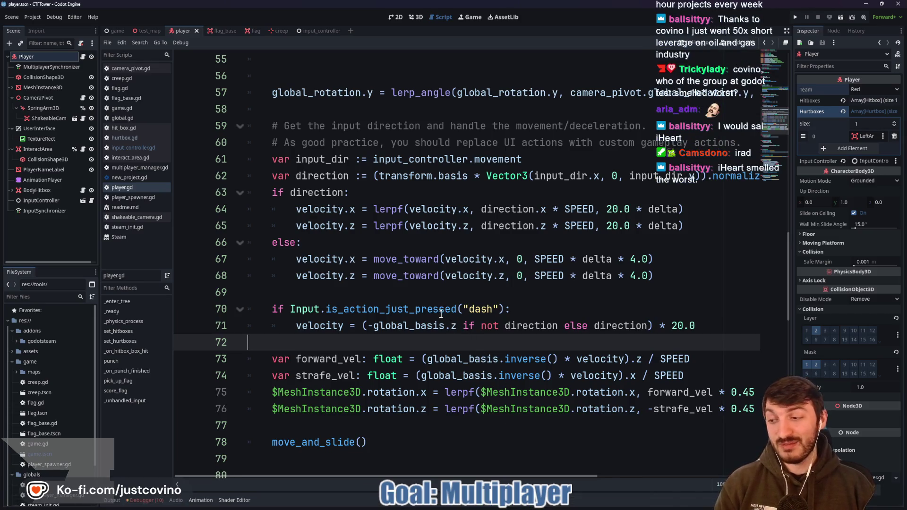
pyautogui.click(327, 241)
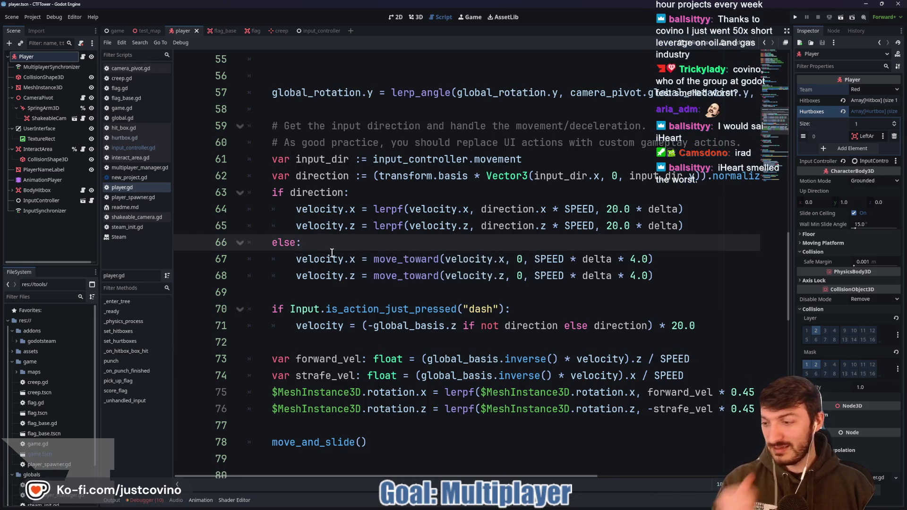
pyautogui.moveTo(329, 261)
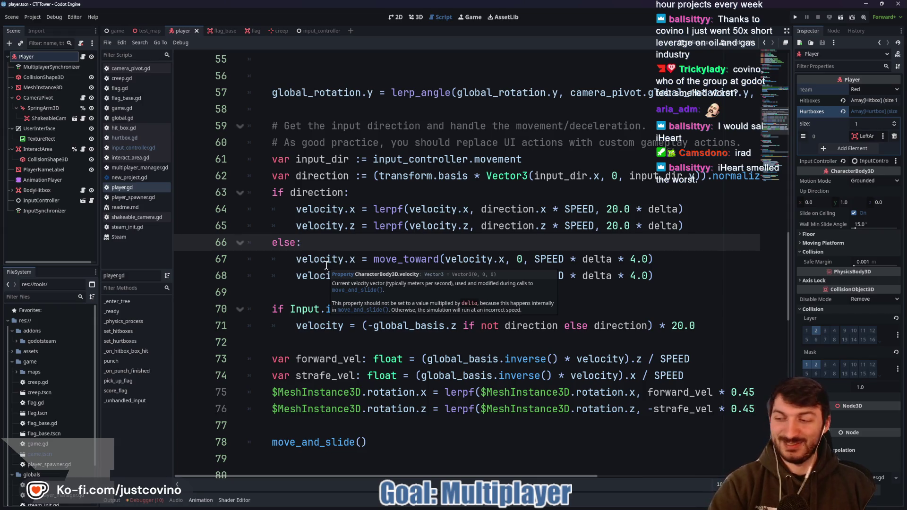
pyautogui.hotkey('ctrl', 'z')
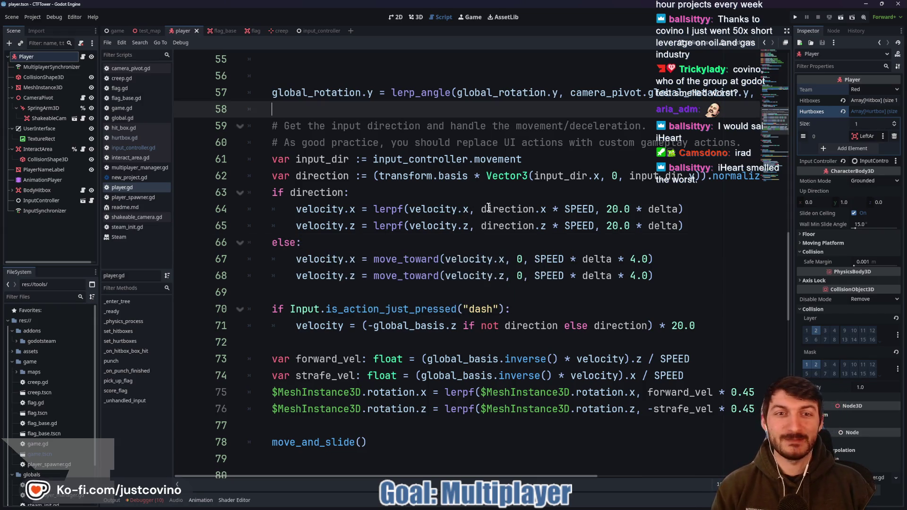
pyautogui.scroll(1, 518, 225)
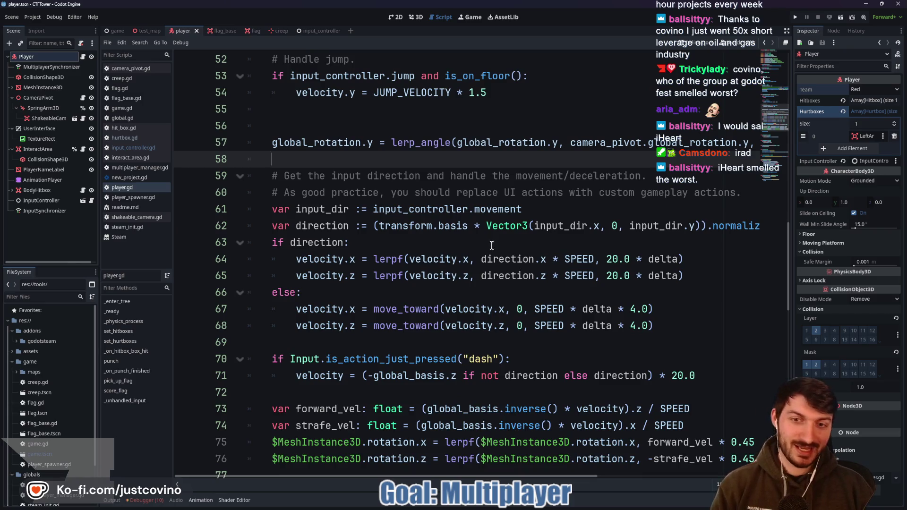
pyautogui.scroll(-8, 482, 295)
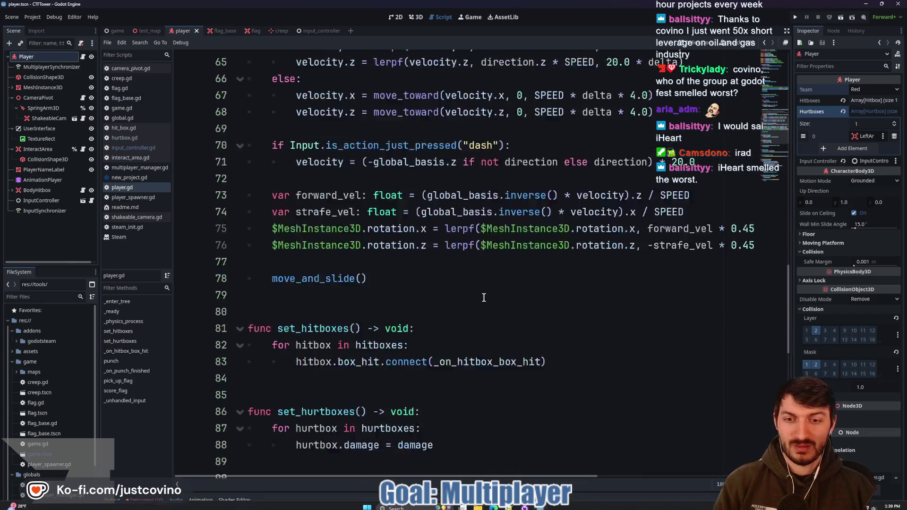
pyautogui.scroll(2, 452, 291)
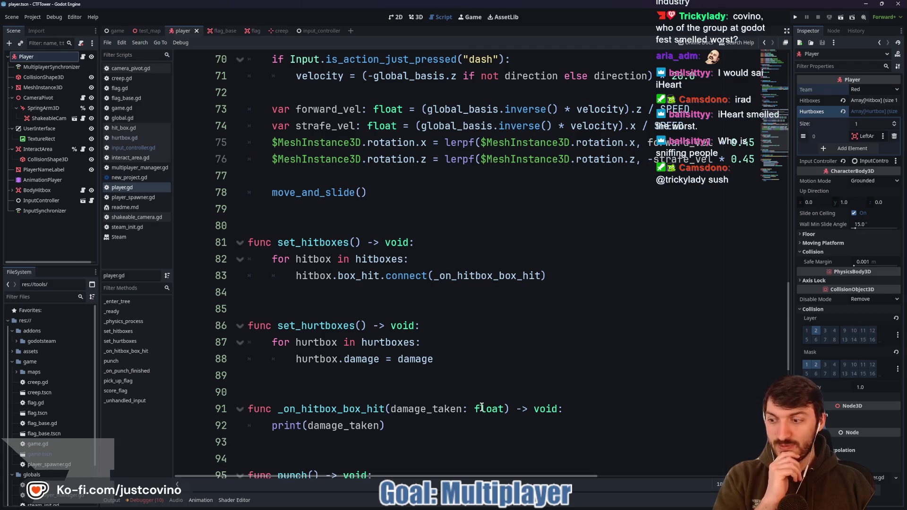
pyautogui.moveTo(539, 507)
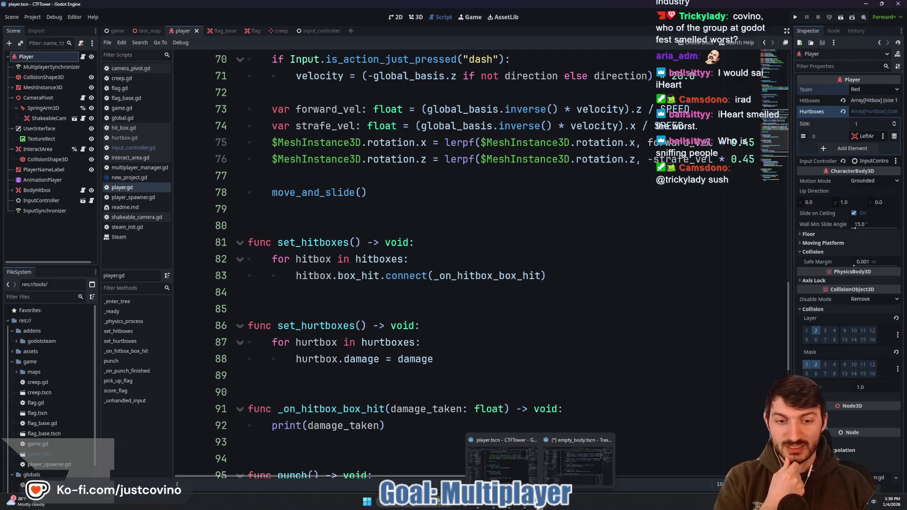
# - In Trash Scenario's empty_body script, add a blank line above func pull_garbage and save
pyautogui.click(577, 463)
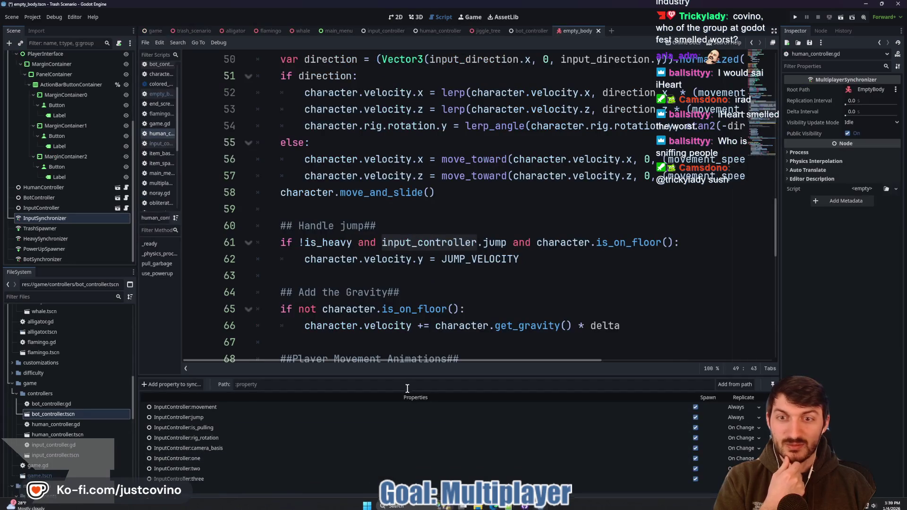
pyautogui.click(452, 259)
pyautogui.scroll(-1, 435, 279)
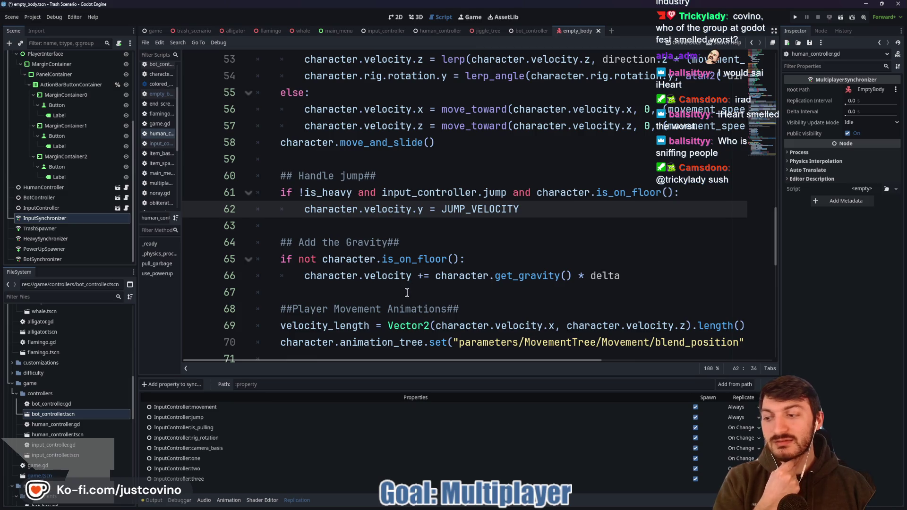
pyautogui.scroll(-1, 405, 293)
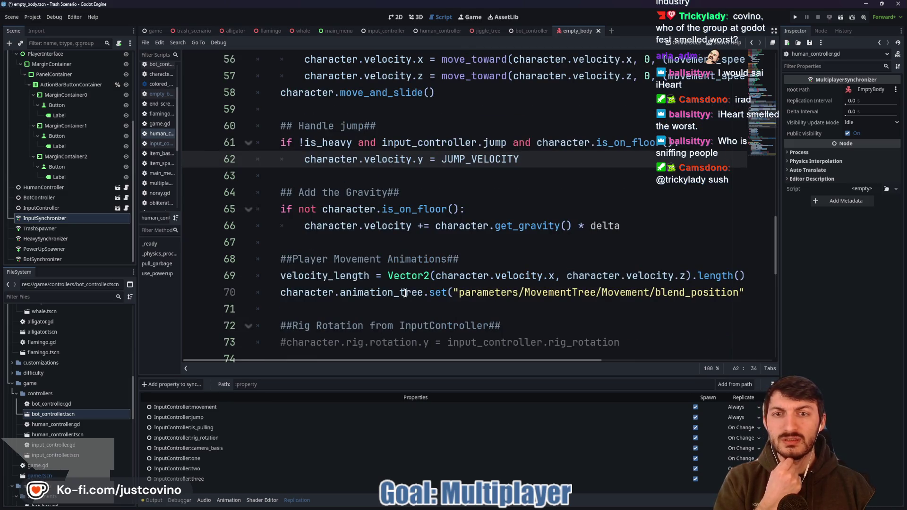
pyautogui.scroll(-2, 405, 294)
pyautogui.scroll(-2, 405, 294)
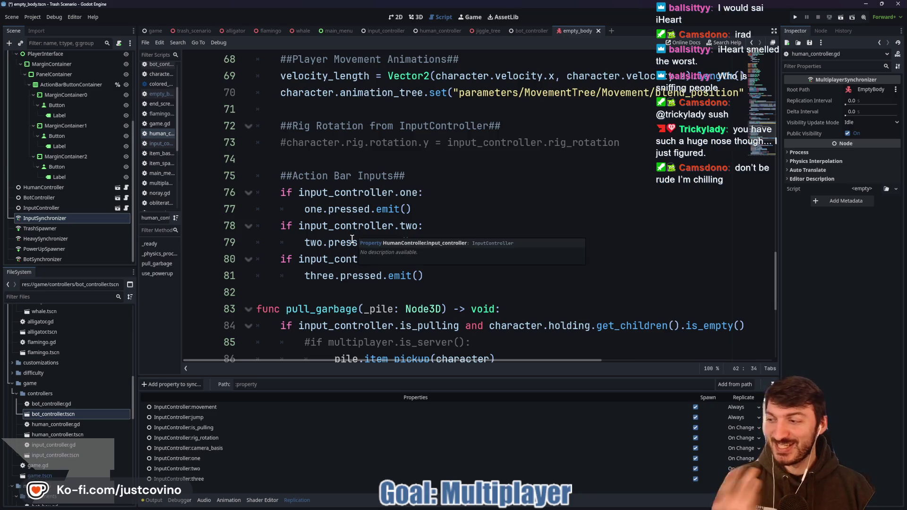
pyautogui.click(343, 293)
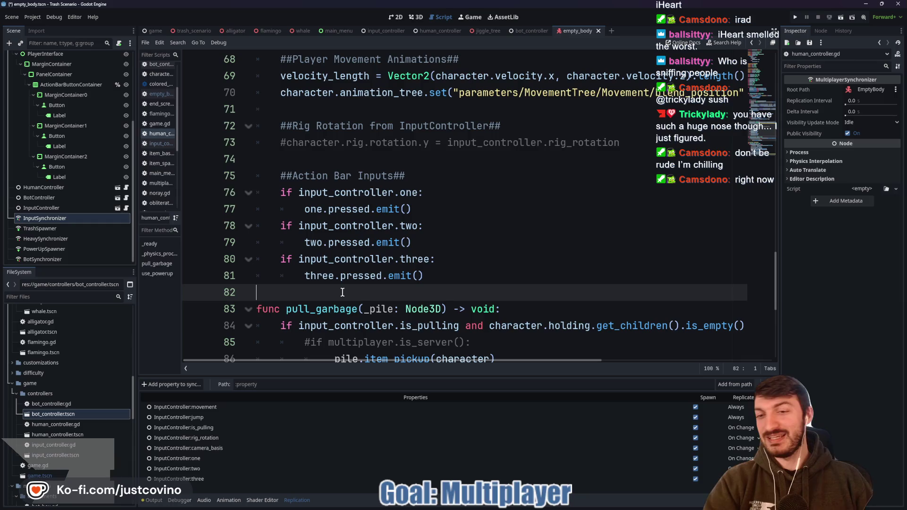
pyautogui.press('Return')
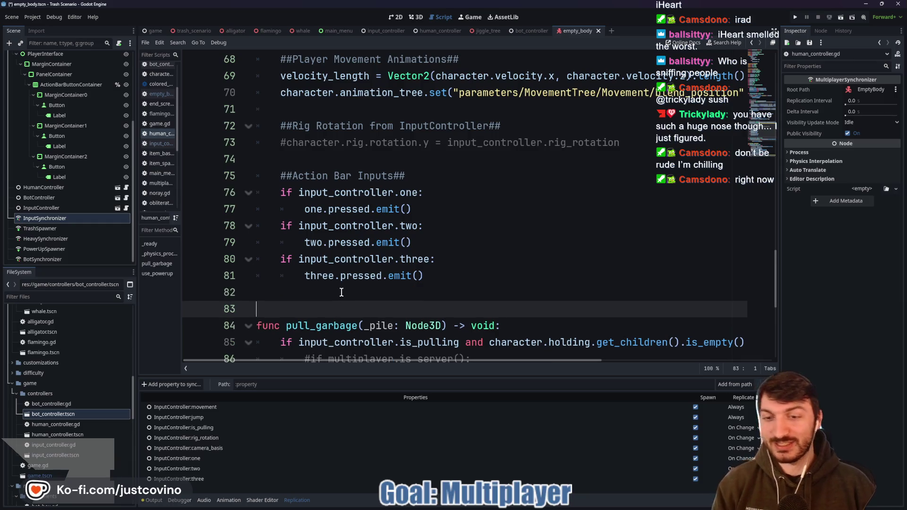
pyautogui.hotkey('ctrl', 's')
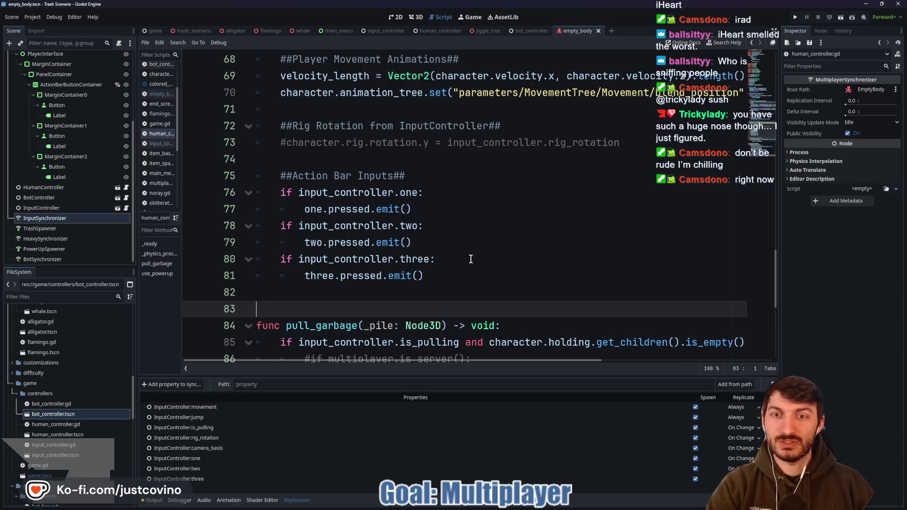
# - Inspect the input_controller.two check and pull_garbage's input_controller.is_pulling usage
pyautogui.scroll(12, 470, 257)
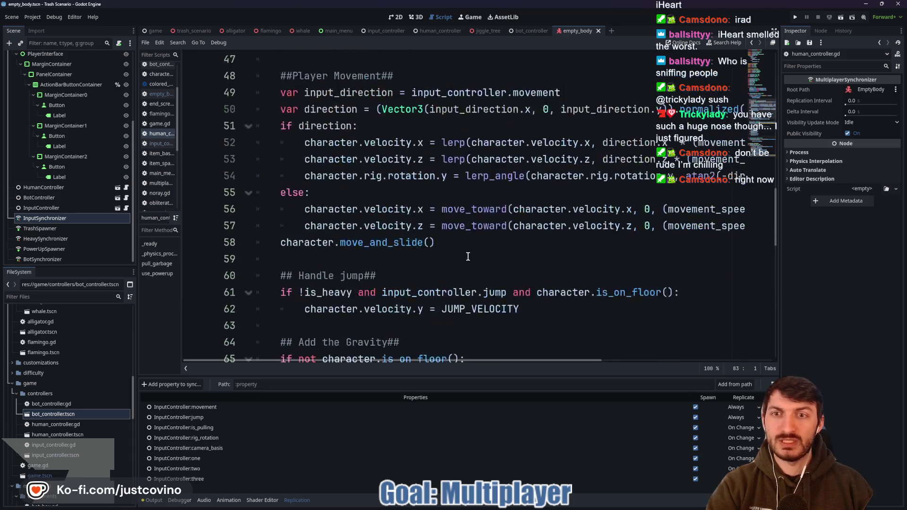
pyautogui.scroll(-7, 468, 257)
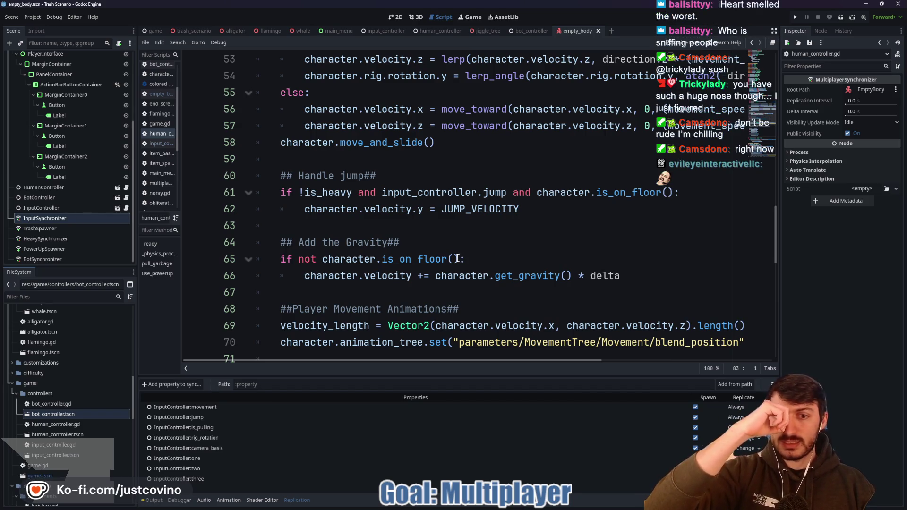
pyautogui.scroll(-2, 457, 258)
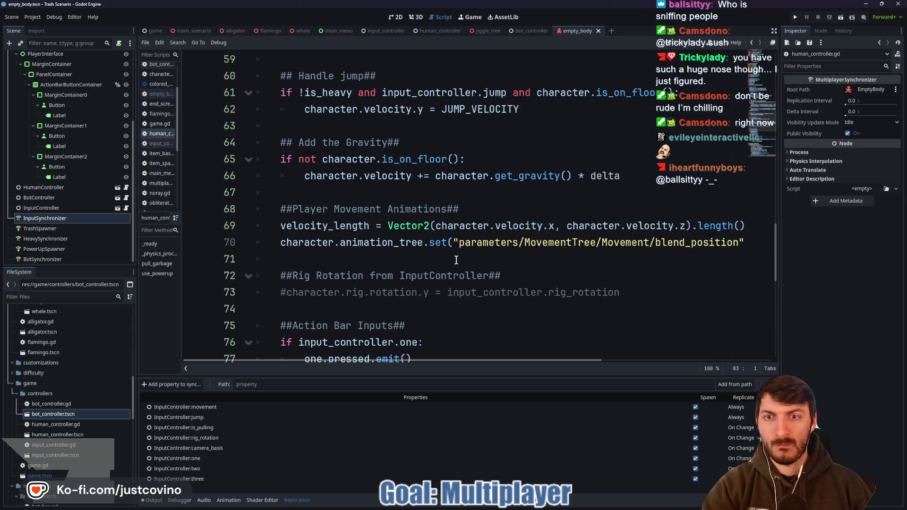
pyautogui.scroll(-3, 457, 260)
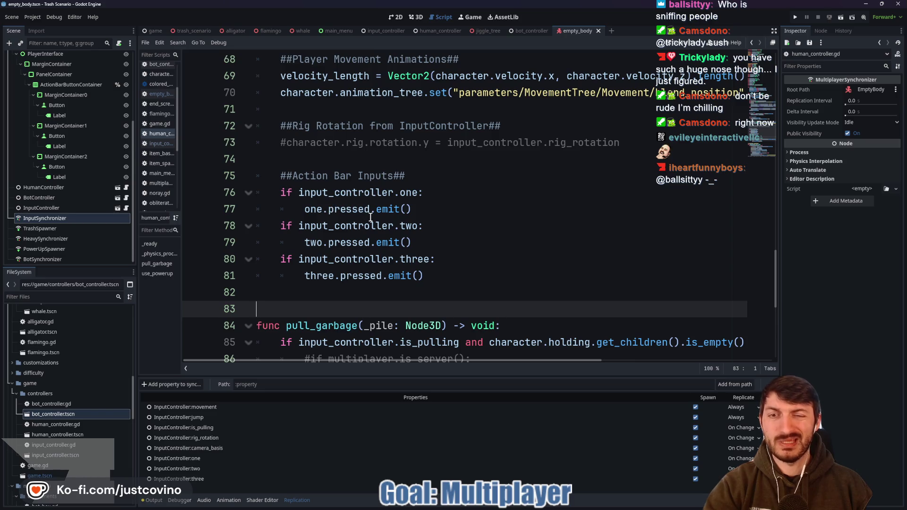
pyautogui.moveTo(367, 221)
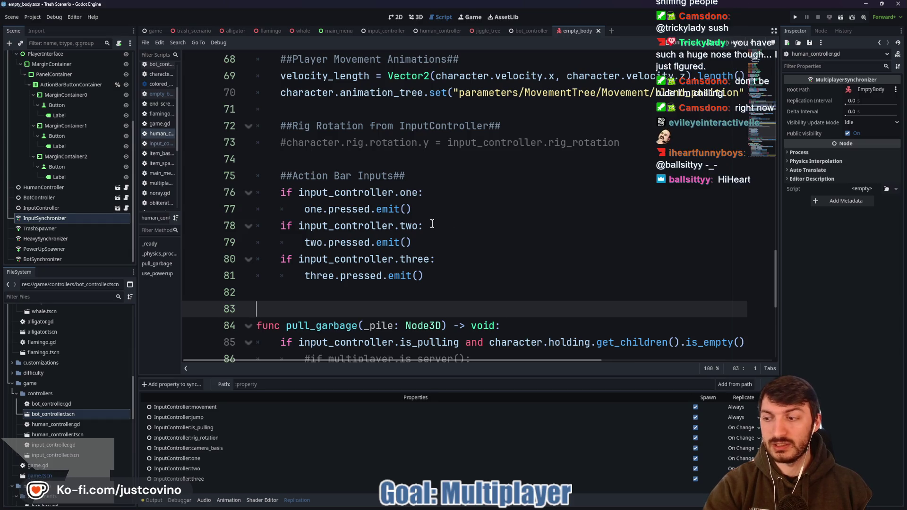
pyautogui.click(430, 225)
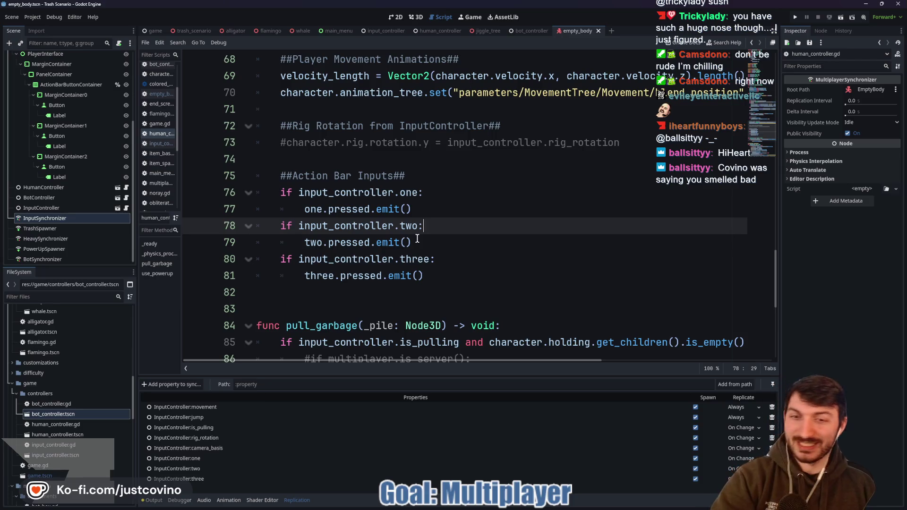
pyautogui.scroll(-3, 450, 241)
pyautogui.click(369, 242)
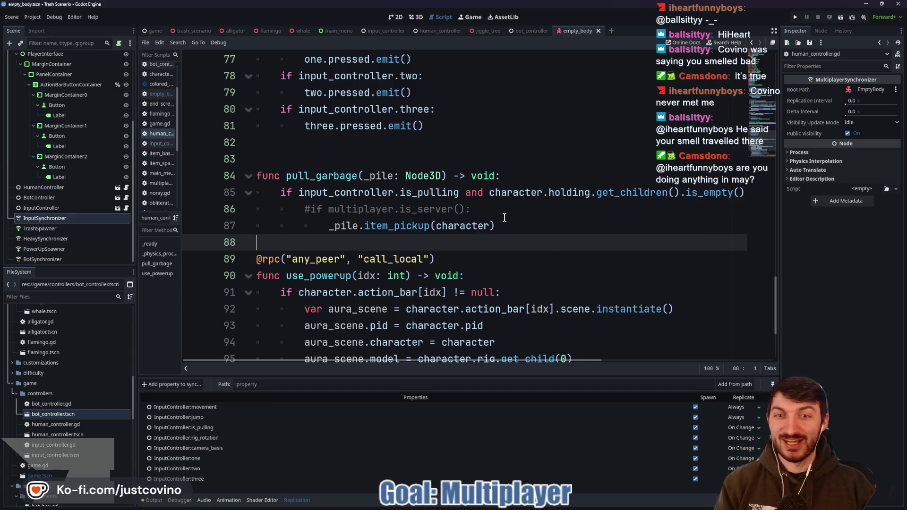
pyautogui.scroll(-2, 447, 239)
pyautogui.scroll(4, 316, 204)
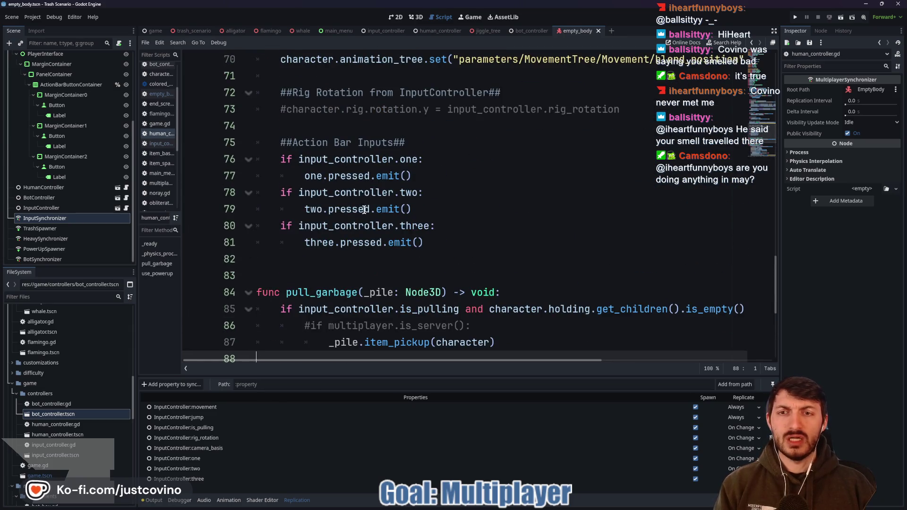
pyautogui.click(351, 179)
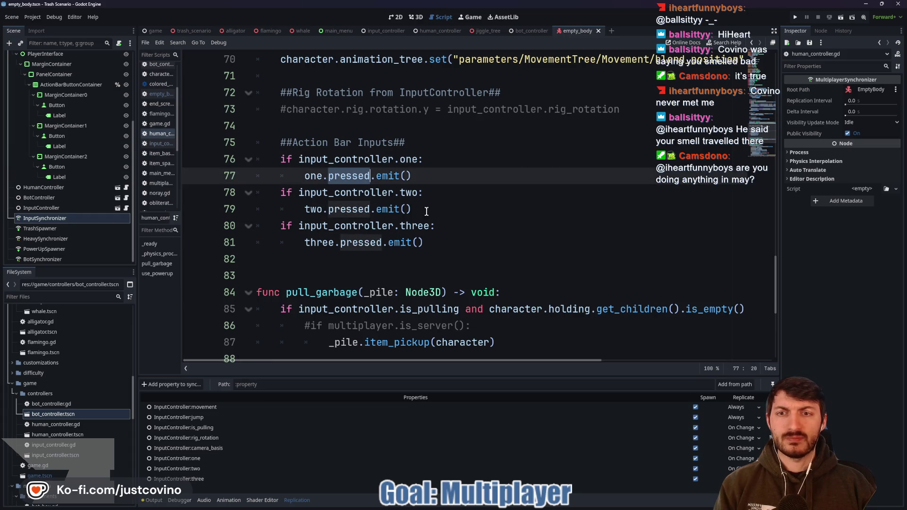
pyautogui.doubleClick(393, 179)
pyautogui.doubleClick(352, 178)
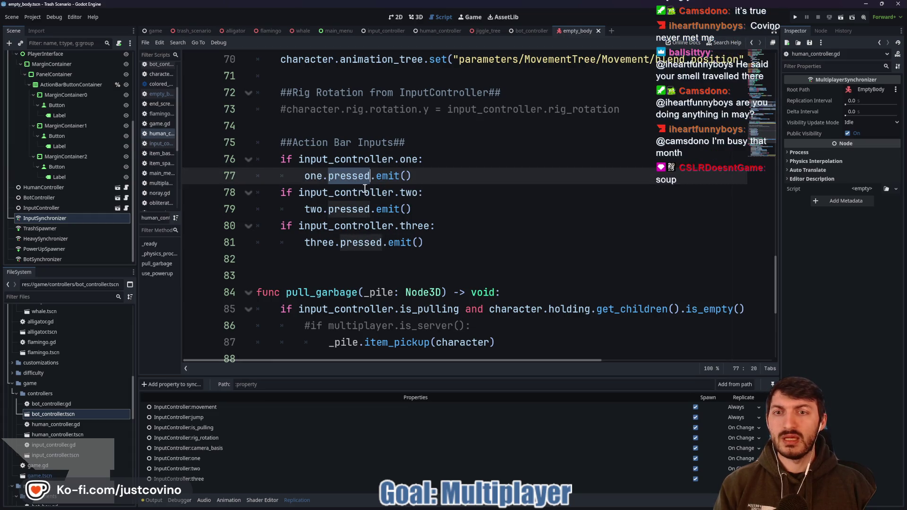
pyautogui.doubleClick(313, 176)
pyautogui.scroll(10, 441, 266)
pyautogui.scroll(7, 441, 265)
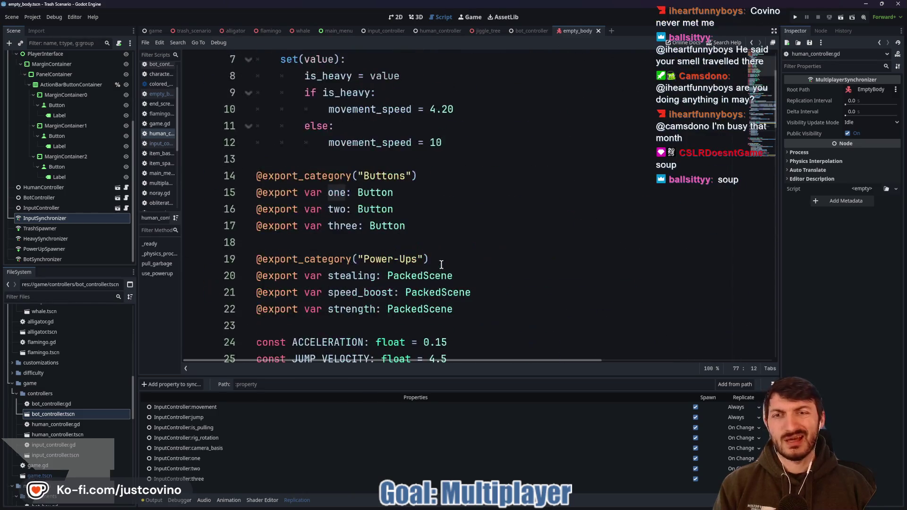
pyautogui.scroll(-18, 442, 264)
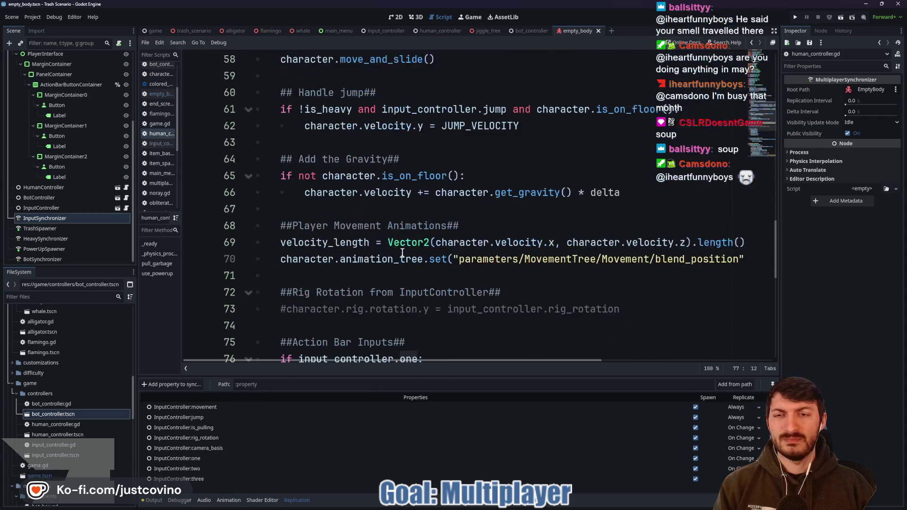
pyautogui.scroll(-2, 347, 276)
pyautogui.doubleClick(348, 226)
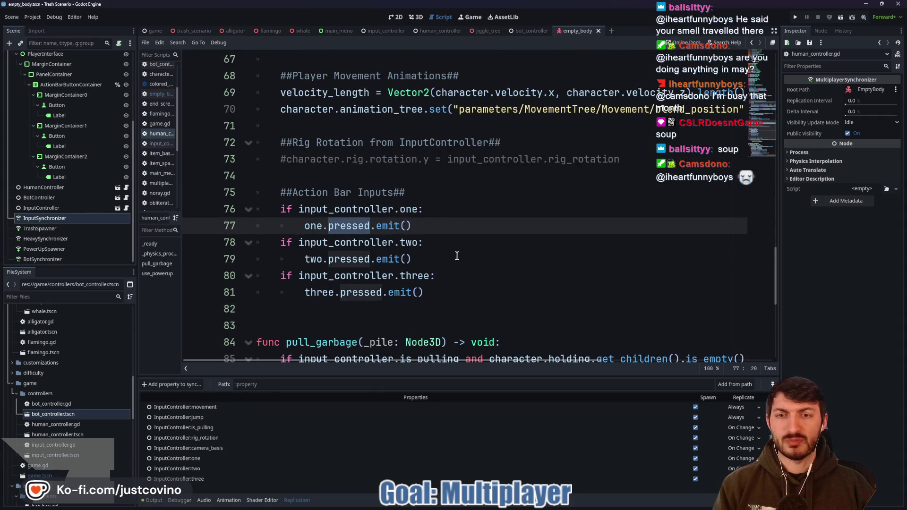
pyautogui.scroll(9, 458, 268)
pyautogui.scroll(9, 458, 268)
pyautogui.scroll(-5, 455, 269)
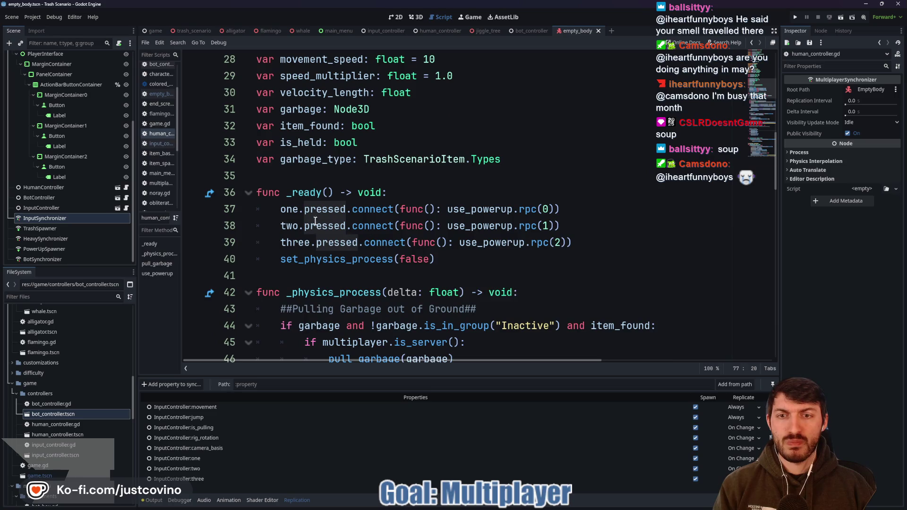
pyautogui.doubleClick(471, 209)
pyautogui.scroll(-19, 530, 242)
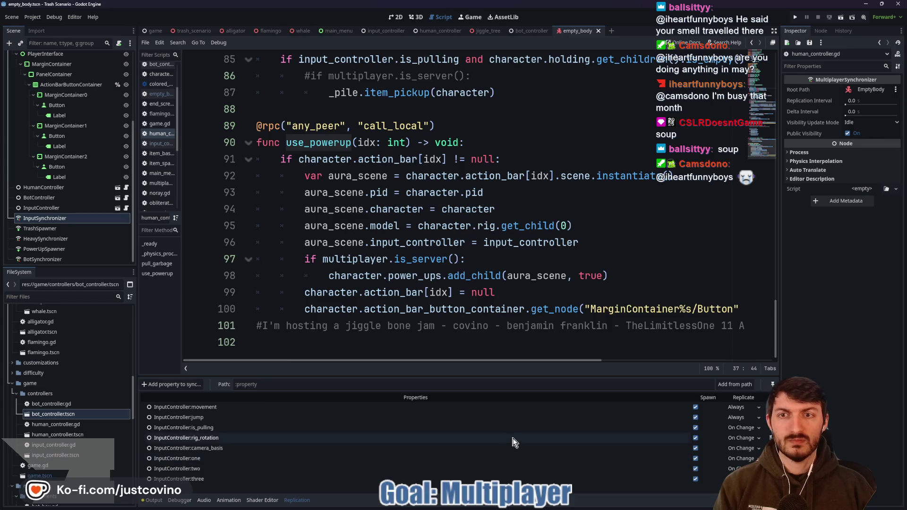
pyautogui.moveTo(528, 508)
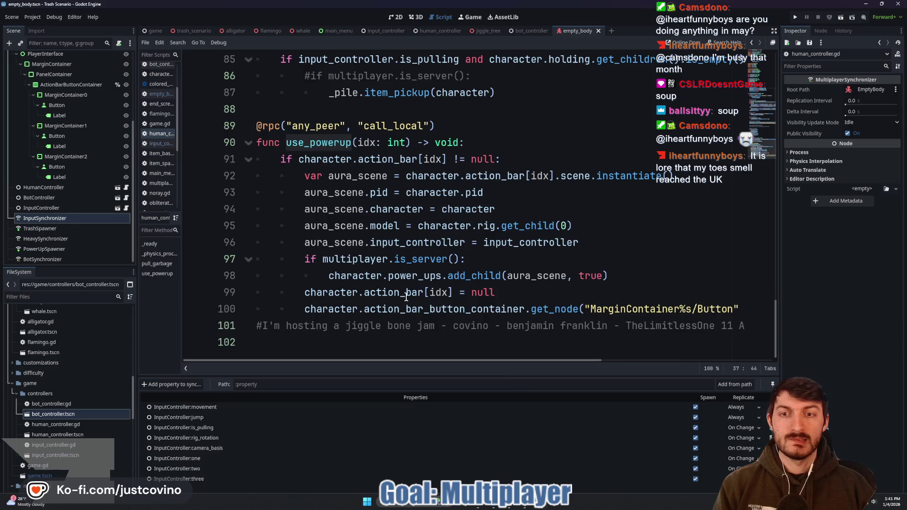
pyautogui.click(505, 466)
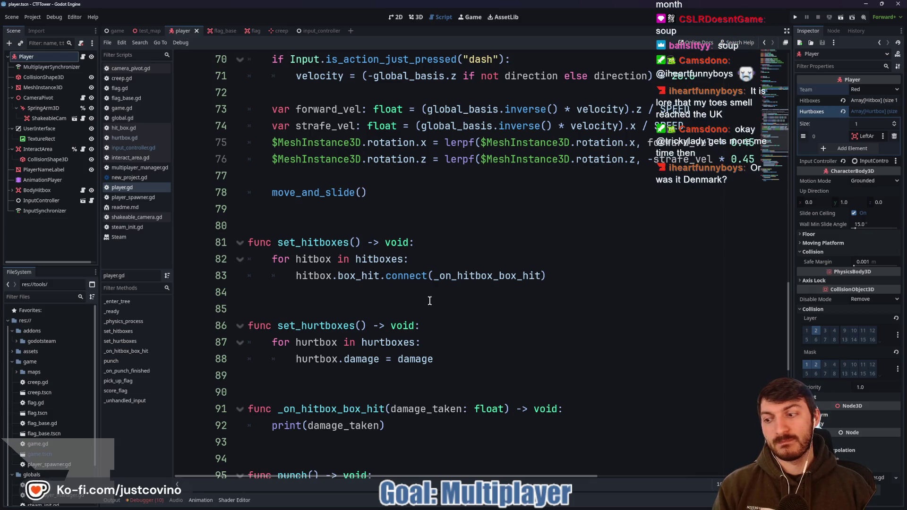
# - Add a ##Inputs## comment heading on new lines below move_and_slide()
pyautogui.scroll(1, 440, 295)
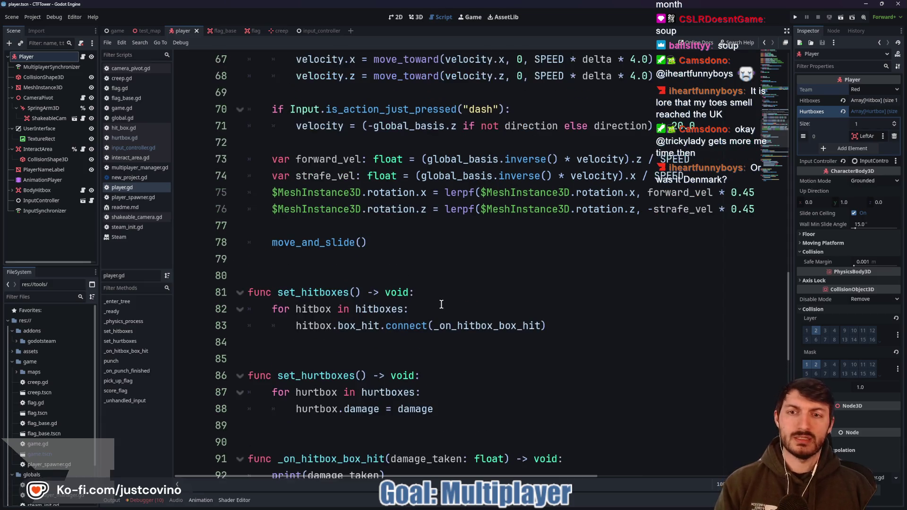
pyautogui.scroll(8, 442, 304)
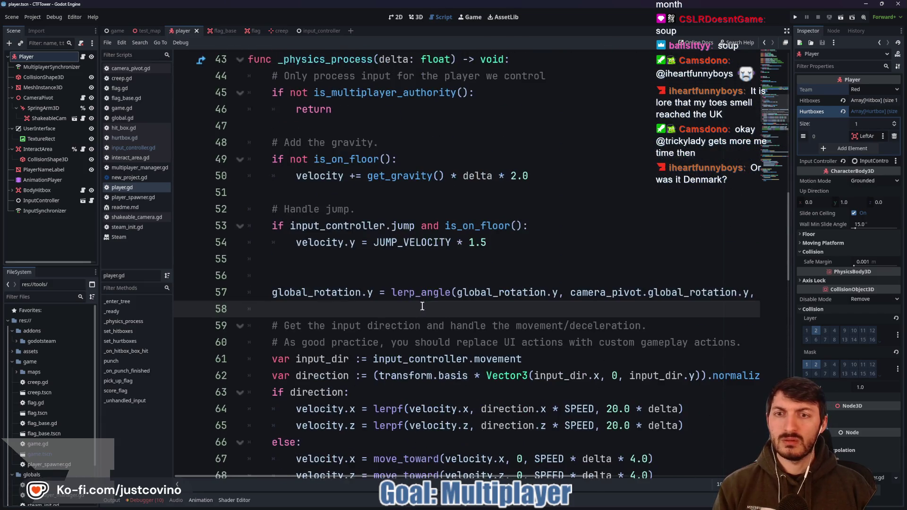
pyautogui.scroll(-1, 405, 305)
pyautogui.scroll(-4, 405, 305)
pyautogui.scroll(3, 405, 306)
pyautogui.scroll(-4, 405, 305)
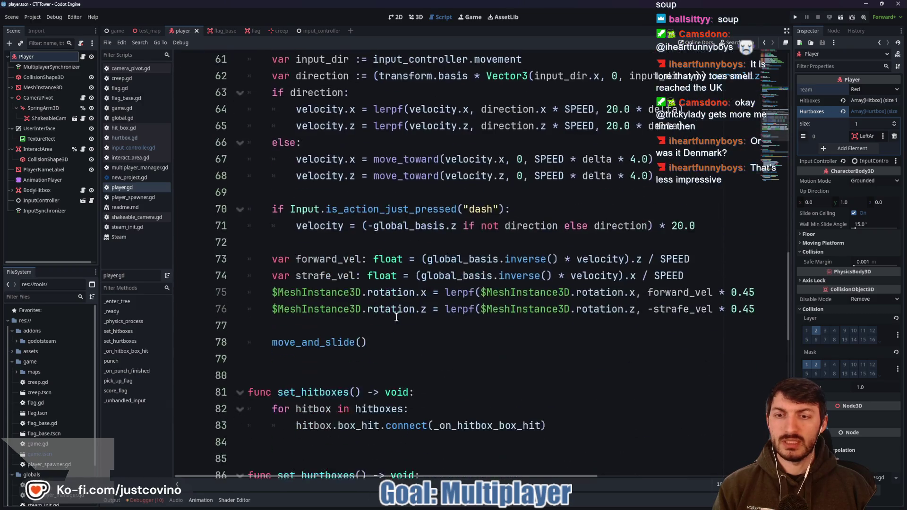
pyautogui.click(313, 357)
pyautogui.press('Return')
pyautogui.press('Return')
pyautogui.press('Return')
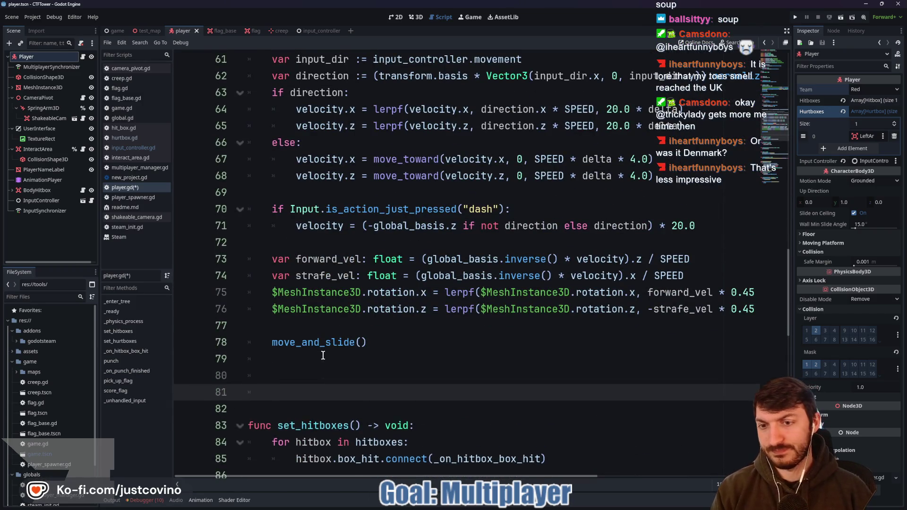
pyautogui.press('Up')
pyautogui.press('Up')
pyautogui.press('Up')
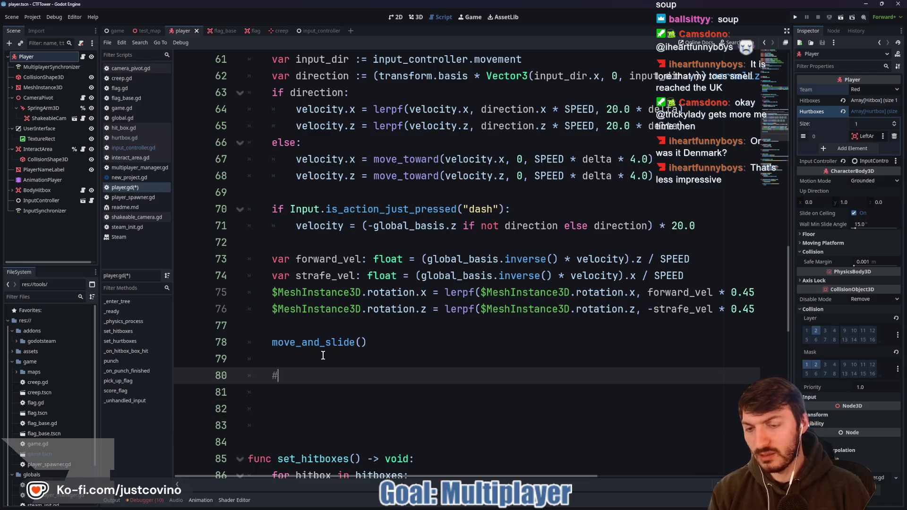
pyautogui.write('Inputs##')
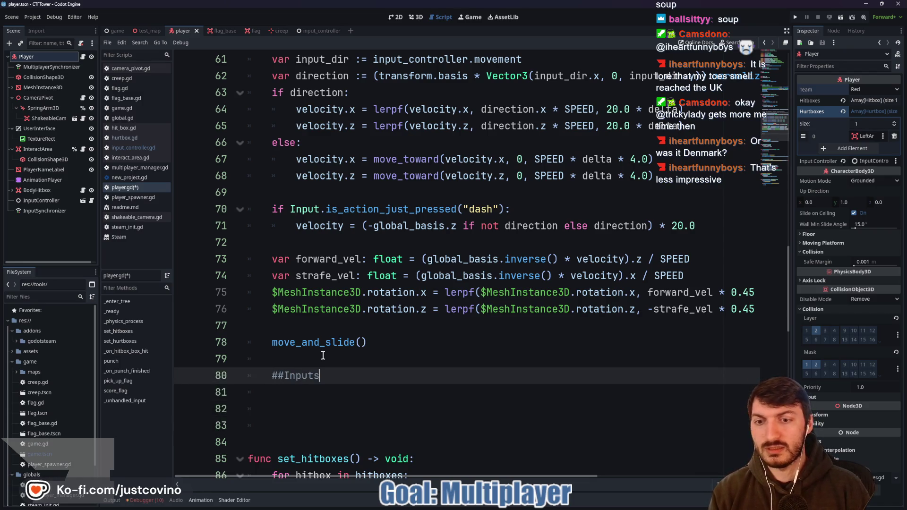
pyautogui.press('Return')
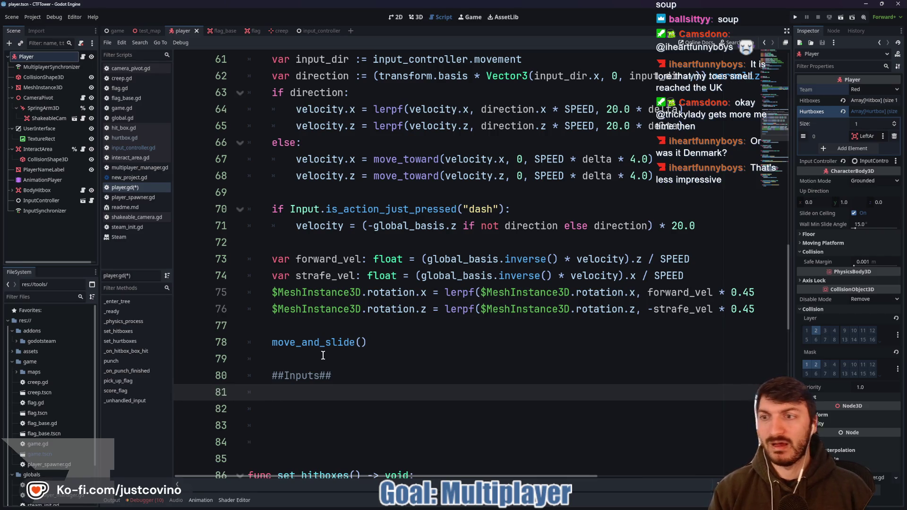
# - Under it, write 'if input_controller.punch:' with an indented punch() call
pyautogui.scroll(-4, 323, 356)
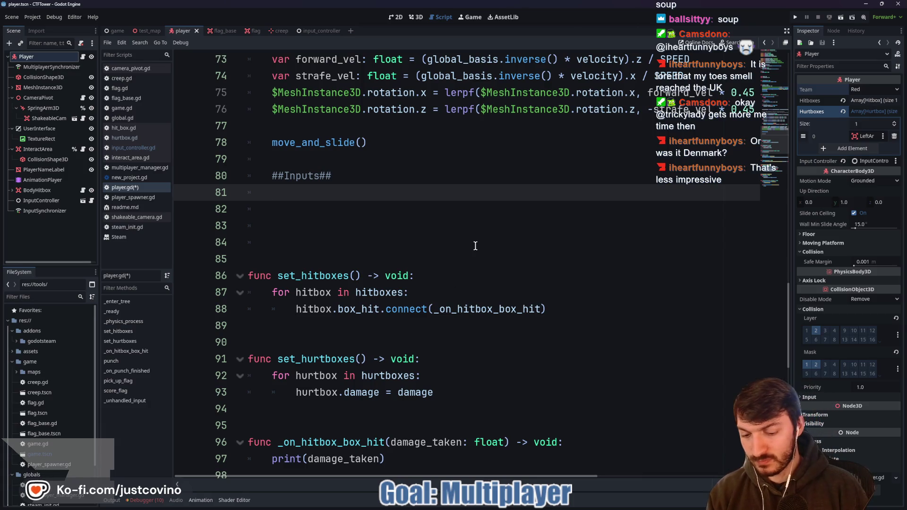
pyautogui.write('input')
pyautogui.press('Return')
pyautogui.write('.')
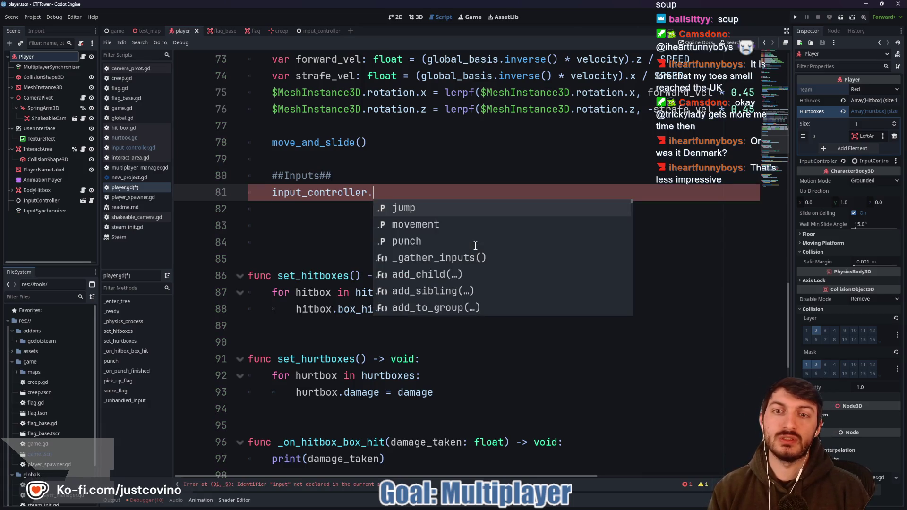
pyautogui.press('Down')
pyautogui.press('Down')
pyautogui.press('Return')
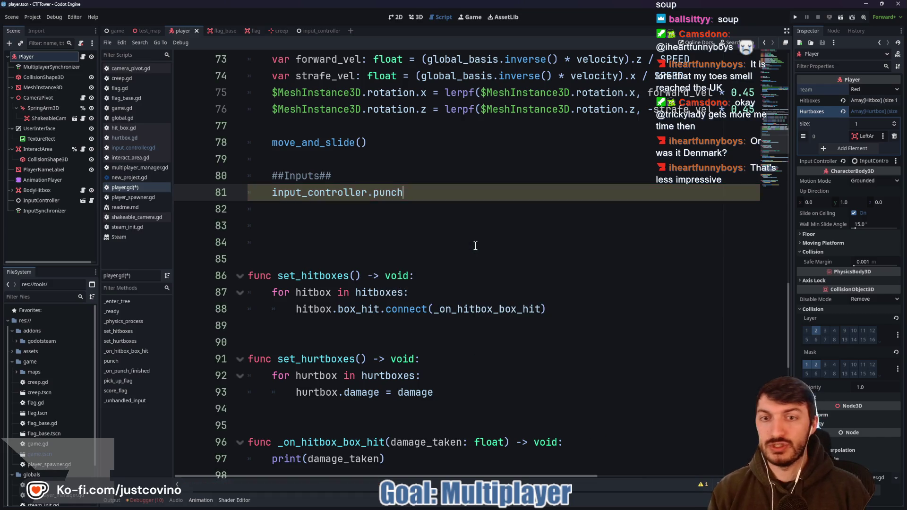
pyautogui.write(':')
pyautogui.press('Return')
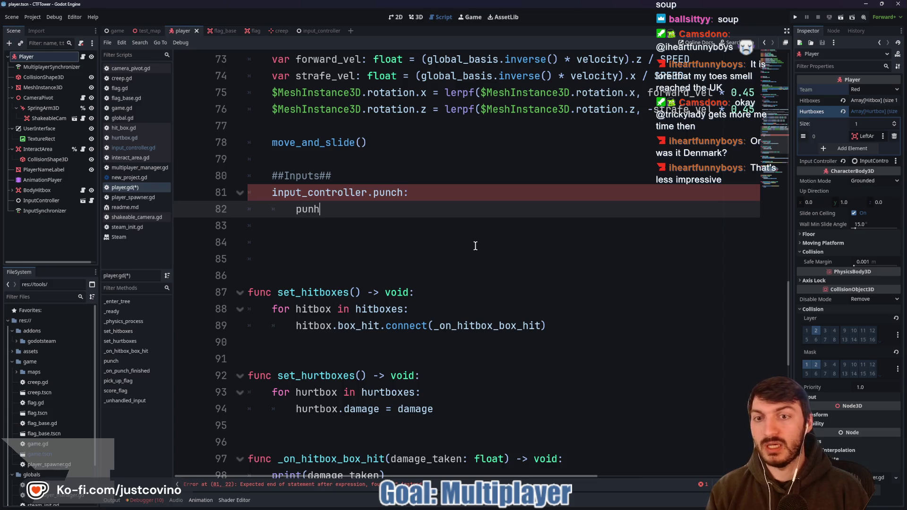
pyautogui.press('BackSpace')
pyautogui.write('ch(')
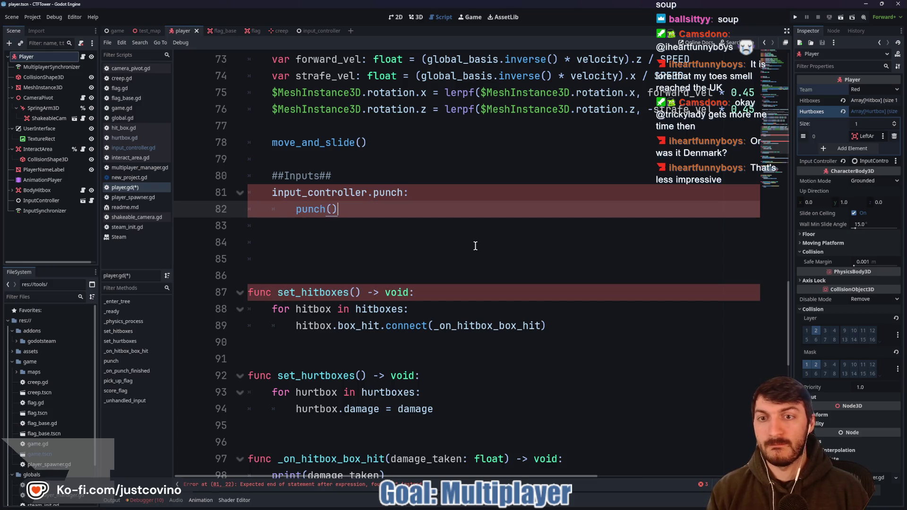
pyautogui.click(269, 193)
pyautogui.write('if')
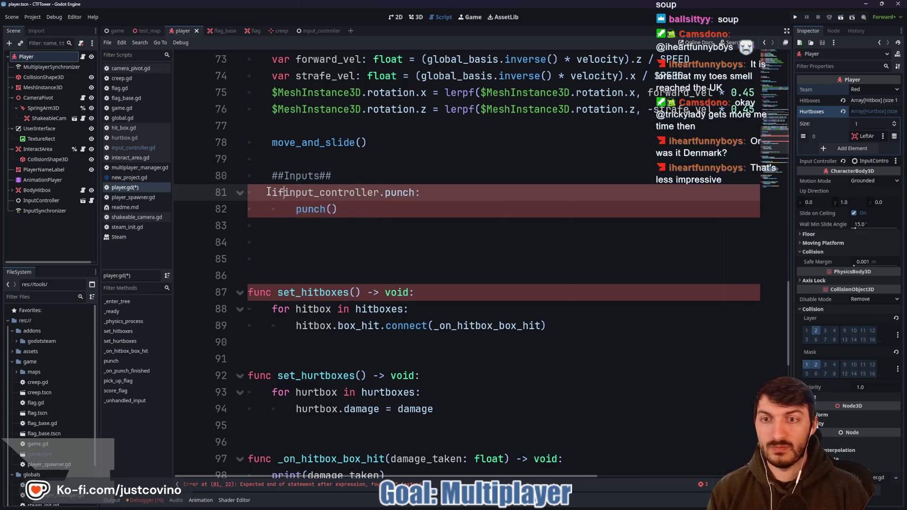
pyautogui.click(376, 211)
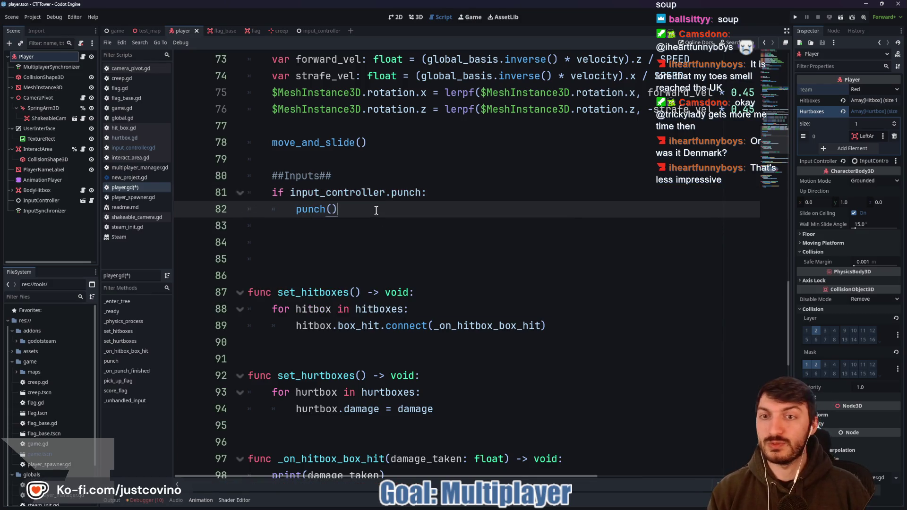
pyautogui.scroll(-5, 378, 223)
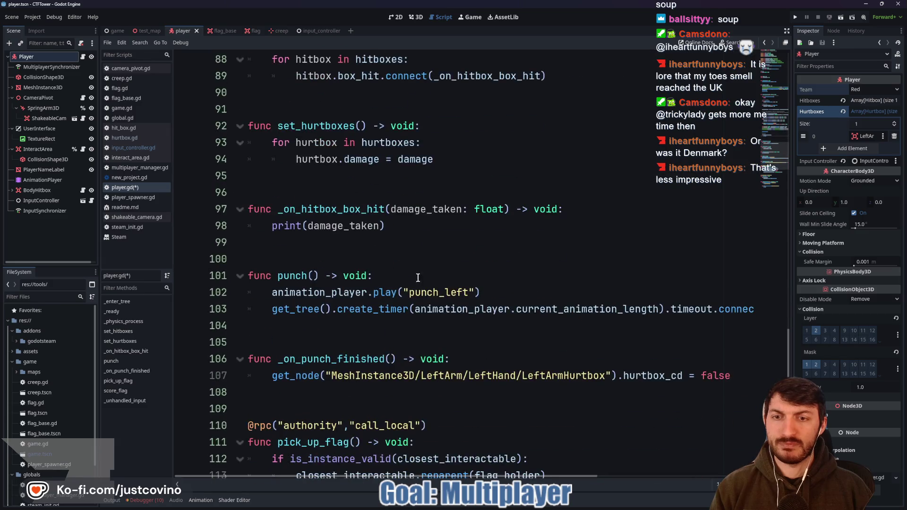
# - Save CTFTower's player.gd with the new Inputs block calling punch()
pyautogui.scroll(4, 392, 246)
pyautogui.scroll(-5, 406, 263)
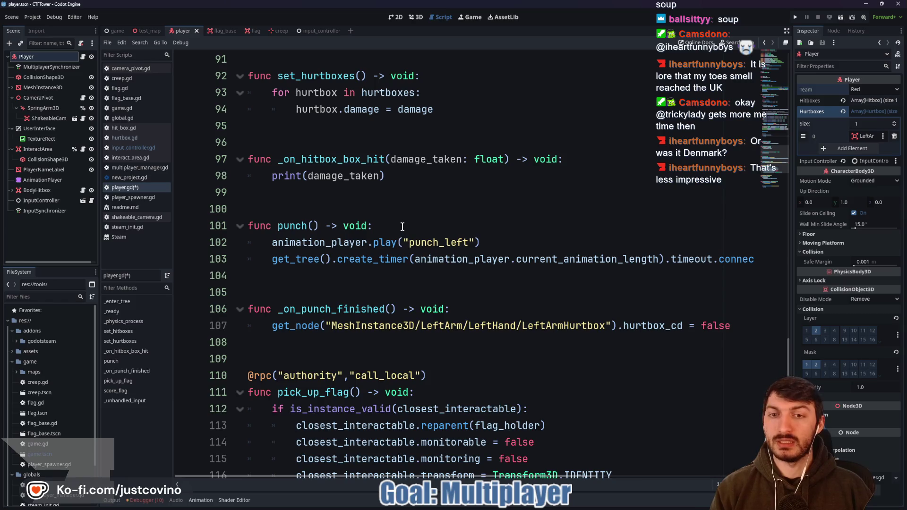
pyautogui.click(403, 227)
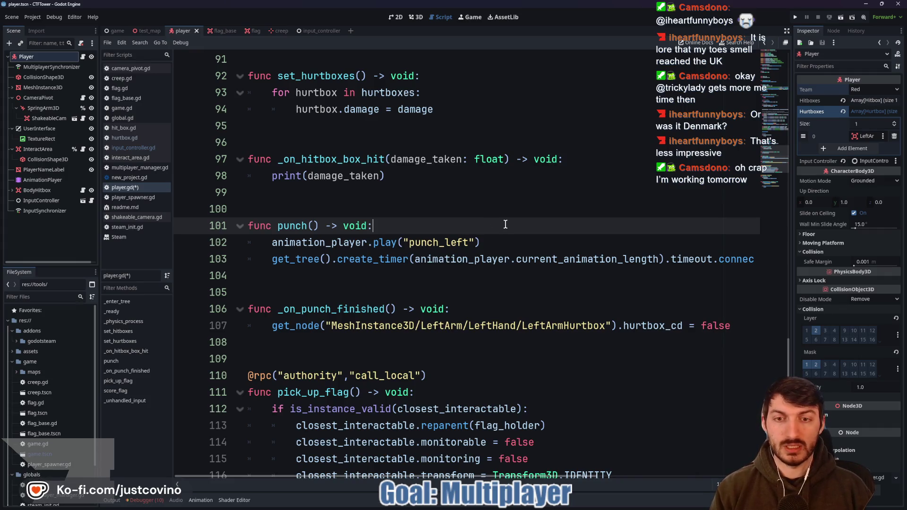
pyautogui.hotkey('ctrl', 's')
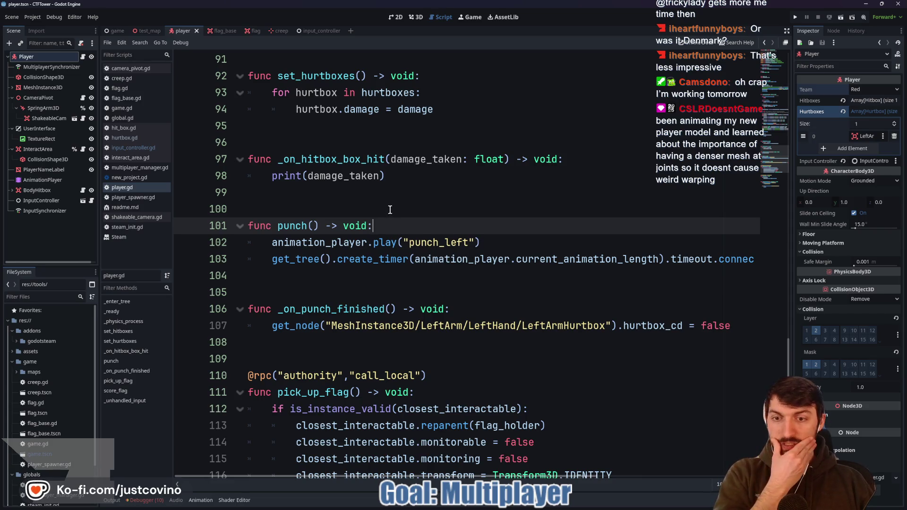
pyautogui.scroll(-5, 397, 231)
pyautogui.scroll(6, 406, 236)
pyautogui.click(301, 241)
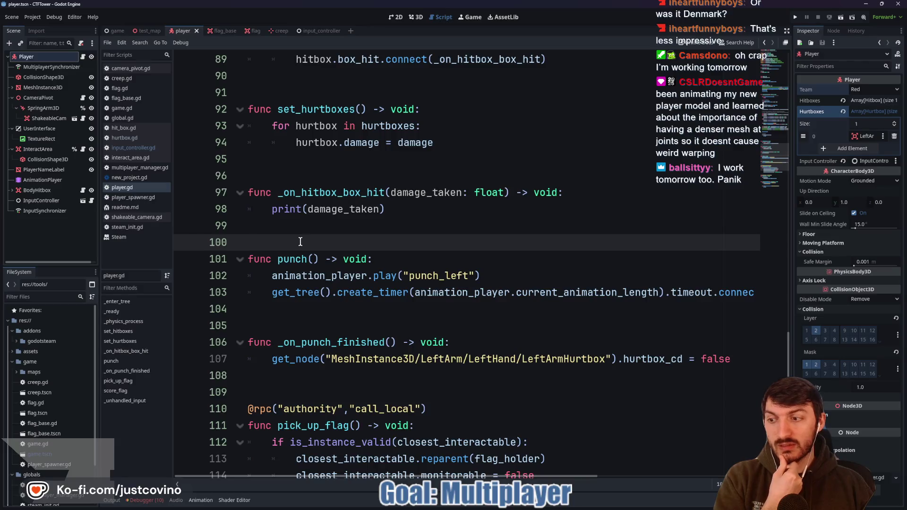
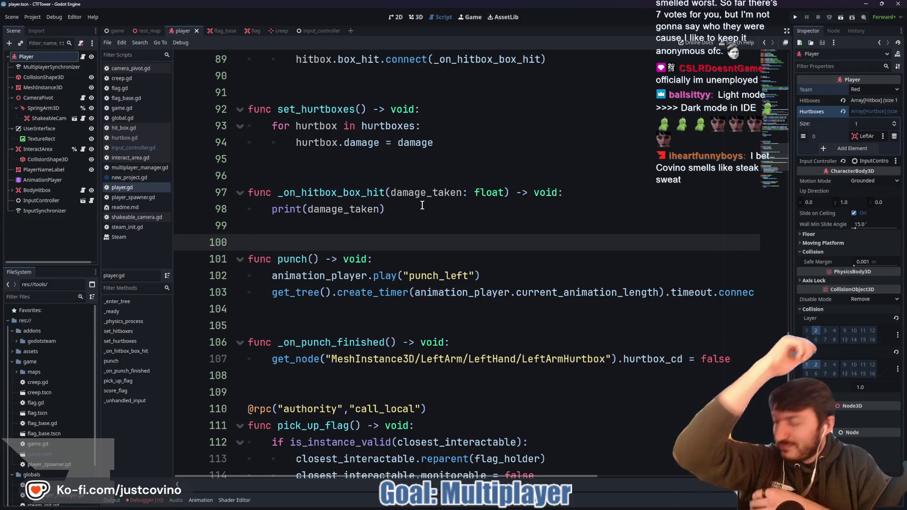
pyautogui.click(392, 227)
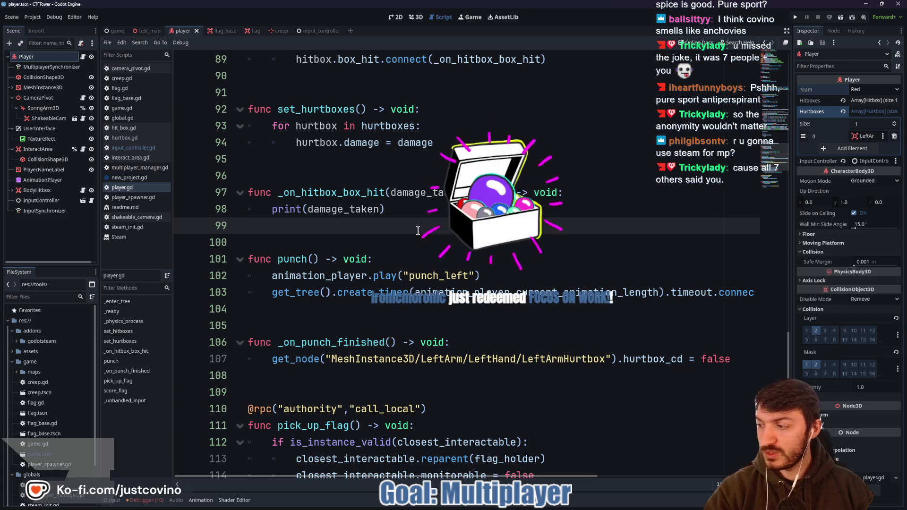
pyautogui.click(309, 244)
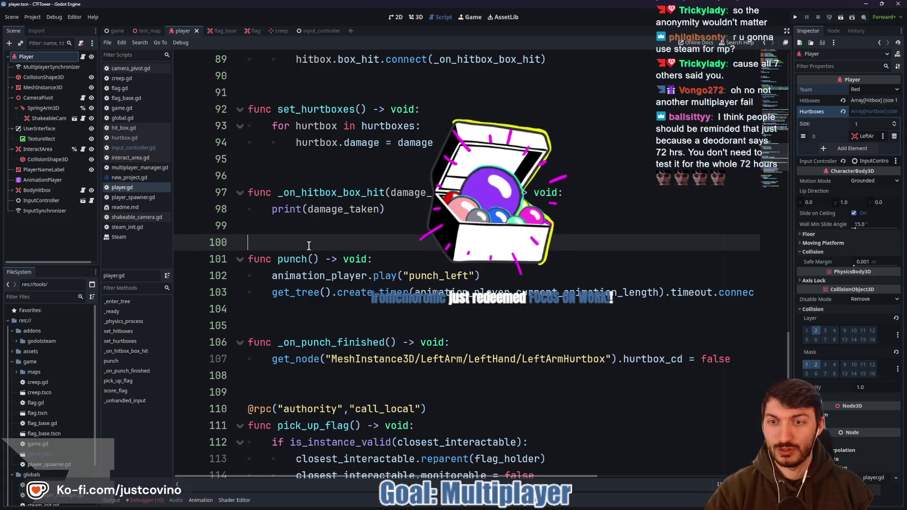
pyautogui.write('@rpc')
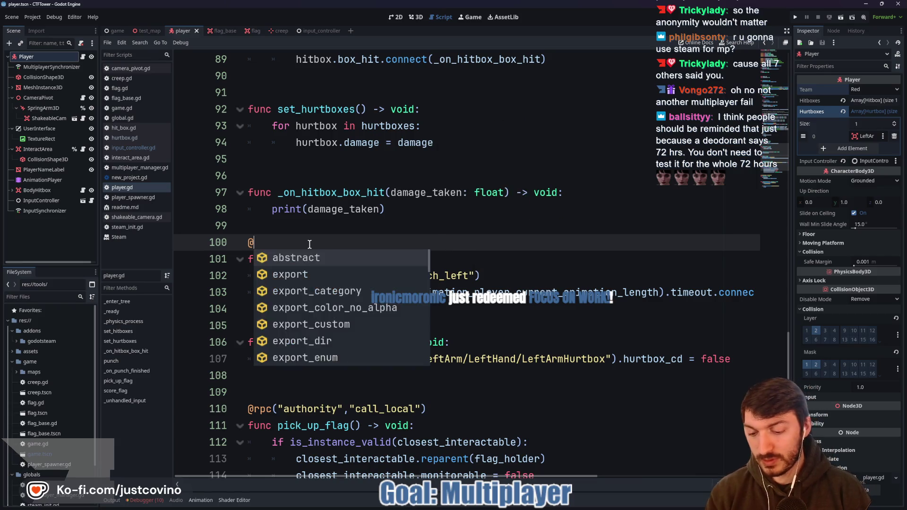
pyautogui.write('(')
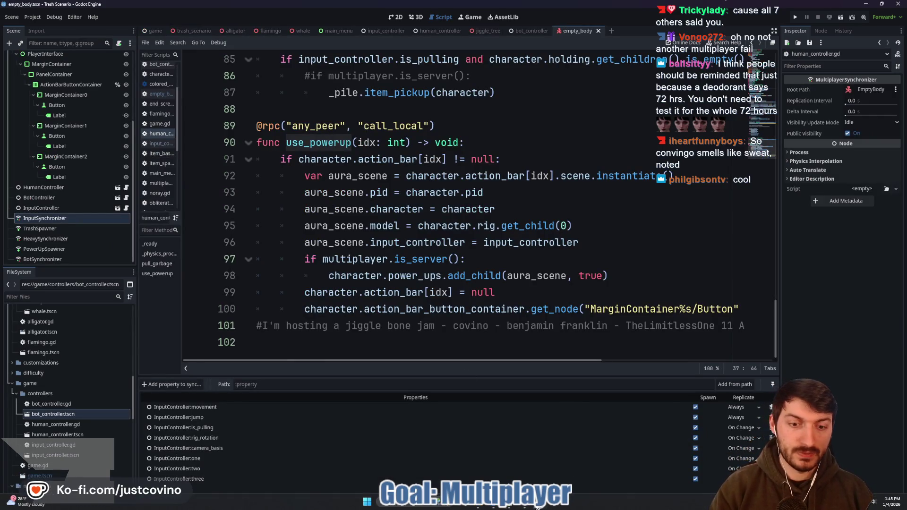
pyautogui.moveTo(539, 507)
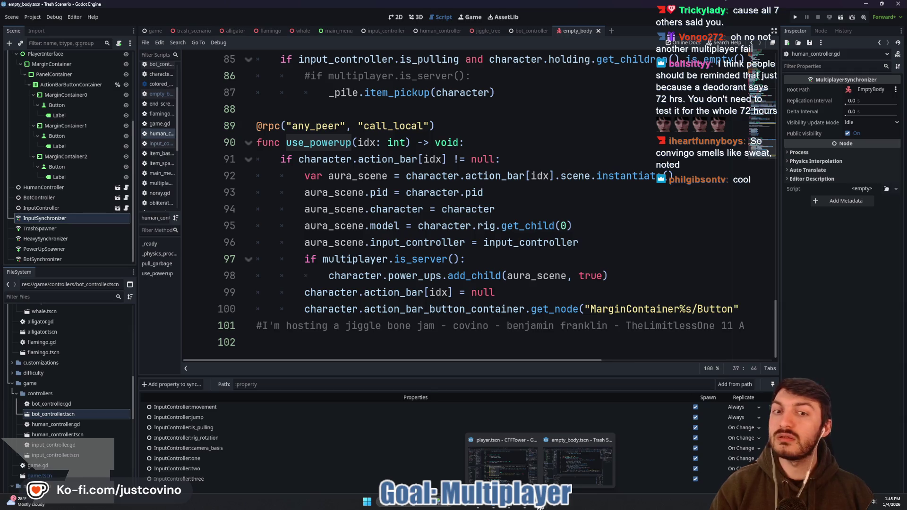
pyautogui.click(500, 466)
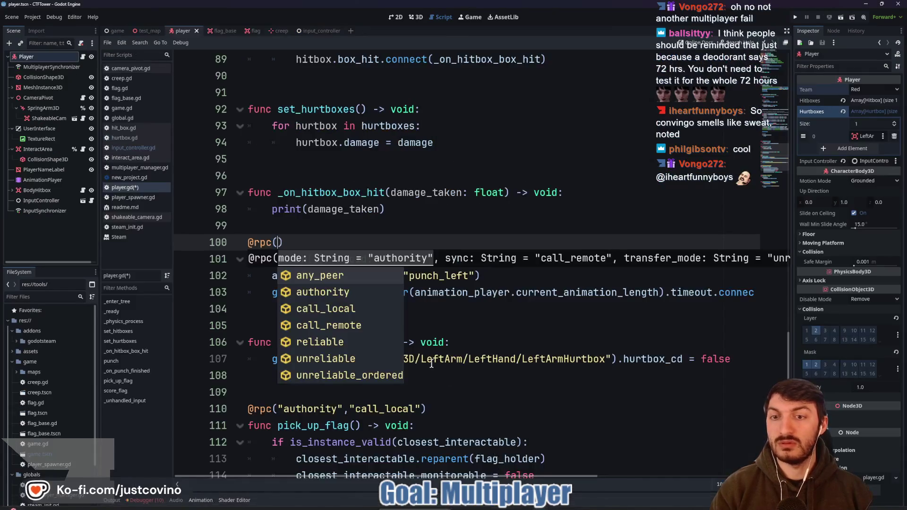
pyautogui.click(377, 279)
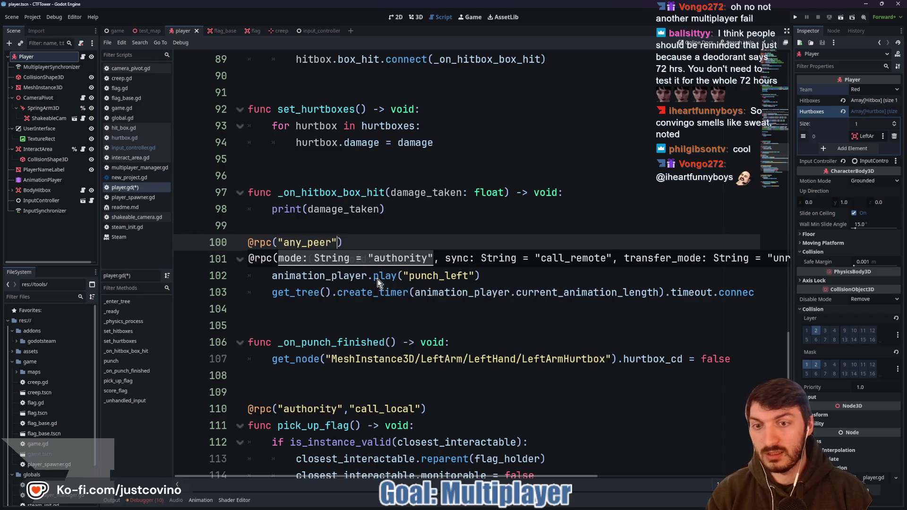
pyautogui.write(', ')
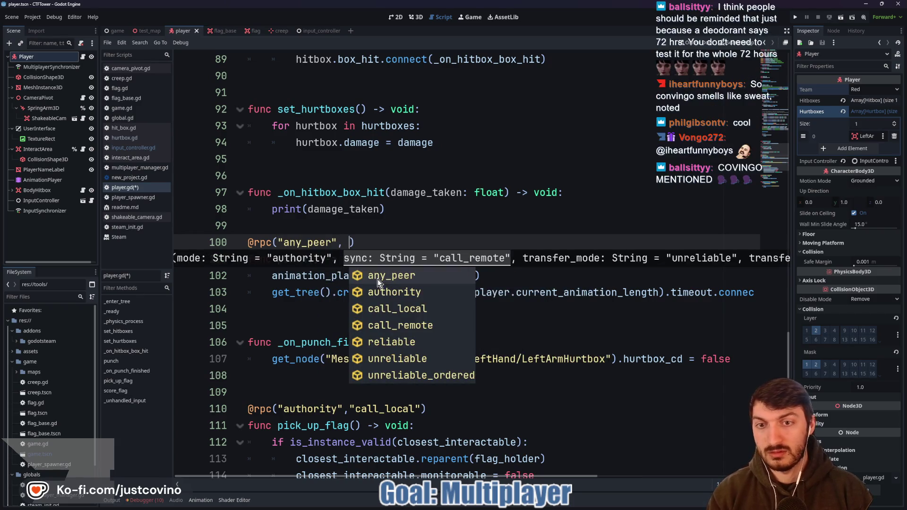
pyautogui.write('"ca')
pyautogui.click(378, 279)
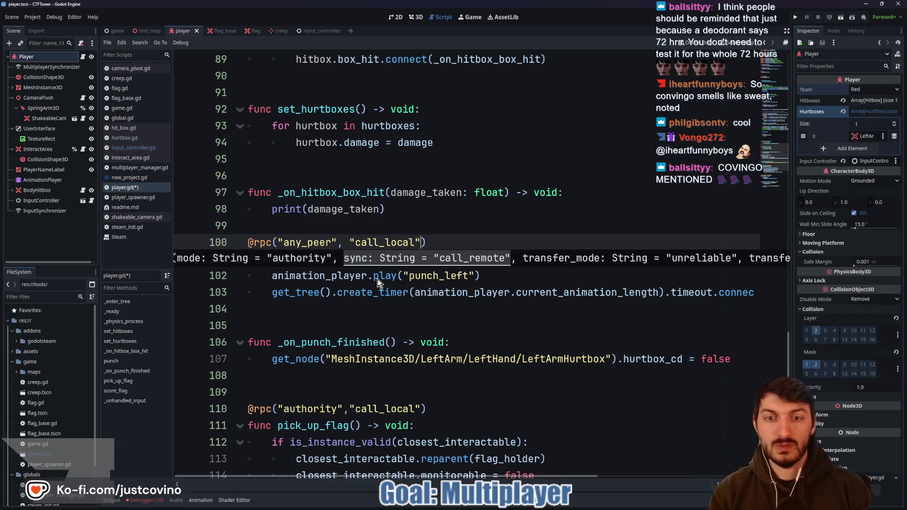
pyautogui.write(')')
pyautogui.hotkey('ctrl', 's')
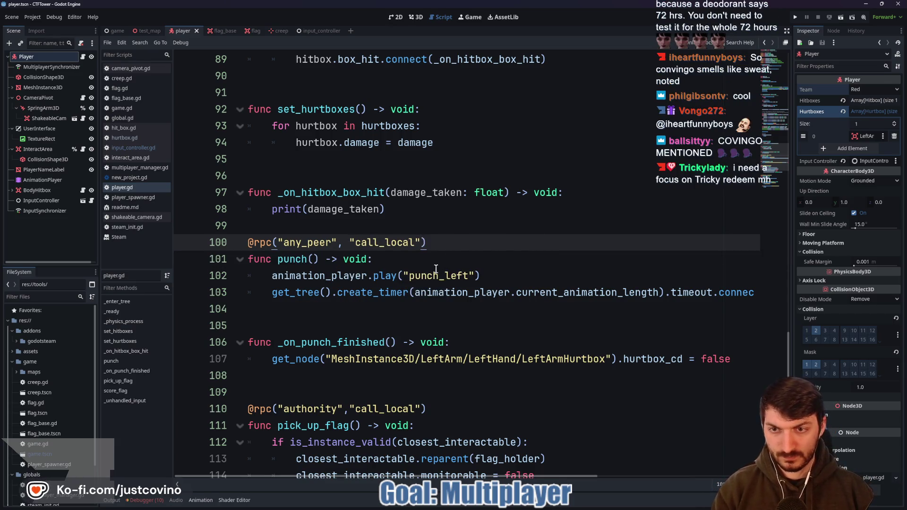
pyautogui.click(436, 270)
pyautogui.click(387, 260)
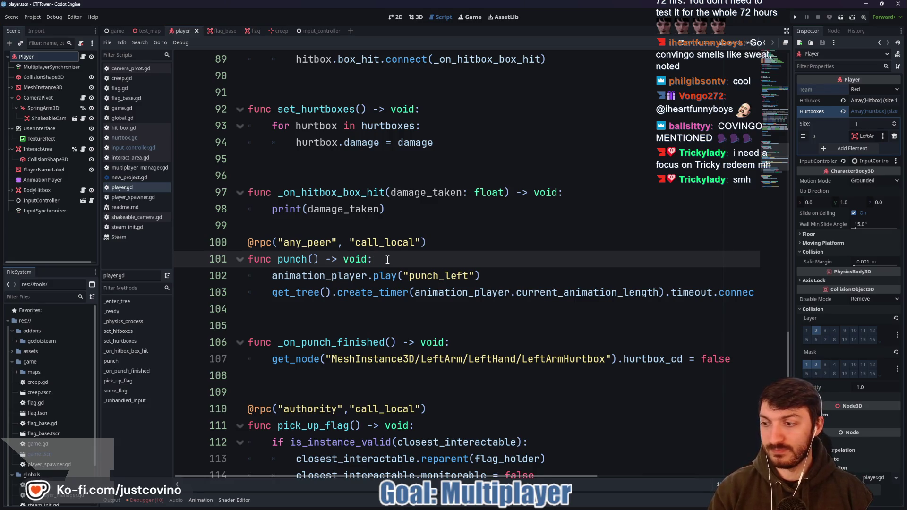
# - Add 'if is_multiplayer_authority():' as the first line inside punch()
pyautogui.press('Return')
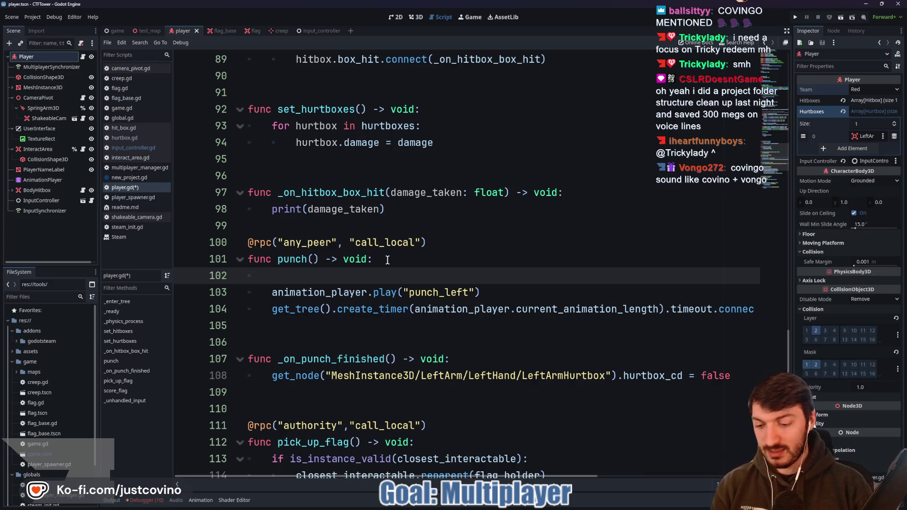
pyautogui.write('if mu')
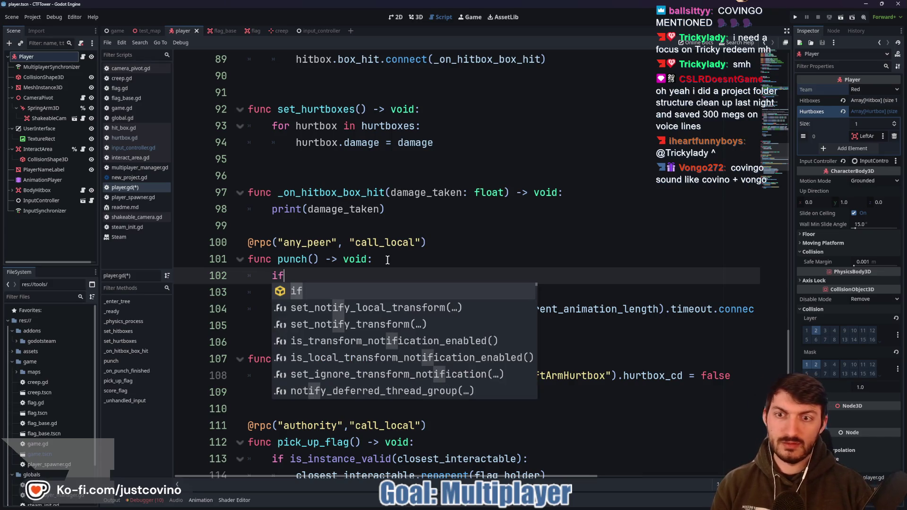
pyautogui.write('ltiplayer.is')
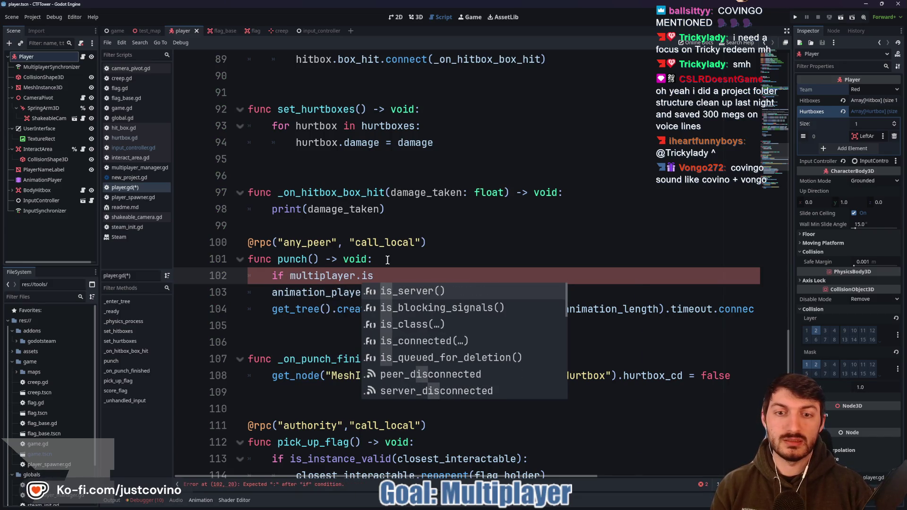
pyautogui.write('_mul')
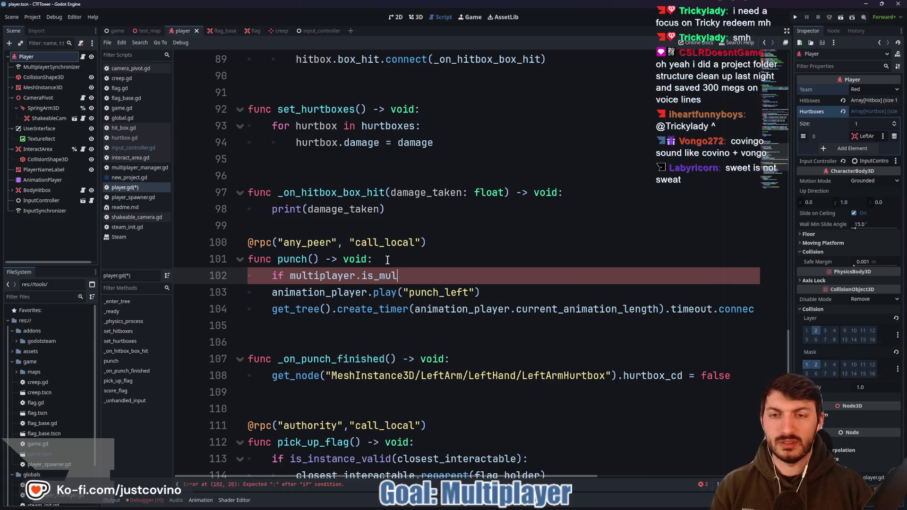
pyautogui.press('BackSpace')
pyautogui.press('BackSpace')
pyautogui.press('BackSpace')
pyautogui.write('.multi')
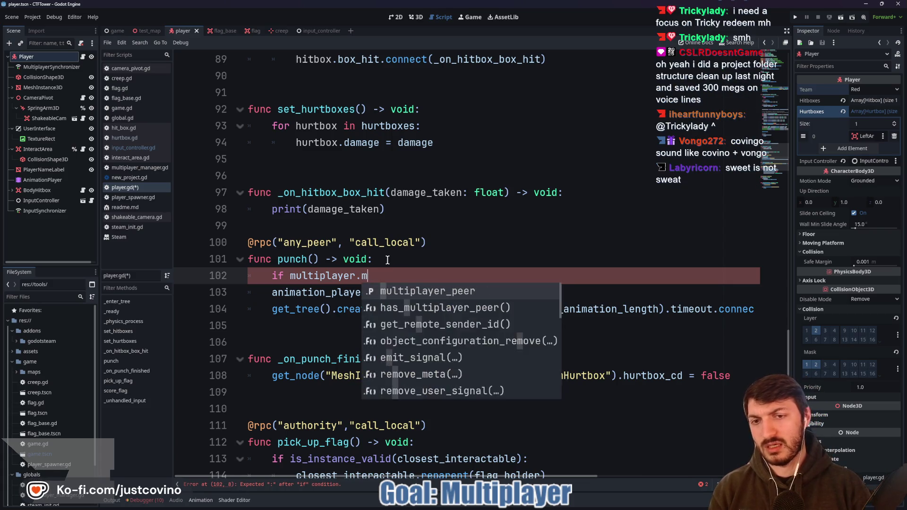
pyautogui.press('BackSpace')
pyautogui.press('BackSpace')
pyautogui.press('BackSpace')
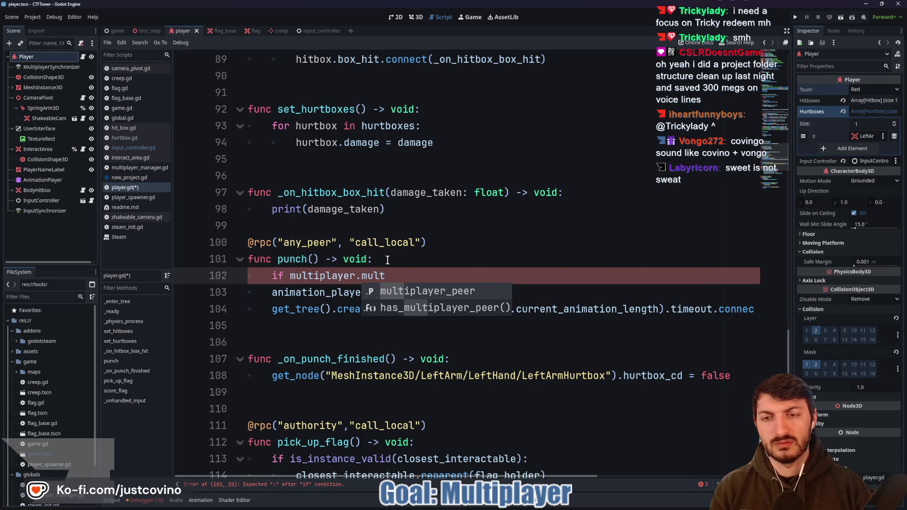
pyautogui.write('is_mul')
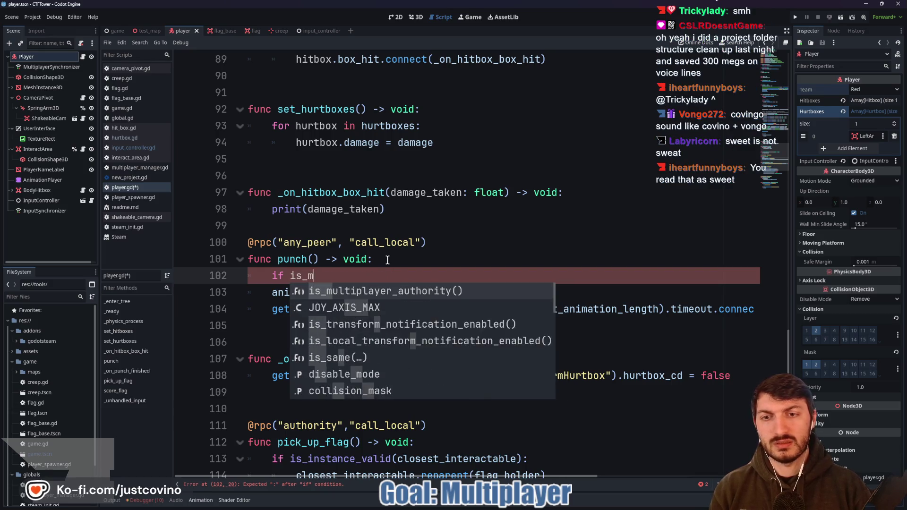
pyautogui.press('Return')
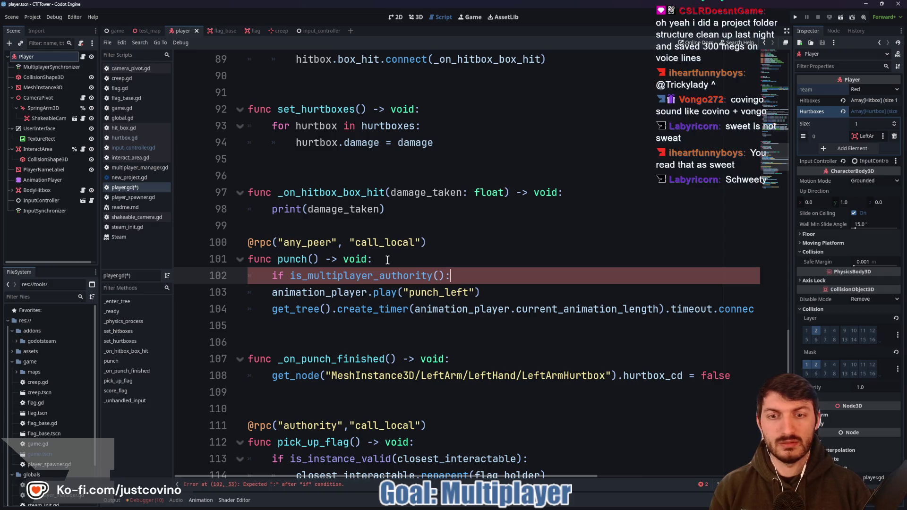
pyautogui.write(':')
# - Indent the animation and timer lines under the authority check and save
pyautogui.click(278, 291)
pyautogui.press('Tab')
pyautogui.click(278, 309)
pyautogui.press('Tab')
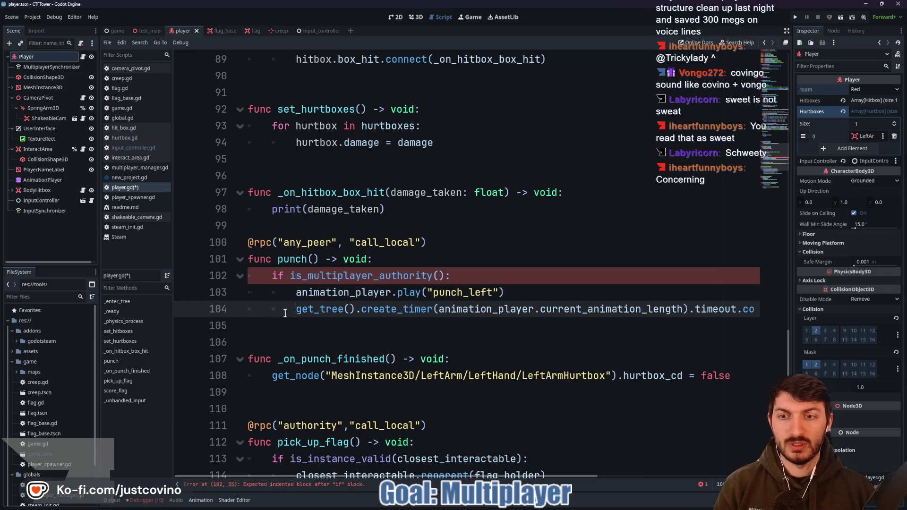
pyautogui.click(326, 319)
pyautogui.hotkey('ctrl', 's')
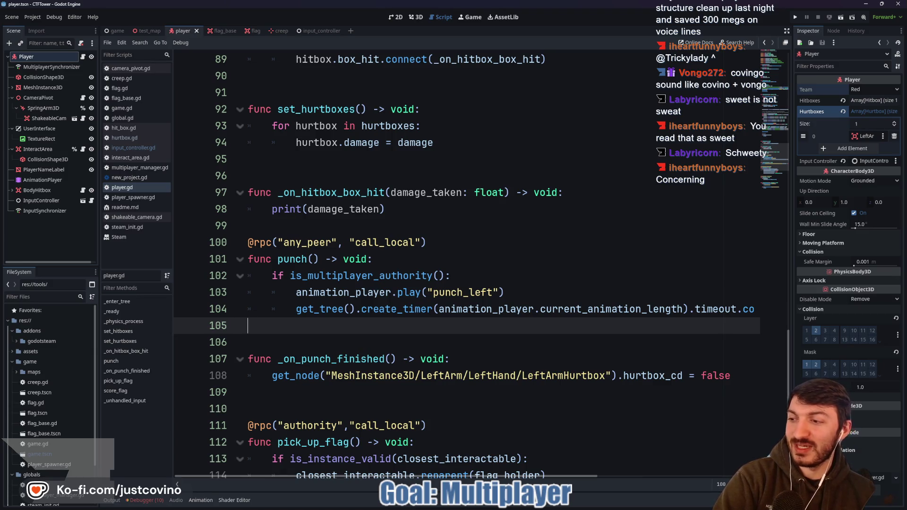
pyautogui.click(480, 274)
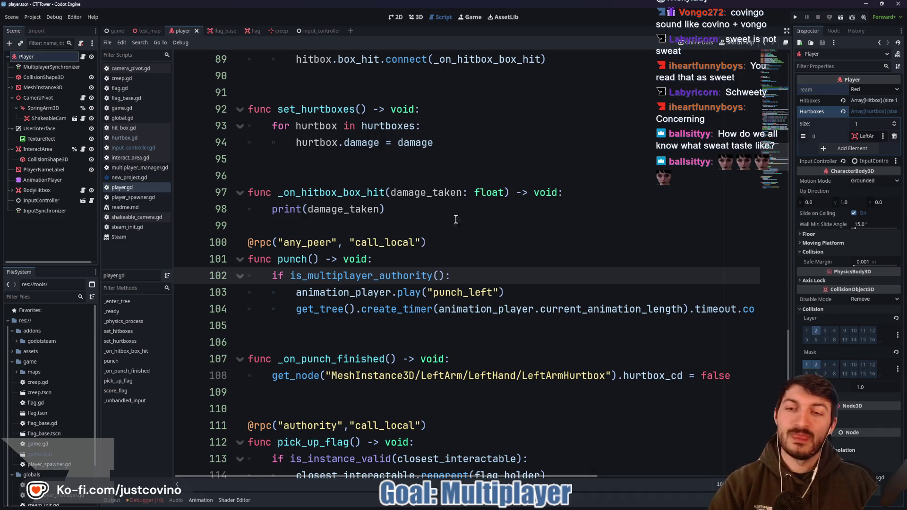
pyautogui.doubleClick(290, 259)
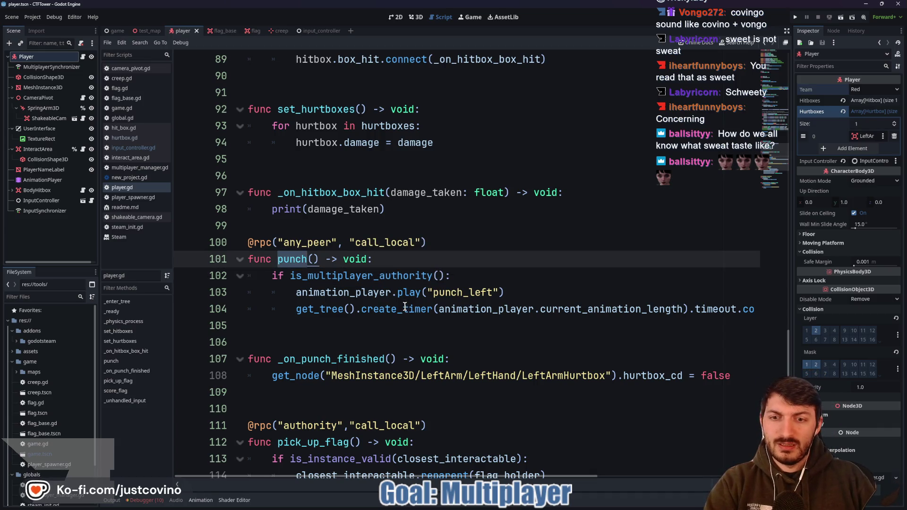
pyautogui.scroll(-2, 404, 307)
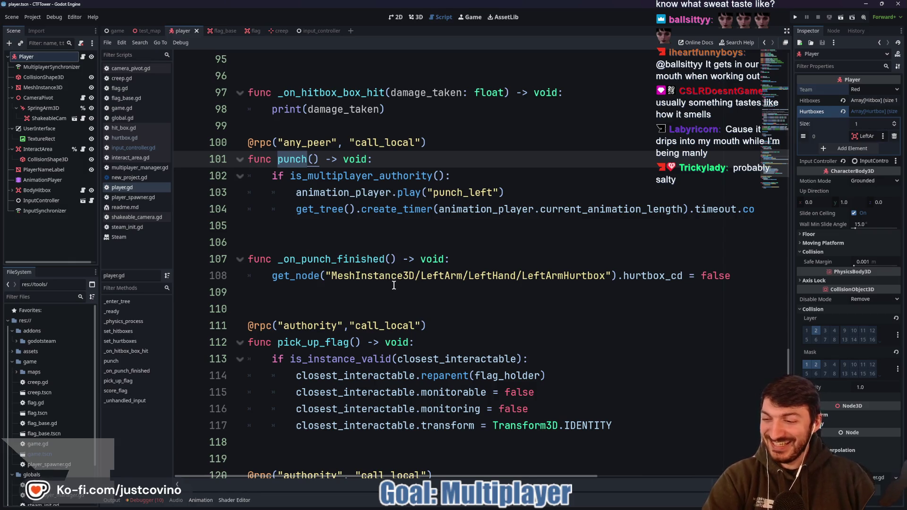
pyautogui.click(413, 232)
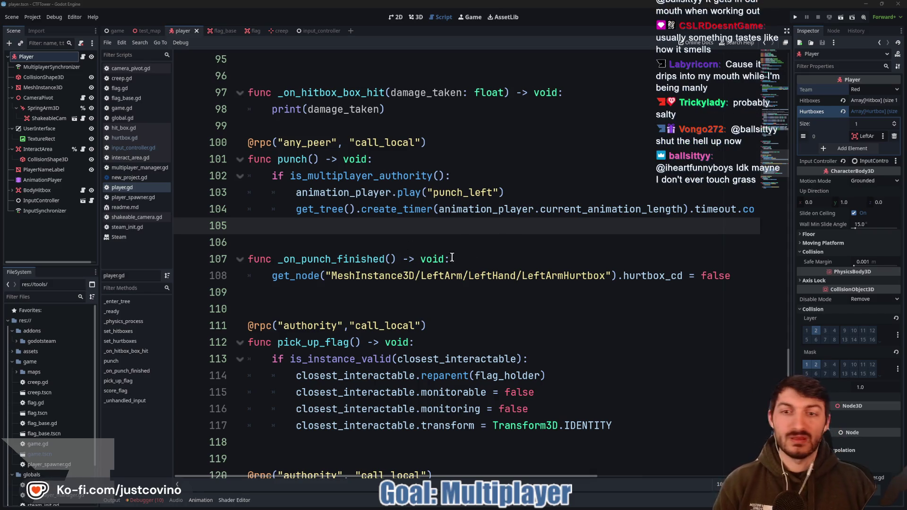
# - Open the InputController script and compare it with the other project's input controller
pyautogui.click(400, 250)
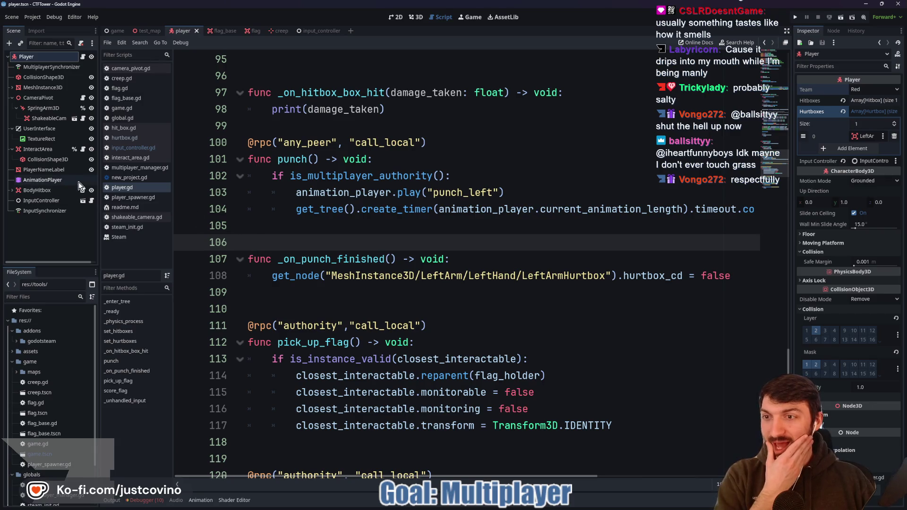
pyautogui.click(89, 202)
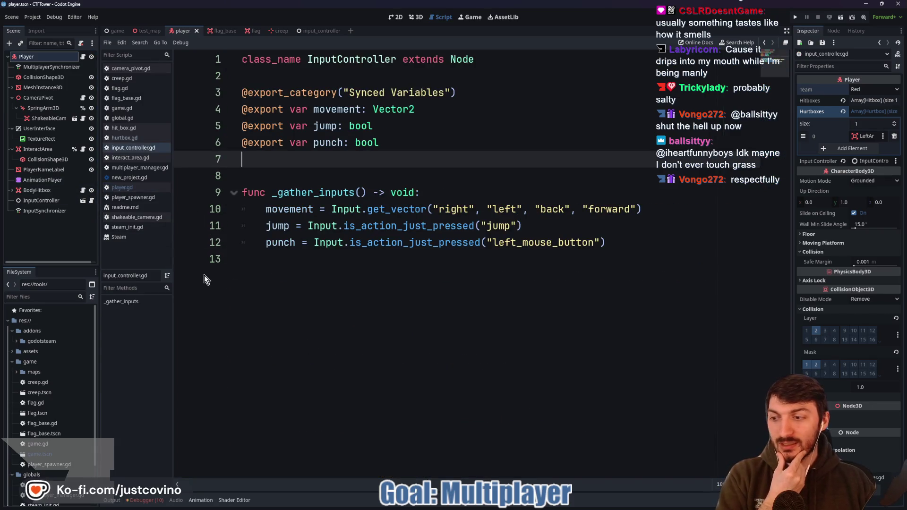
pyautogui.click(424, 294)
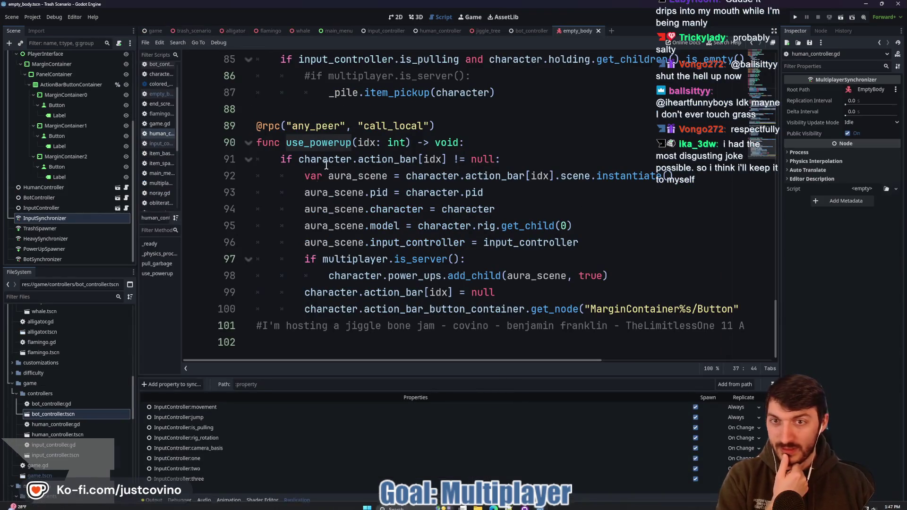
pyautogui.click(126, 208)
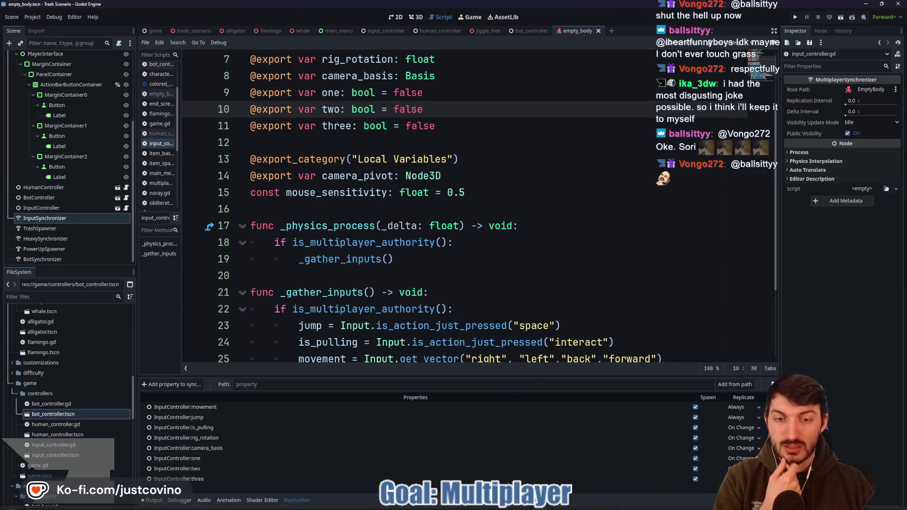
pyautogui.moveTo(539, 507)
pyautogui.click(503, 460)
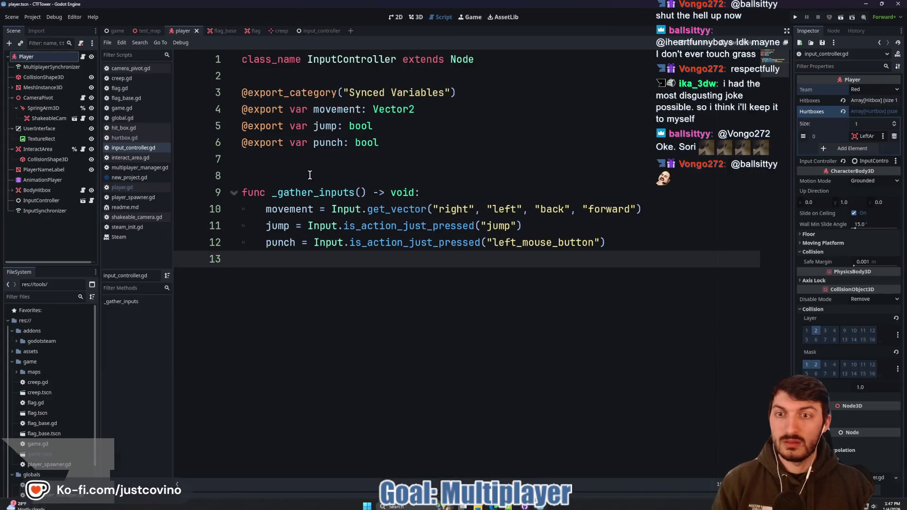
# - Add _physics_process calling _gather_inputs() inside an is_multiplayer_authority() check, and save
pyautogui.click(244, 175)
pyautogui.press('Return')
pyautogui.press('Return')
pyautogui.press('Return')
pyautogui.press('Up')
pyautogui.press('Up')
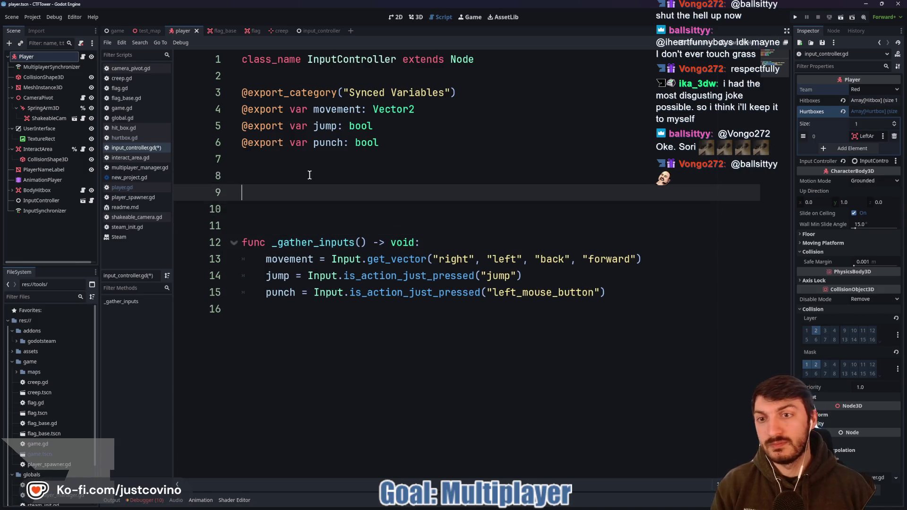
pyautogui.write('func _p')
pyautogui.press('Return')
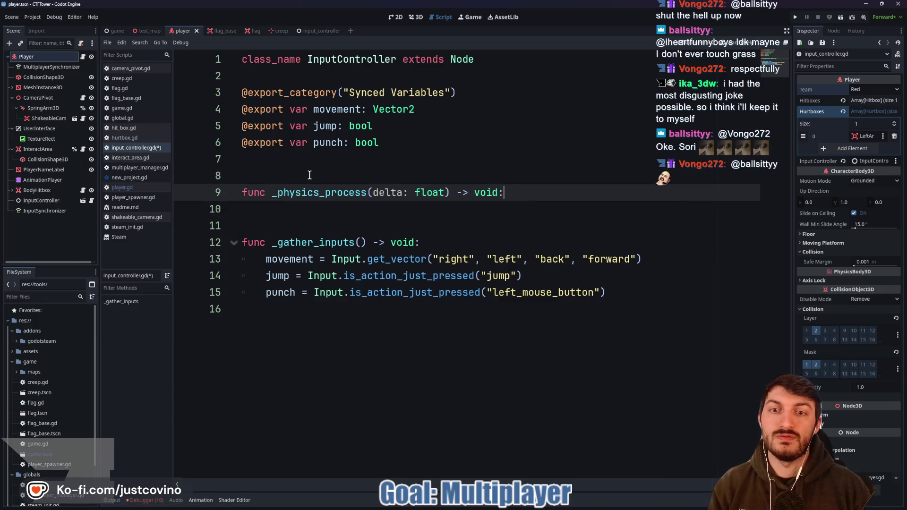
pyautogui.press('Return')
pyautogui.write('if is_mu')
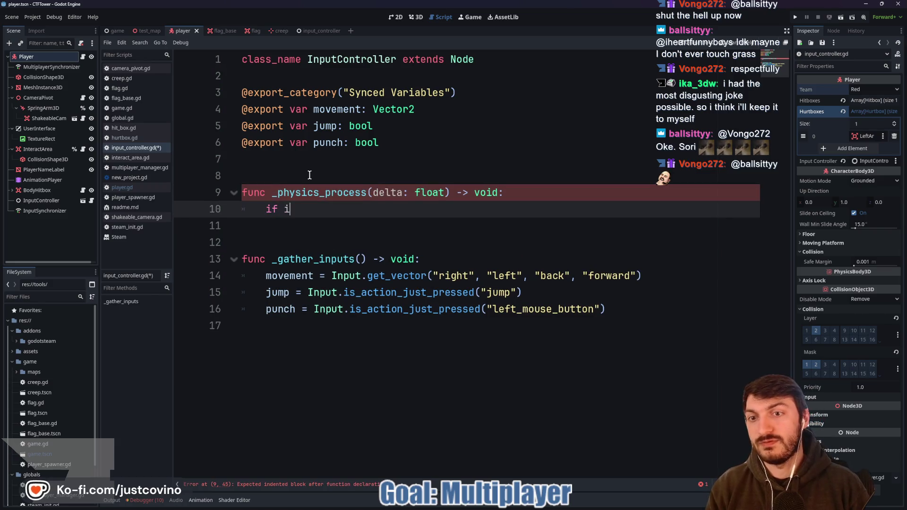
pyautogui.press('Return')
pyautogui.write(':"')
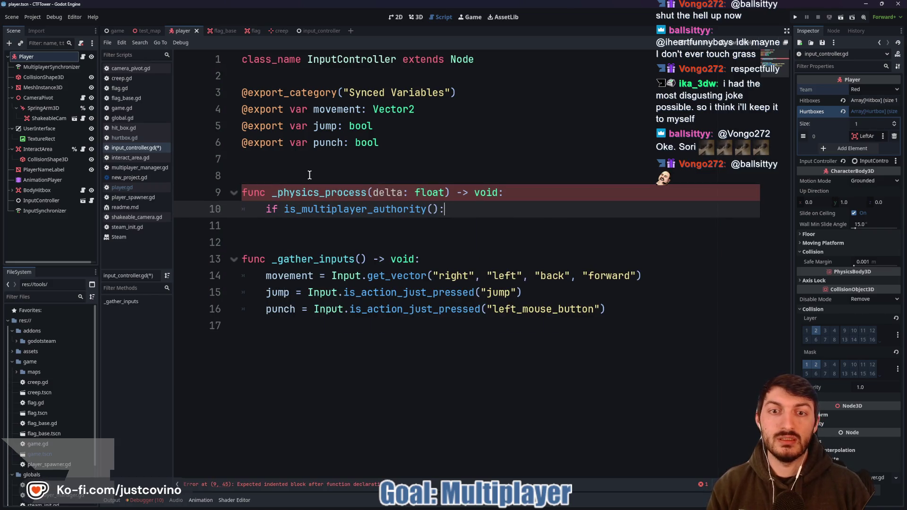
pyautogui.press('Return')
pyautogui.write('_g')
pyautogui.press('Return')
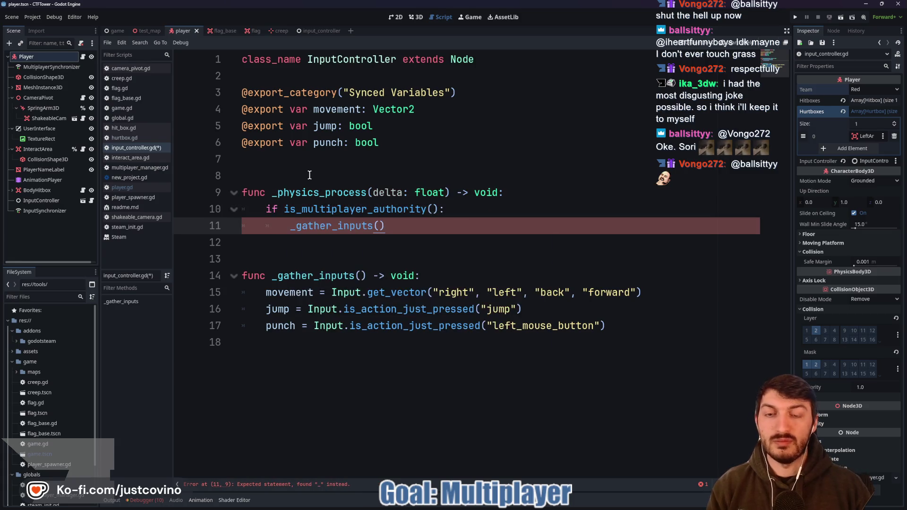
pyautogui.hotkey('ctrl', 's')
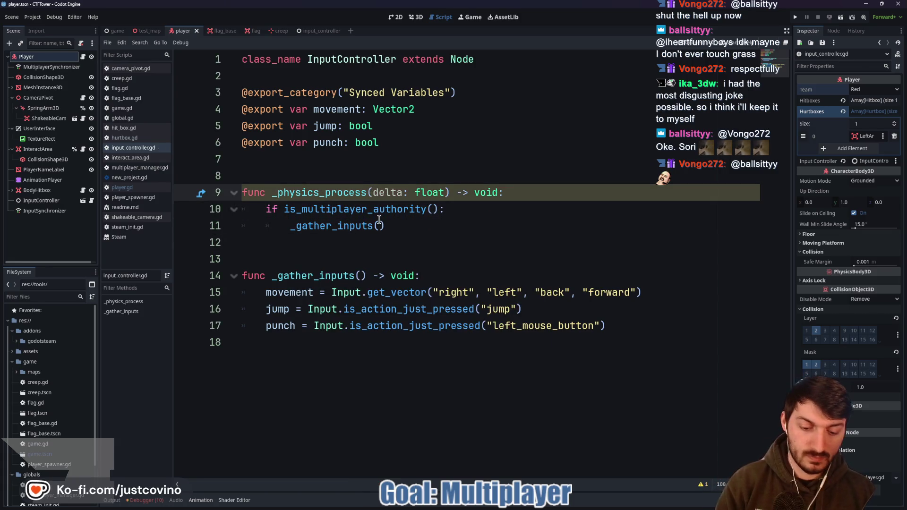
# - Rename the parameter to _delta, check the InputSynchronizer properties, and remove the line 6 breakpoint
pyautogui.click(372, 192)
pyautogui.write('_')
pyautogui.click(299, 259)
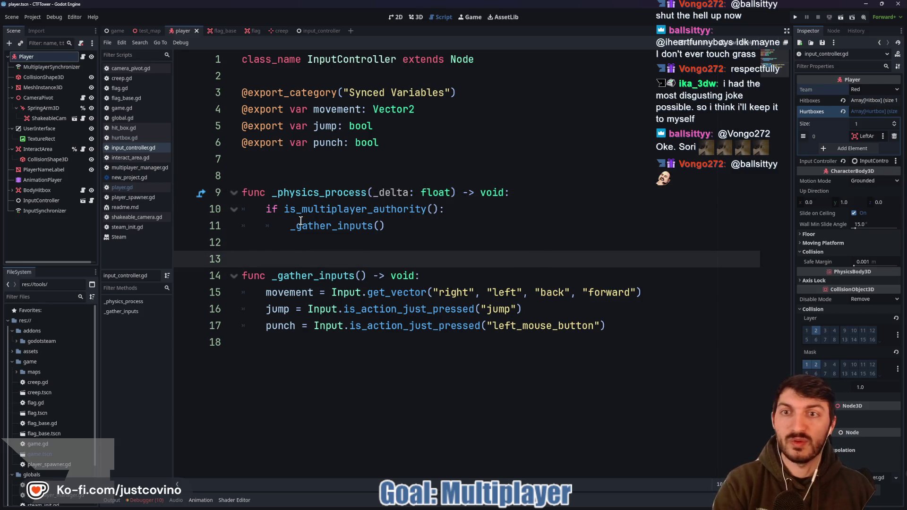
pyautogui.click(45, 211)
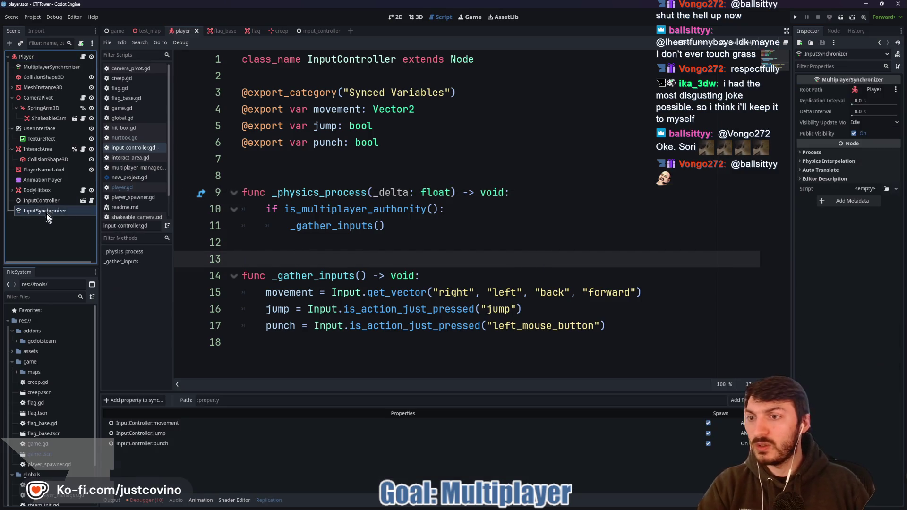
pyautogui.click(227, 243)
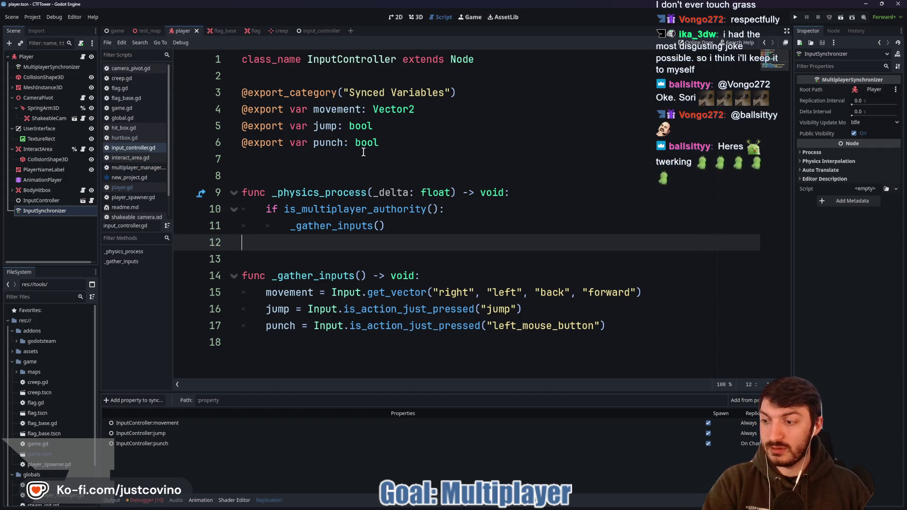
pyautogui.click(183, 143)
pyautogui.moveTo(391, 225); pyautogui.dragTo(242, 143)
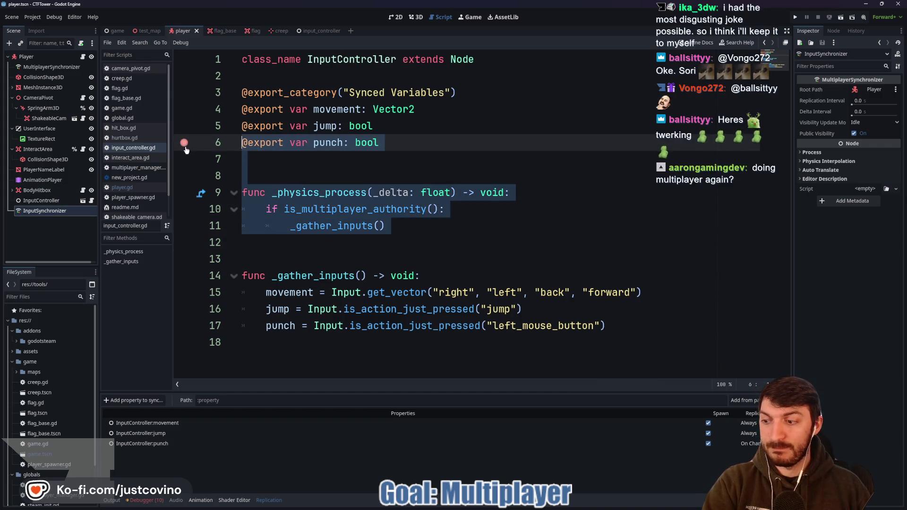
pyautogui.click(269, 175)
pyautogui.click(183, 142)
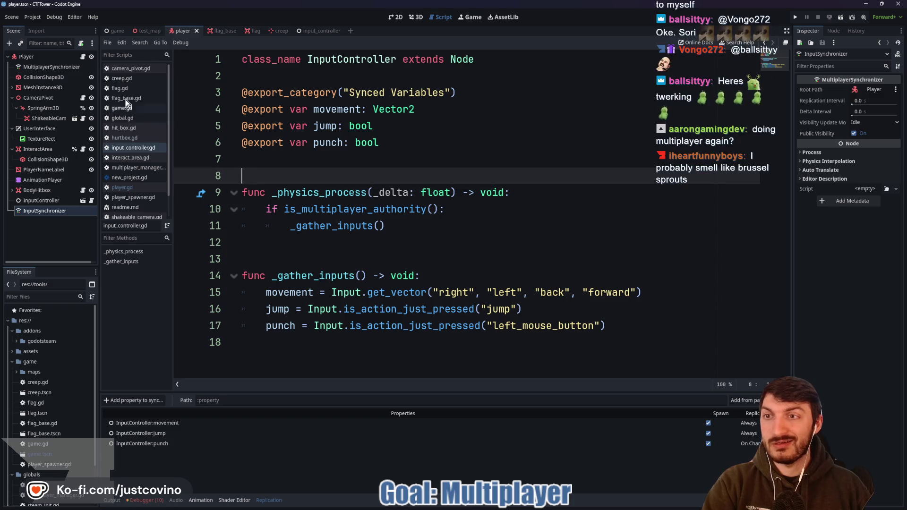
# - Glance at player.gd, return to the input controller, and run the game scene
pyautogui.click(82, 58)
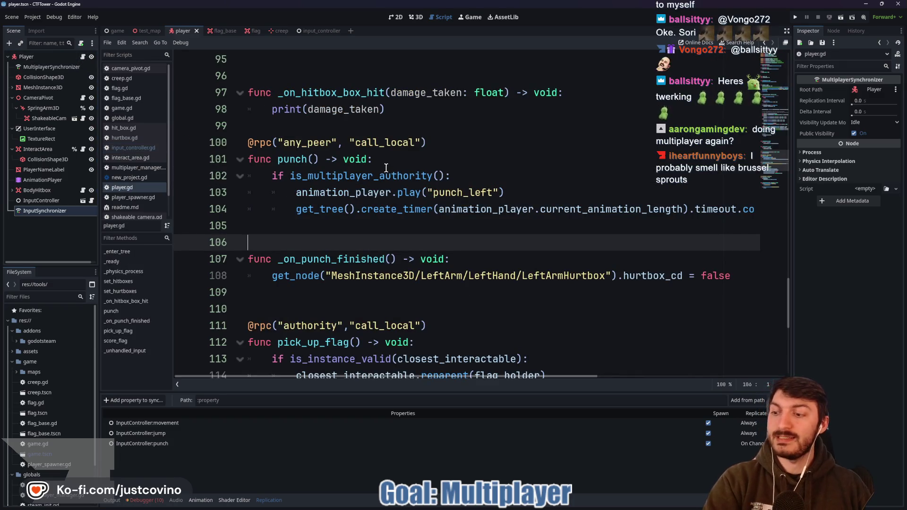
pyautogui.hotkey('alt', 'Left')
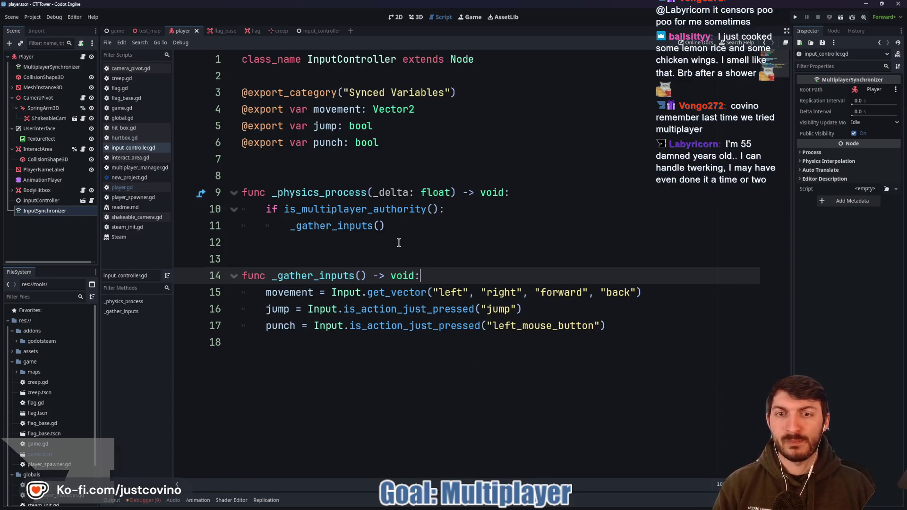
pyautogui.click(117, 30)
pyautogui.press('F5')
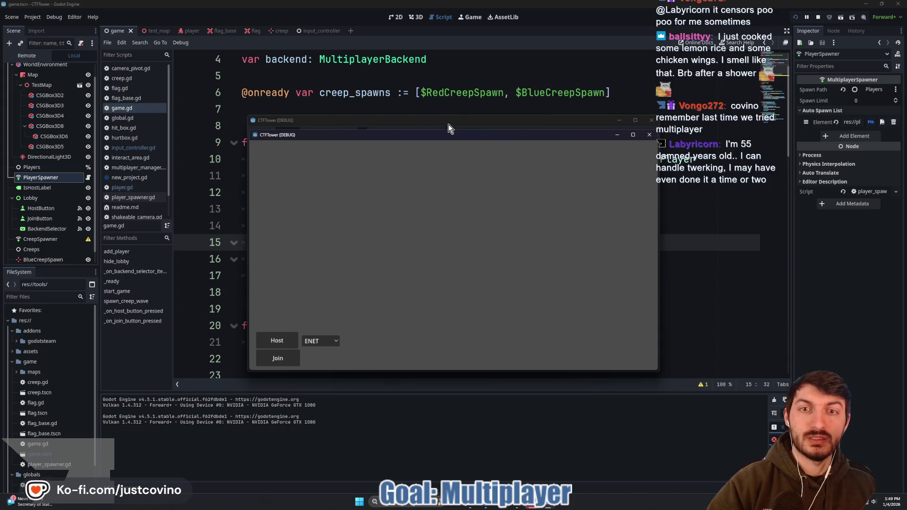
# - Place both debug windows side by side, host on the left, join on the right, and walk the blue player forward
pyautogui.moveTo(448, 121)
pyautogui.mouseDown()
pyautogui.moveTo(337, 126)
pyautogui.moveTo(219, 116)
pyautogui.mouseUp()
pyautogui.moveTo(475, 137)
pyautogui.mouseDown()
pyautogui.moveTo(681, 118)
pyautogui.moveTo(675, 125)
pyautogui.mouseUp()
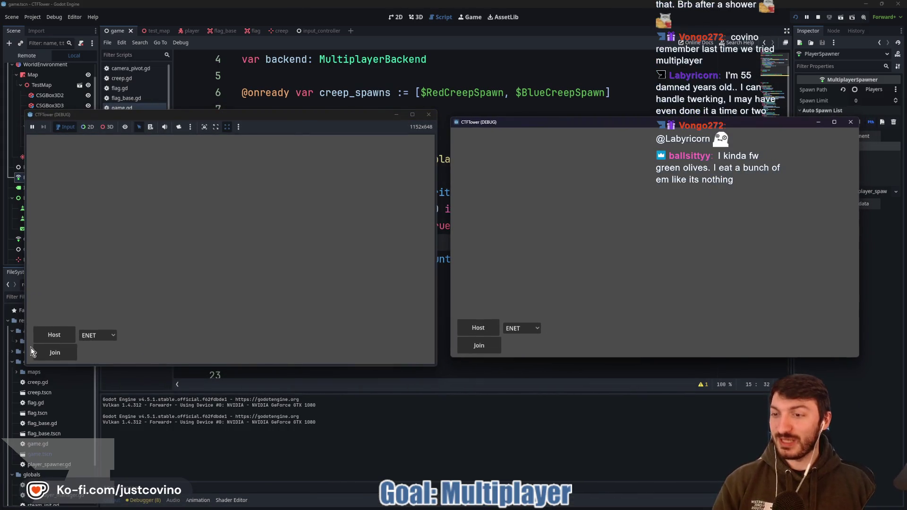
pyautogui.click(54, 337)
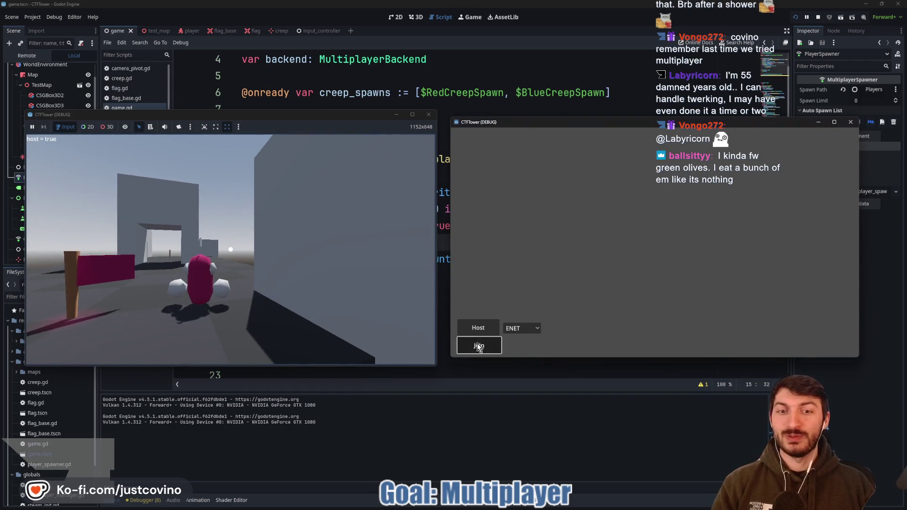
pyautogui.click(477, 345)
pyautogui.press('w')
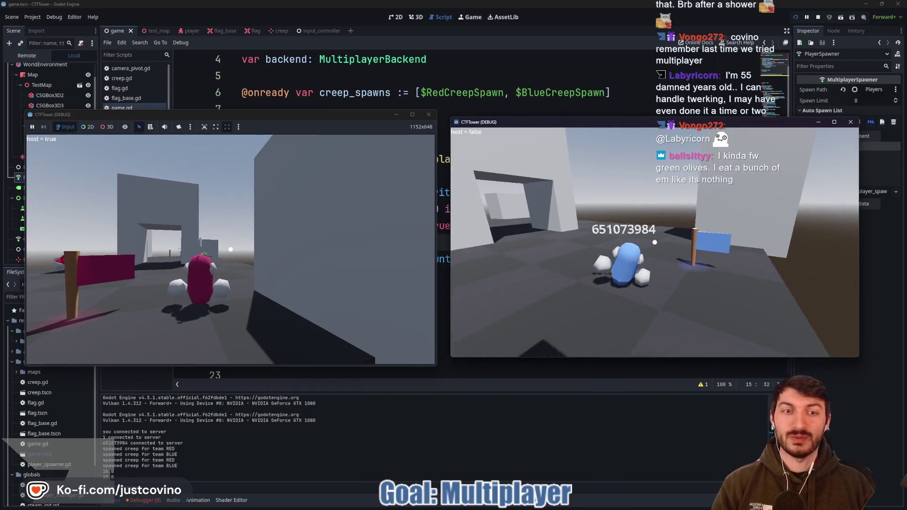
pyautogui.press('w')
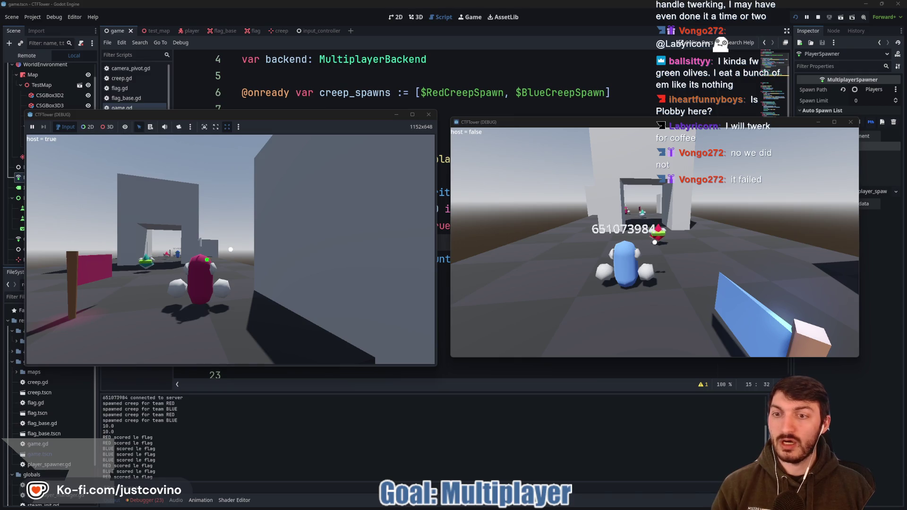
# - Walk the blue client player past the arch and alongside the red player
pyautogui.moveTo(158, 255)
pyautogui.mouseDown()
pyautogui.moveTo(141, 302)
pyautogui.moveTo(273, 273)
pyautogui.mouseUp()
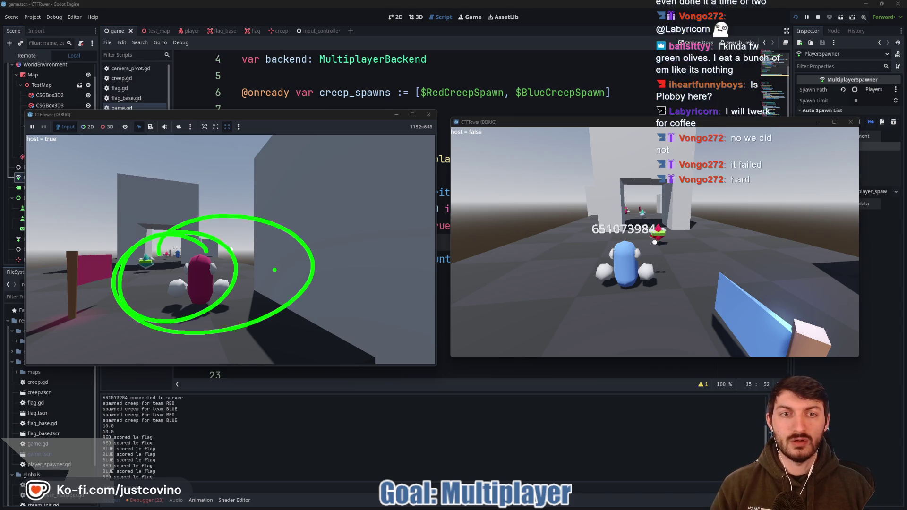
pyautogui.press('Escape')
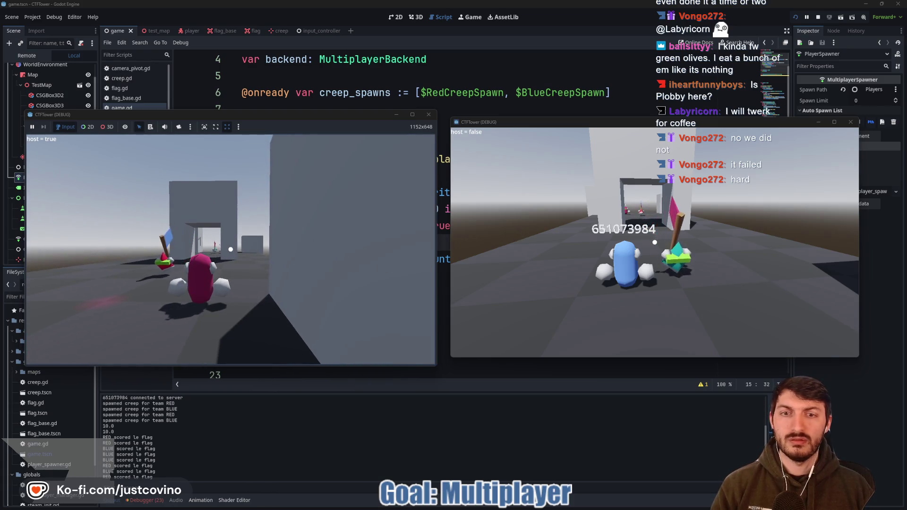
pyautogui.press('w')
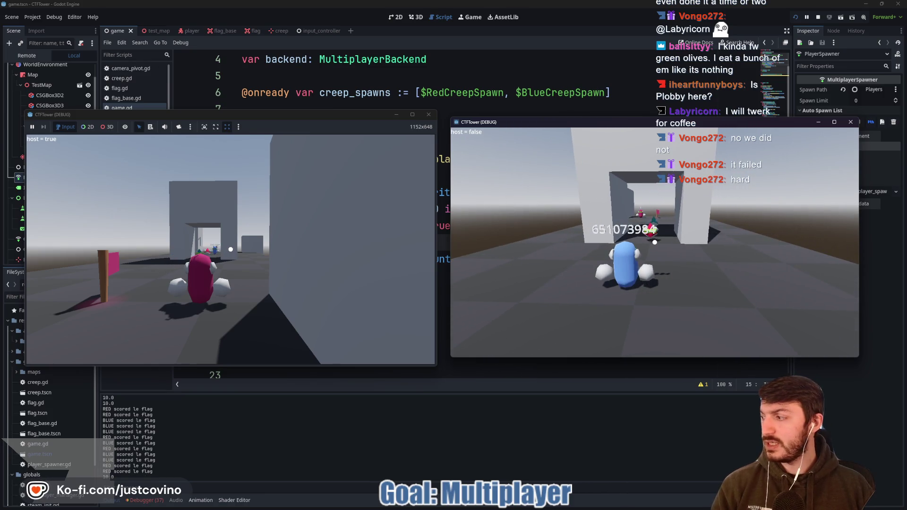
pyautogui.press('d')
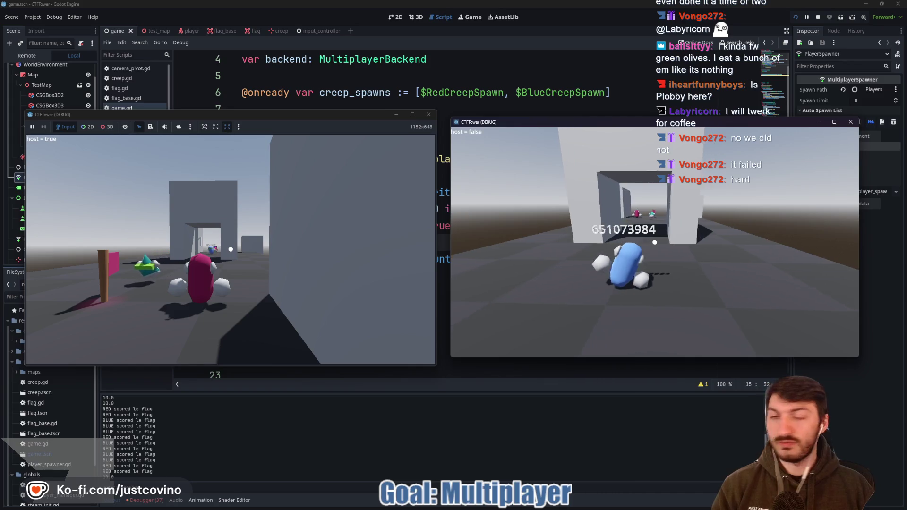
pyautogui.press('a')
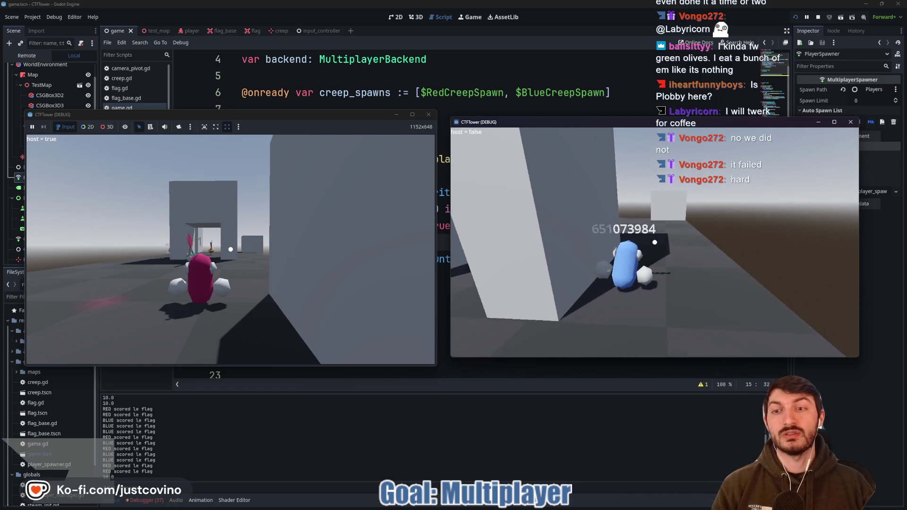
pyautogui.press('w')
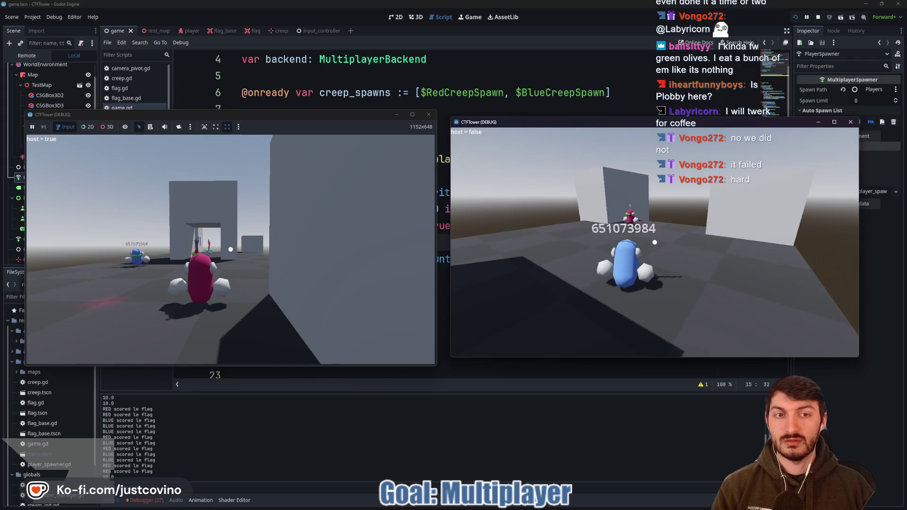
pyautogui.press('w')
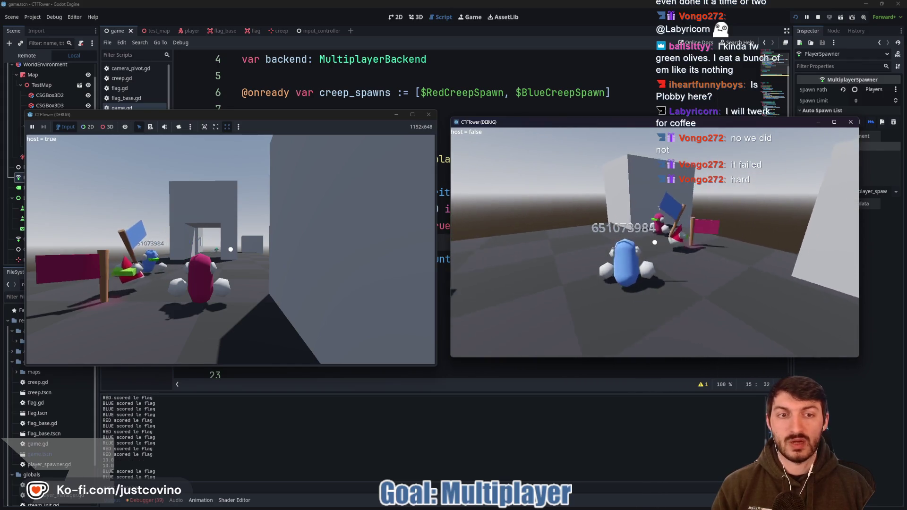
pyautogui.press('d')
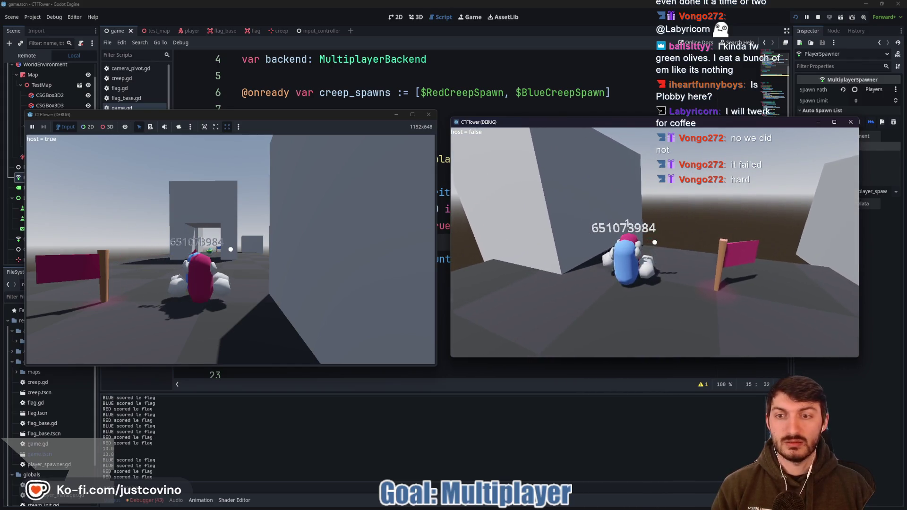
pyautogui.press('a')
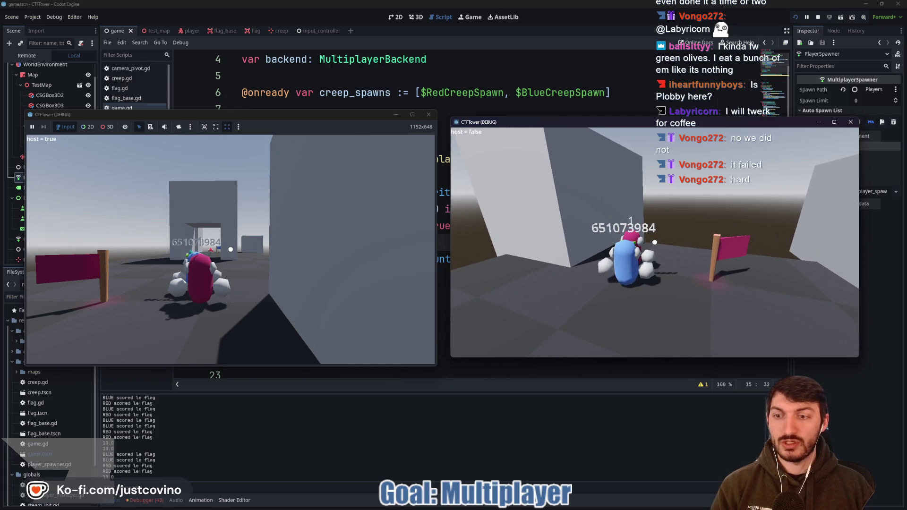
pyautogui.press('a')
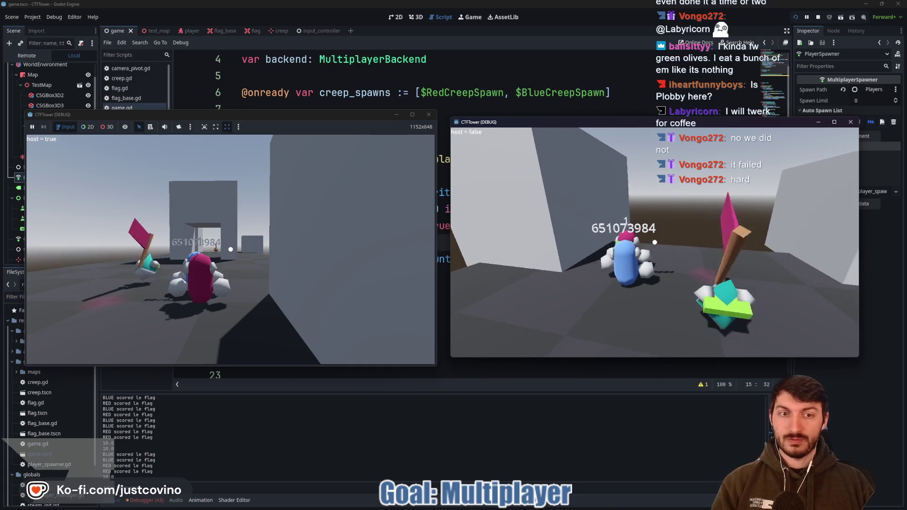
pyautogui.press('a')
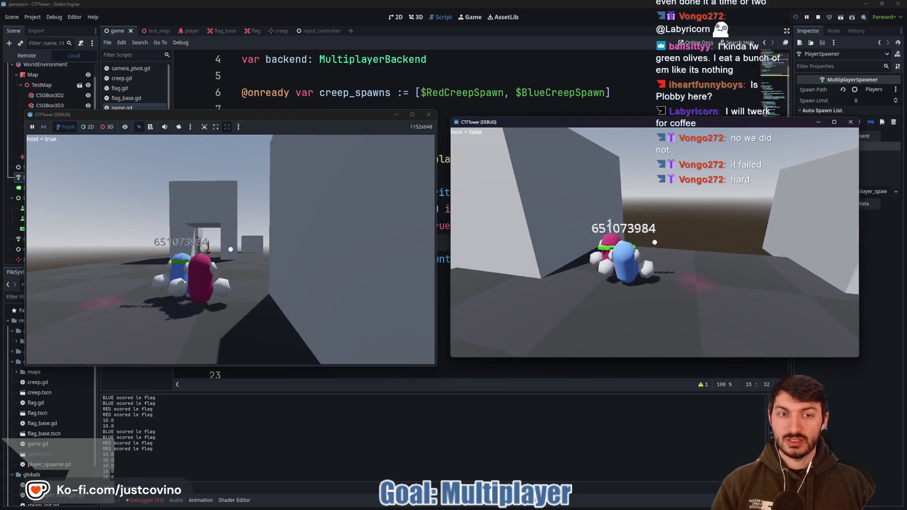
pyautogui.press('a')
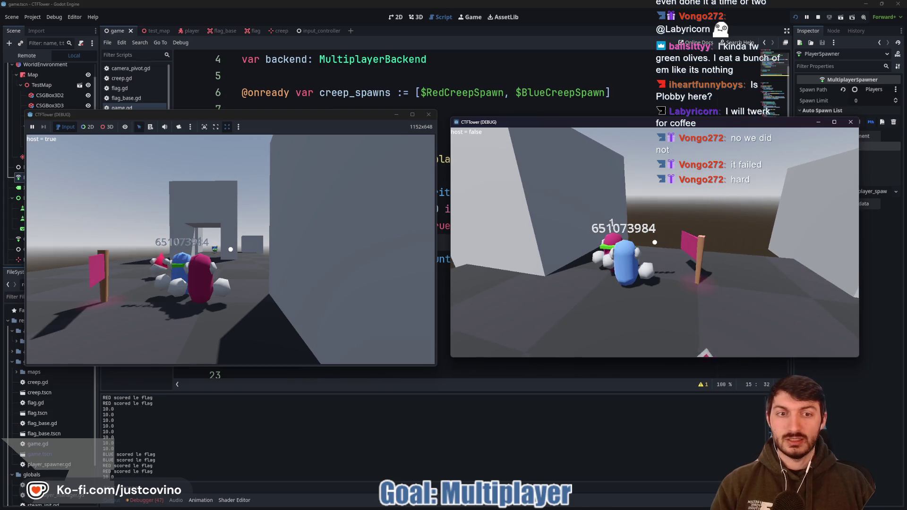
# - Pick up the flag with the blue player, carry it away, and close the client window
pyautogui.press('a')
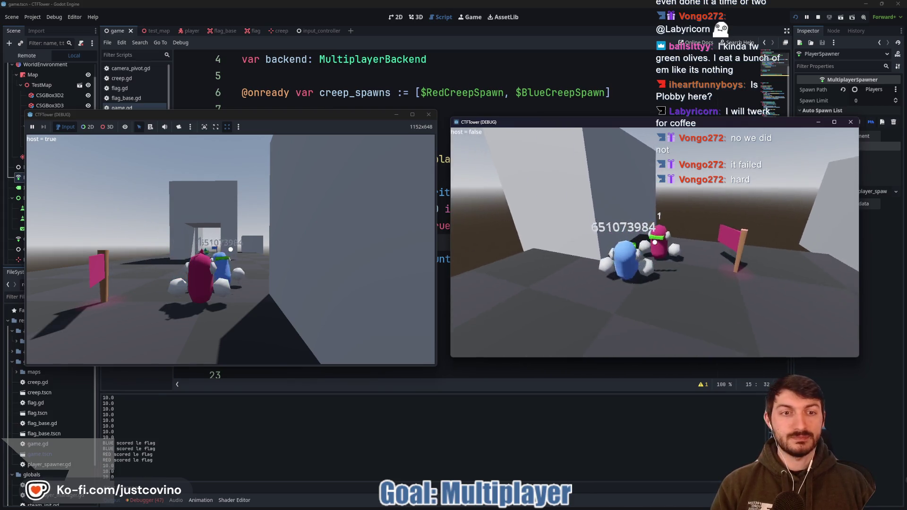
pyautogui.press('d')
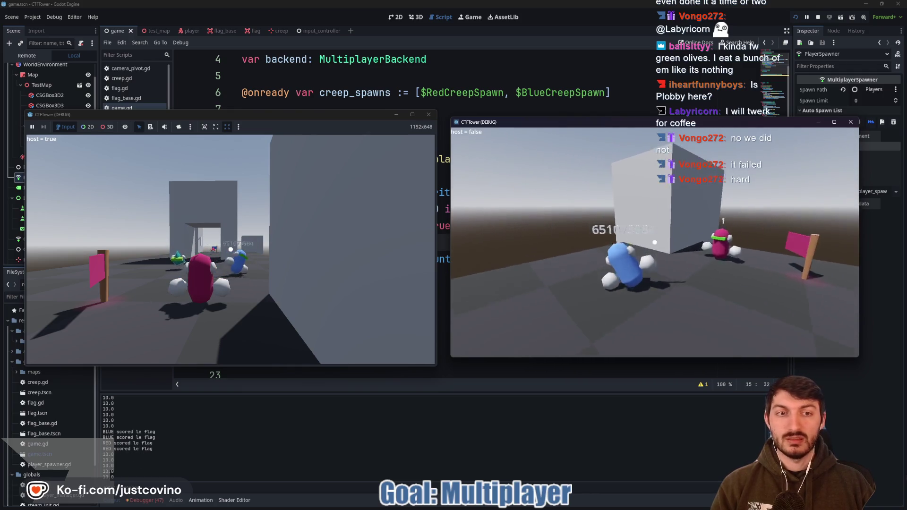
pyautogui.press('w')
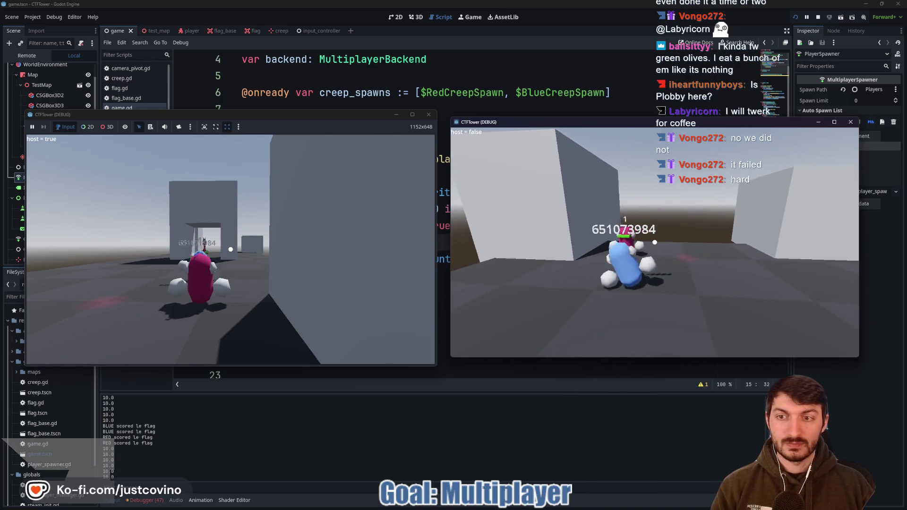
pyautogui.press('a')
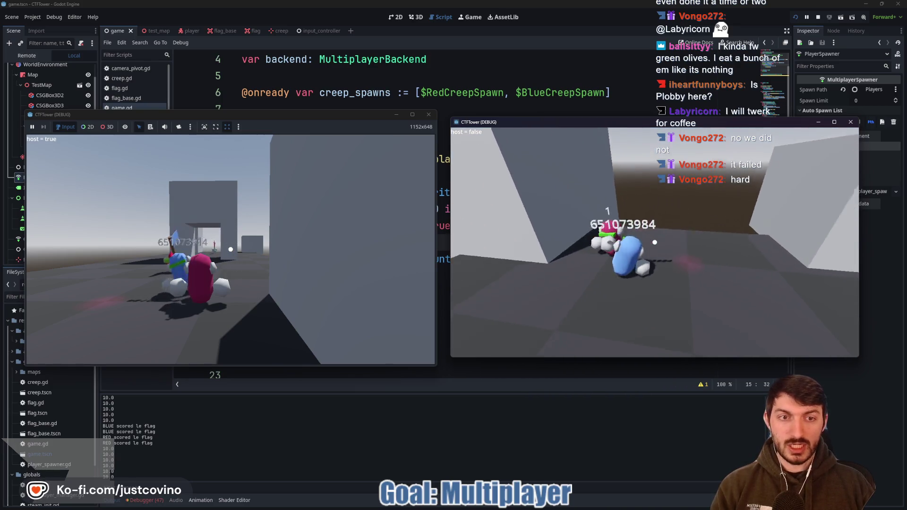
pyautogui.press('w')
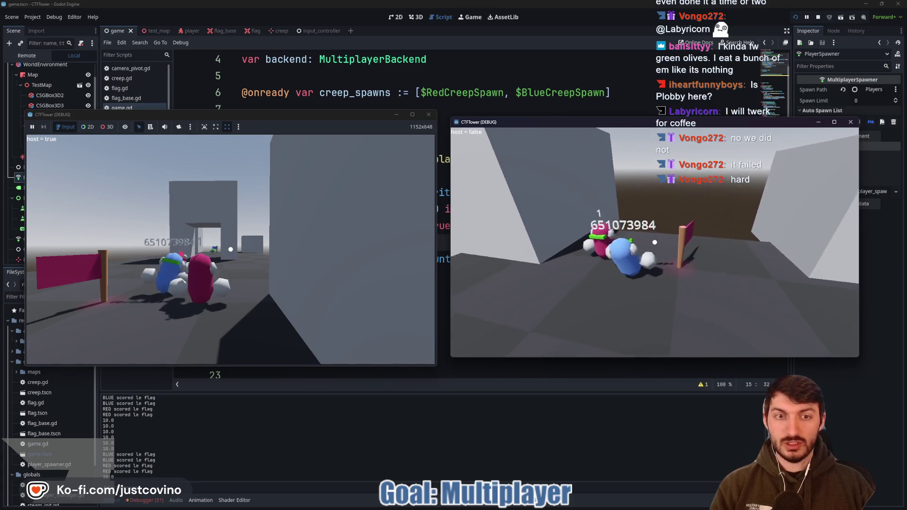
pyautogui.press('d')
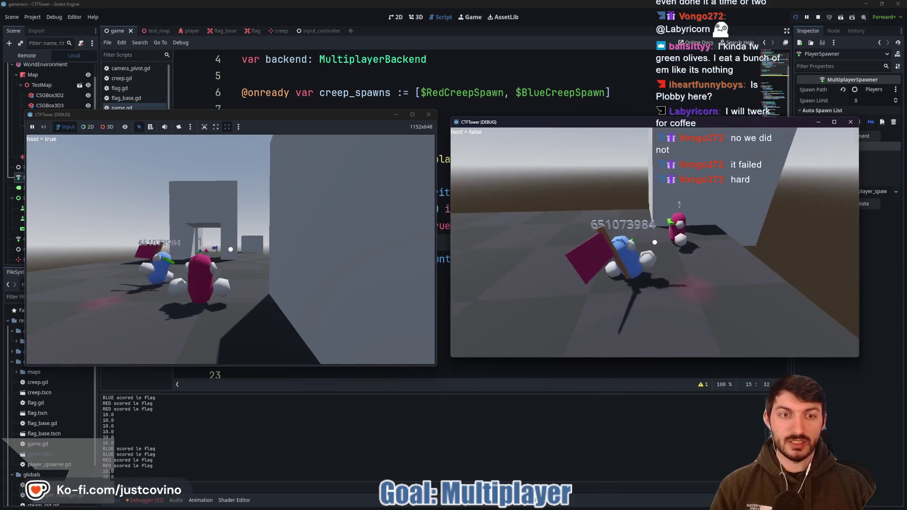
pyautogui.press('a')
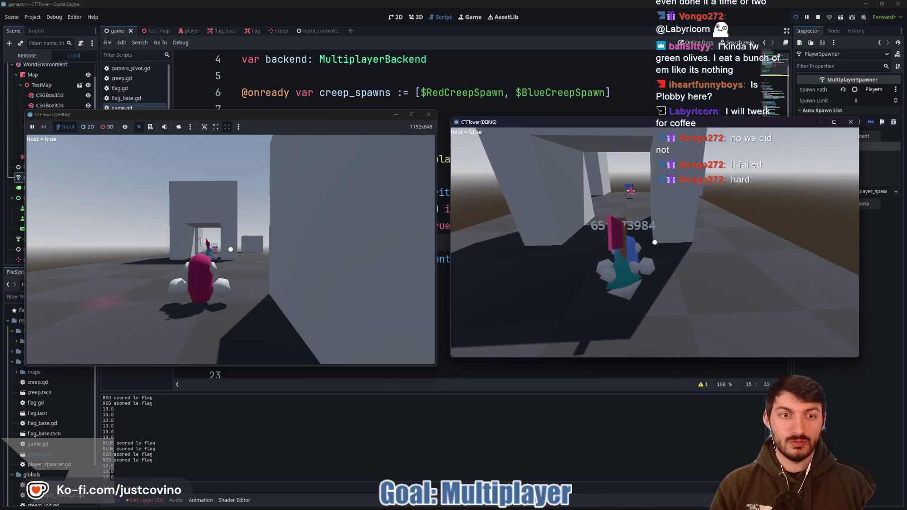
pyautogui.press('a')
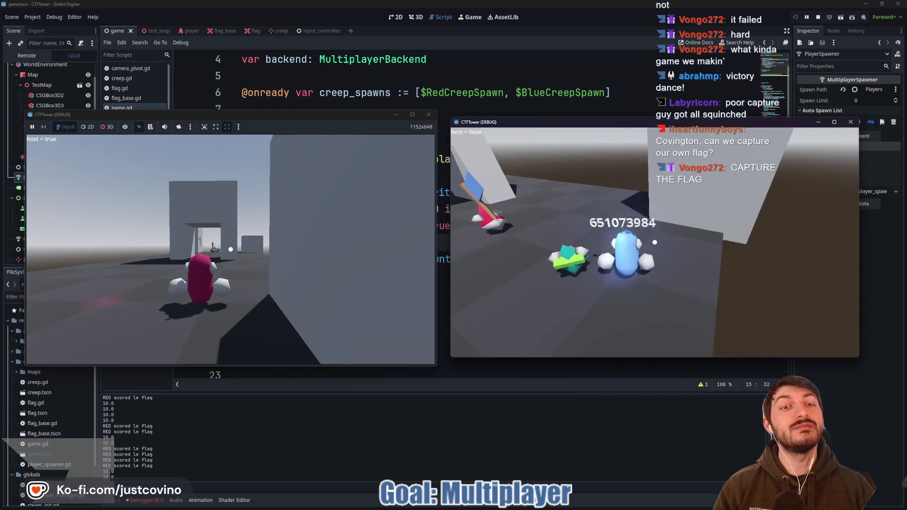
pyautogui.hotkey('alt', 'F4')
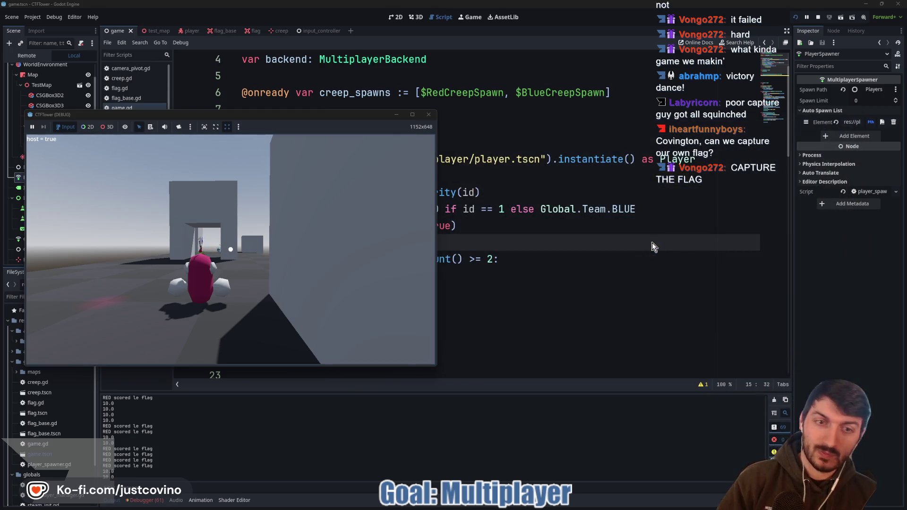
# - Walk the red host player through the archway toward the blue character, then stop the game with F8
pyautogui.click(260, 231)
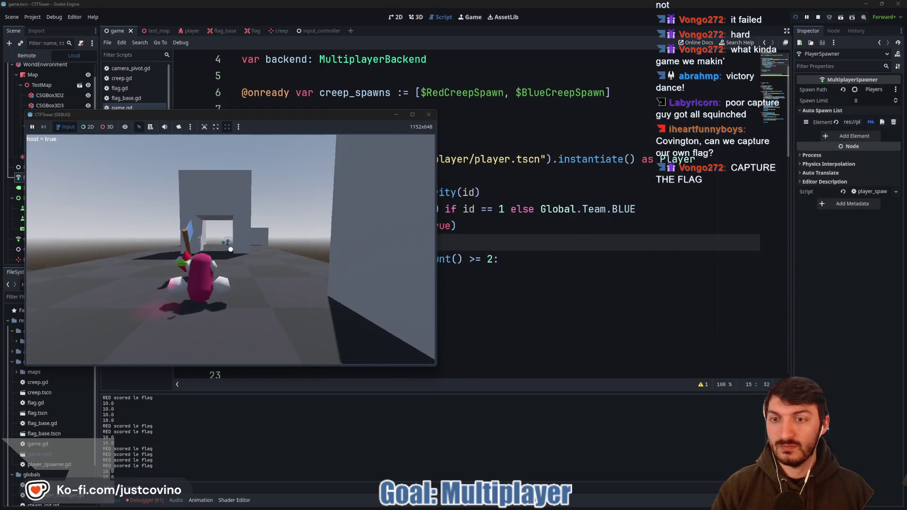
pyautogui.press('w')
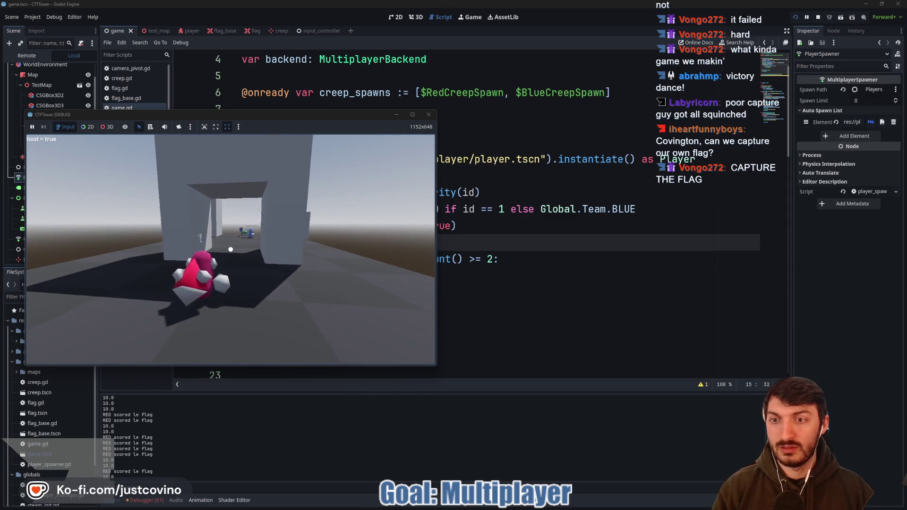
pyautogui.press('w')
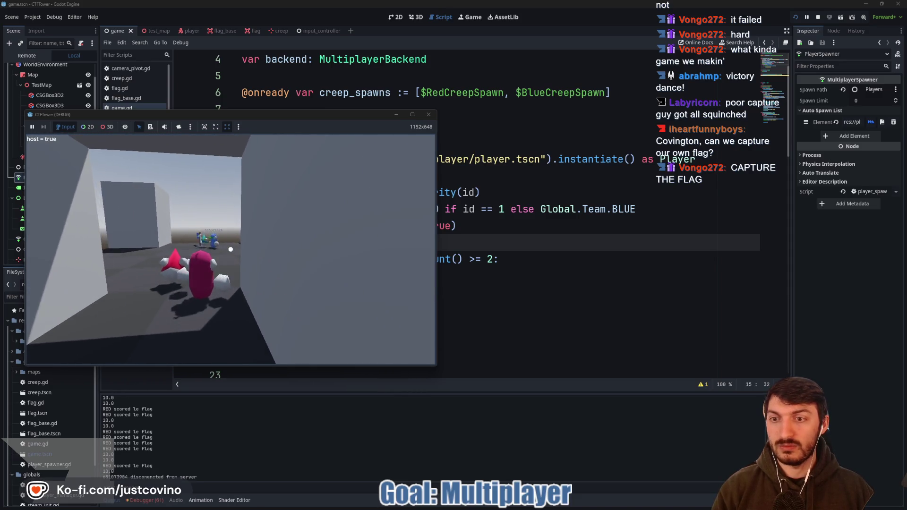
pyautogui.press('w')
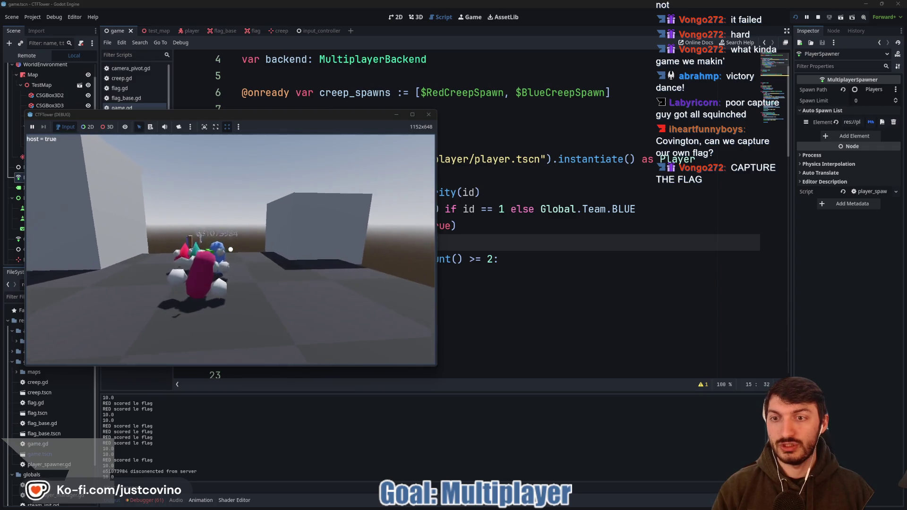
pyautogui.press('w')
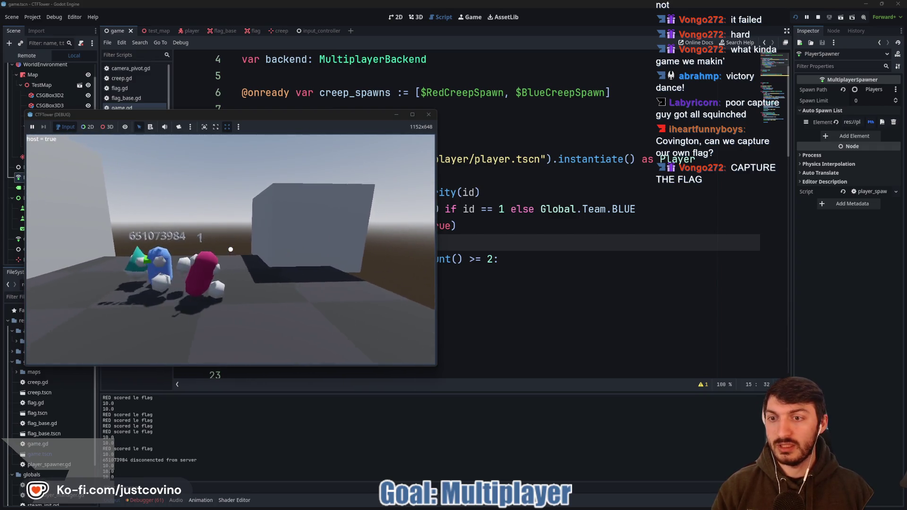
pyautogui.press('w')
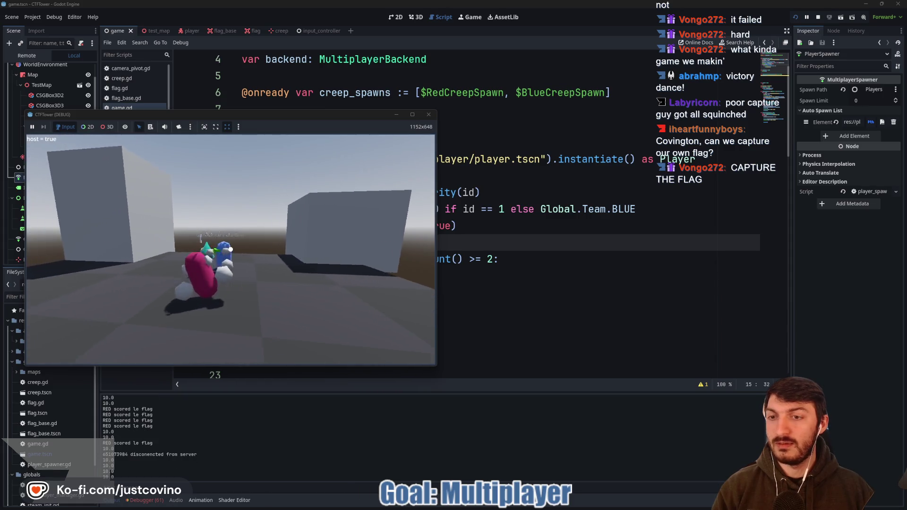
pyautogui.press('w')
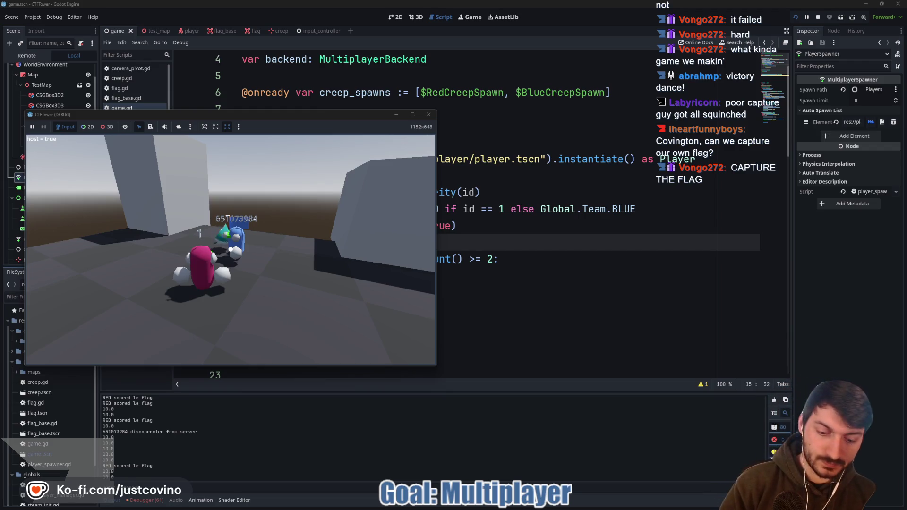
pyautogui.press('F8')
pyautogui.click(461, 278)
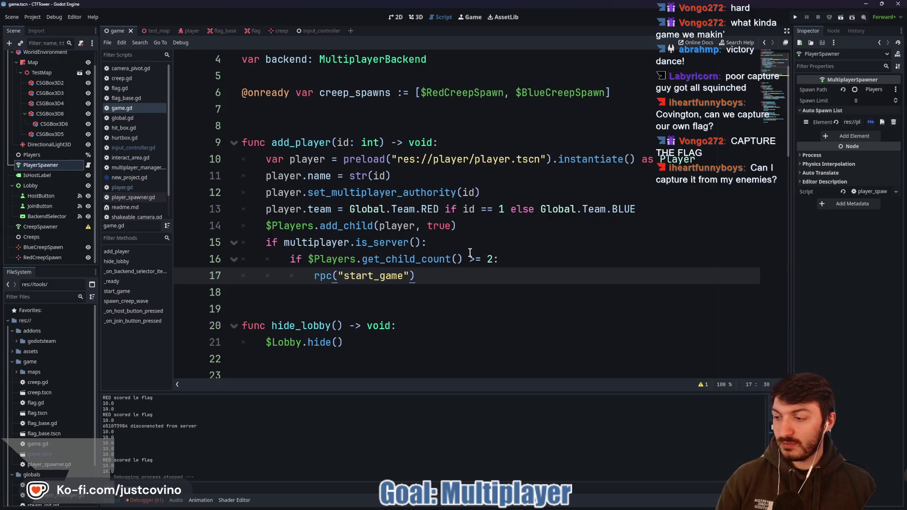
# - Read through game.gd's add_player code, settle on line 19, and open the debugger's errors list
pyautogui.click(445, 237)
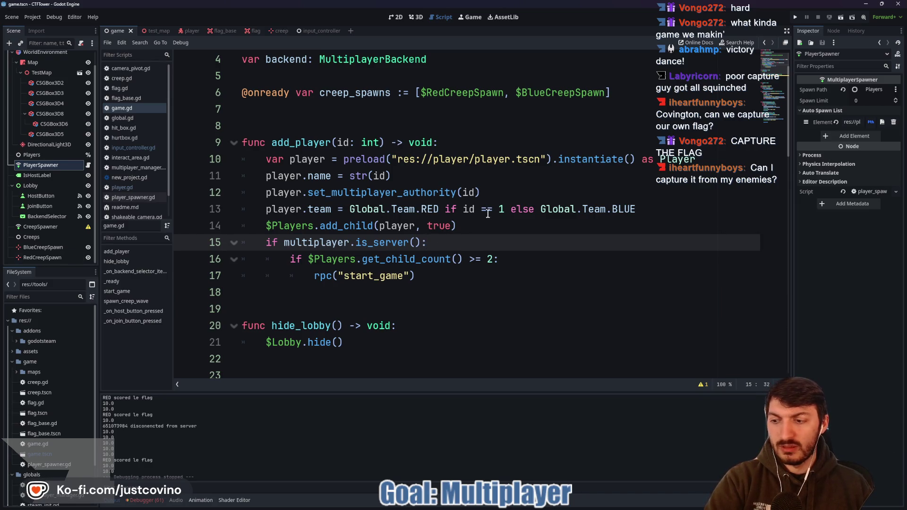
pyautogui.click(369, 109)
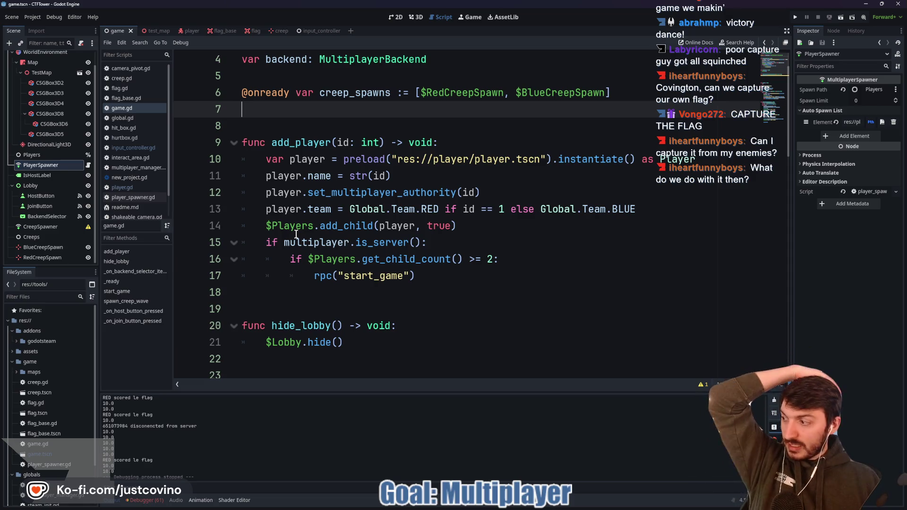
pyautogui.moveTo(290, 235)
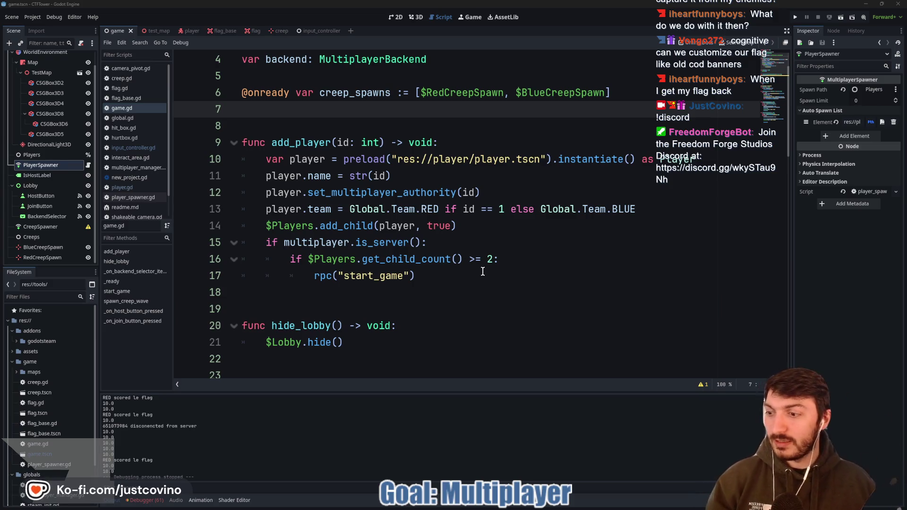
pyautogui.click(375, 303)
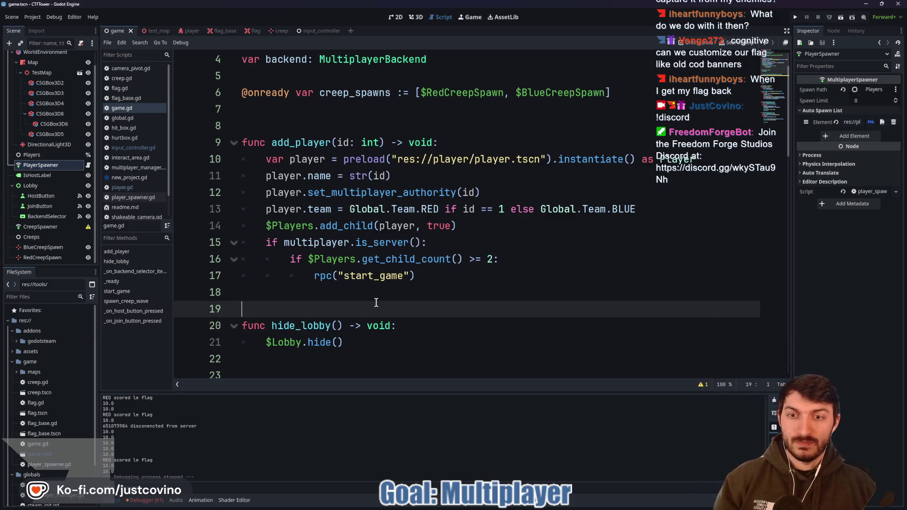
pyautogui.click(146, 500)
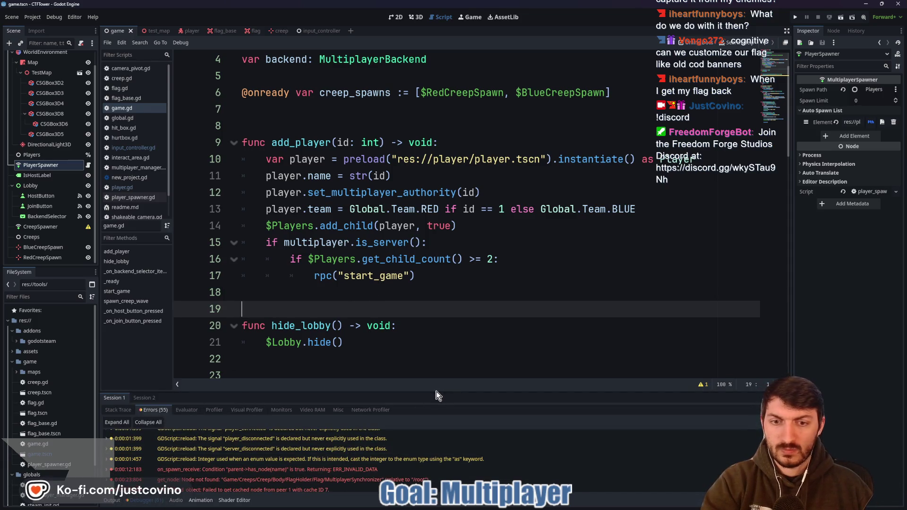
# - Enlarge the error list, scroll through Session 1's errors, and clear them
pyautogui.moveTo(437, 393); pyautogui.dragTo(378, 226)
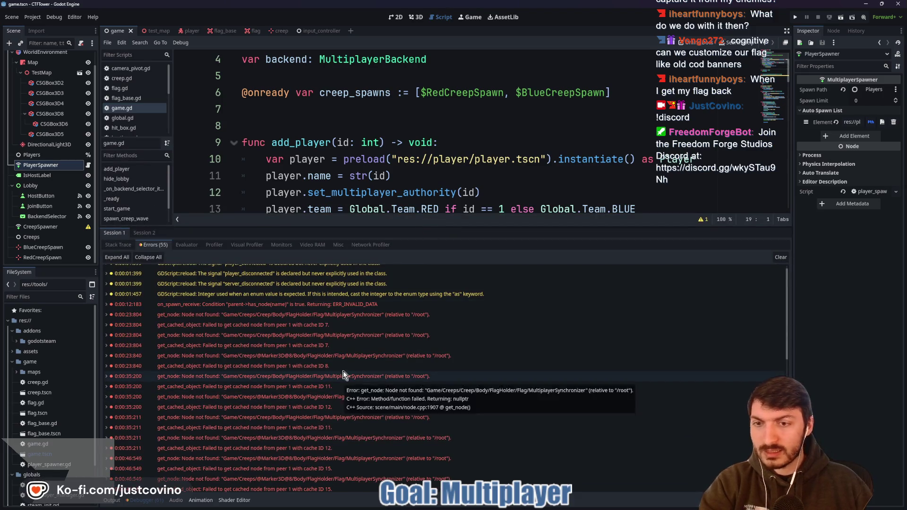
pyautogui.moveTo(373, 330)
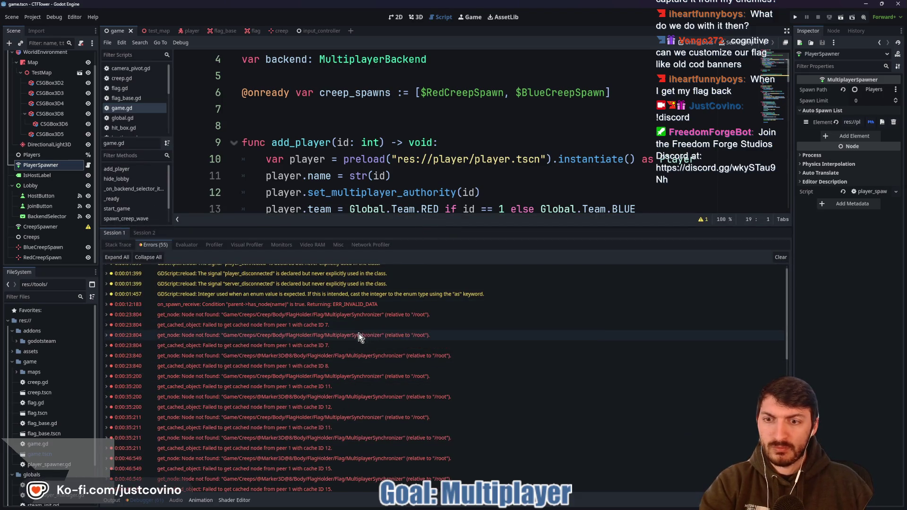
pyautogui.moveTo(352, 348)
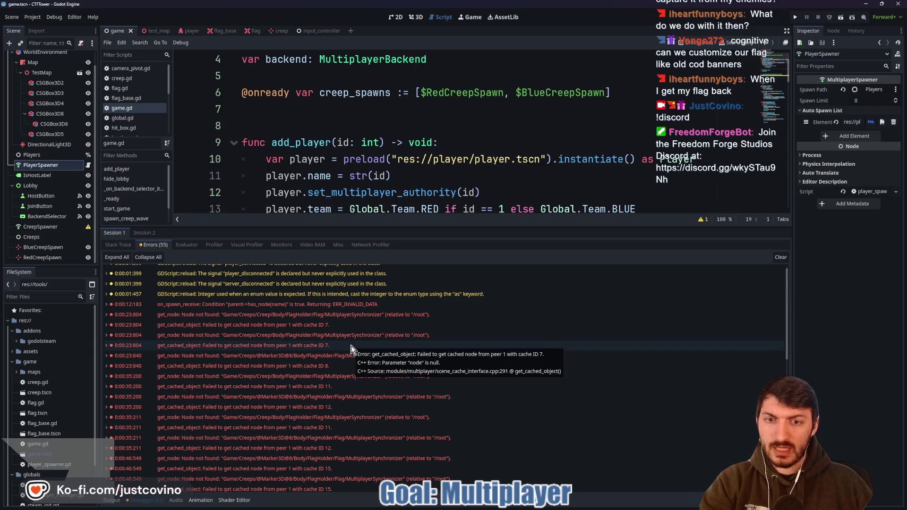
pyautogui.scroll(-1, 351, 349)
pyautogui.scroll(-2, 351, 349)
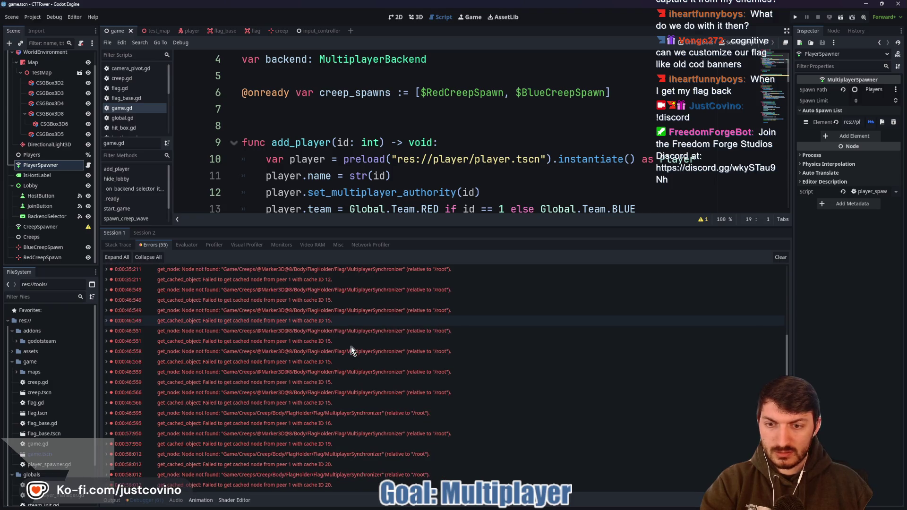
pyautogui.scroll(-5, 351, 347)
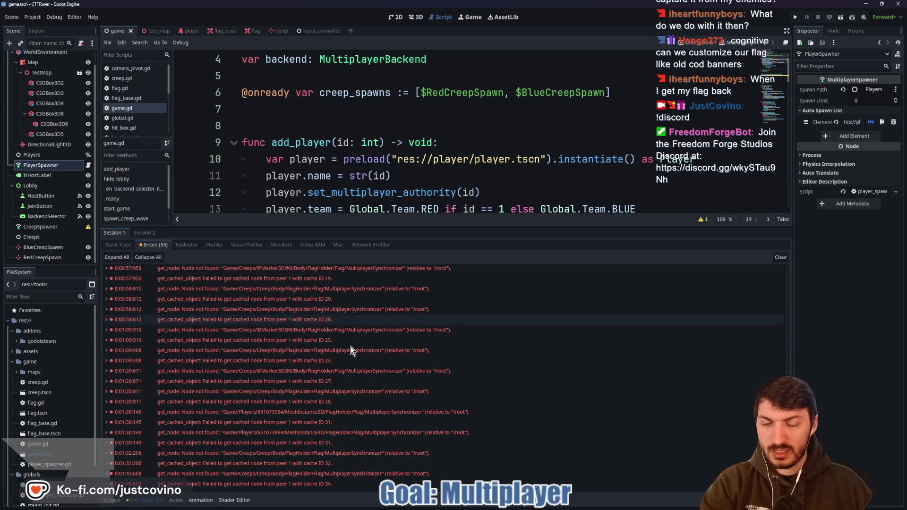
pyautogui.click(780, 258)
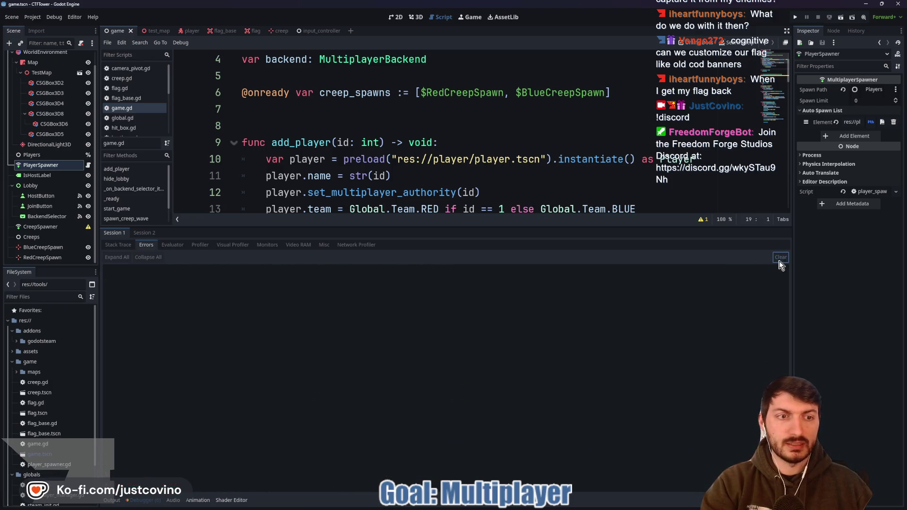
# - Inspect Session 2's pick_up_flag RPC permission error, clear it, and hide the bottom panel
pyautogui.click(144, 232)
pyautogui.moveTo(246, 318)
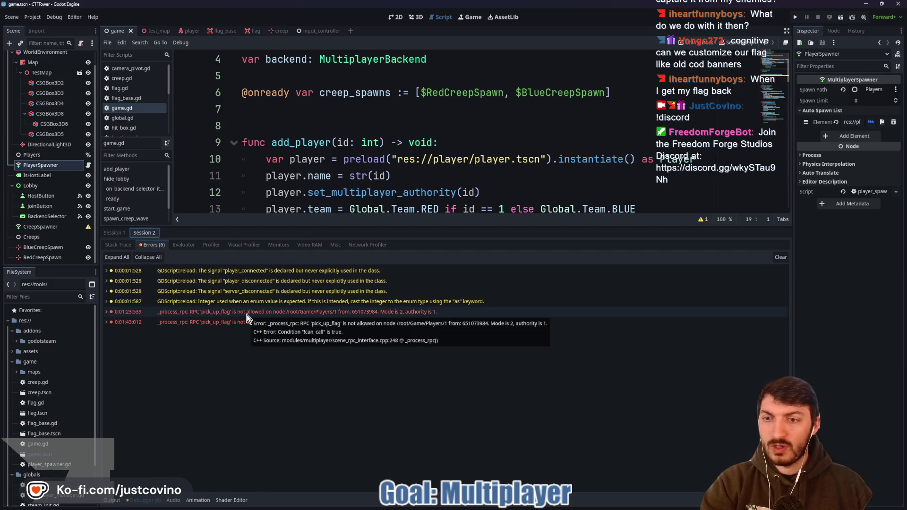
pyautogui.click(247, 315)
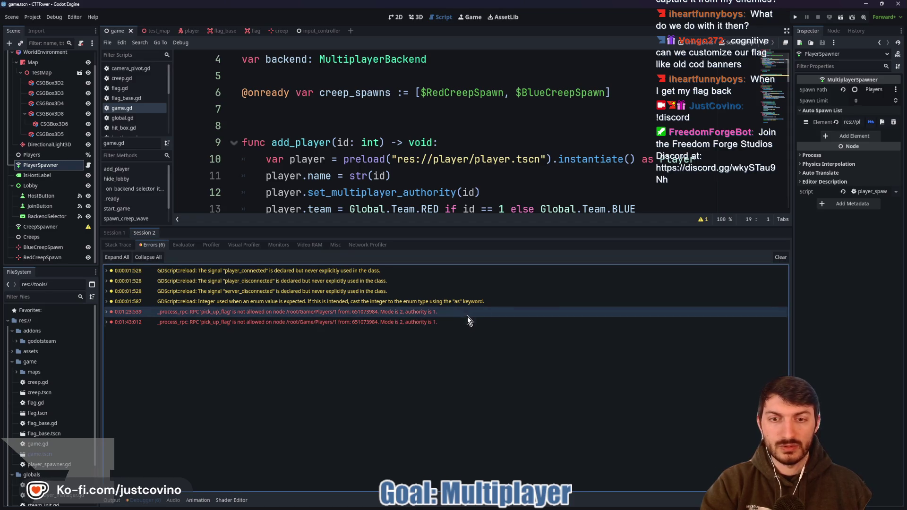
pyautogui.click(781, 258)
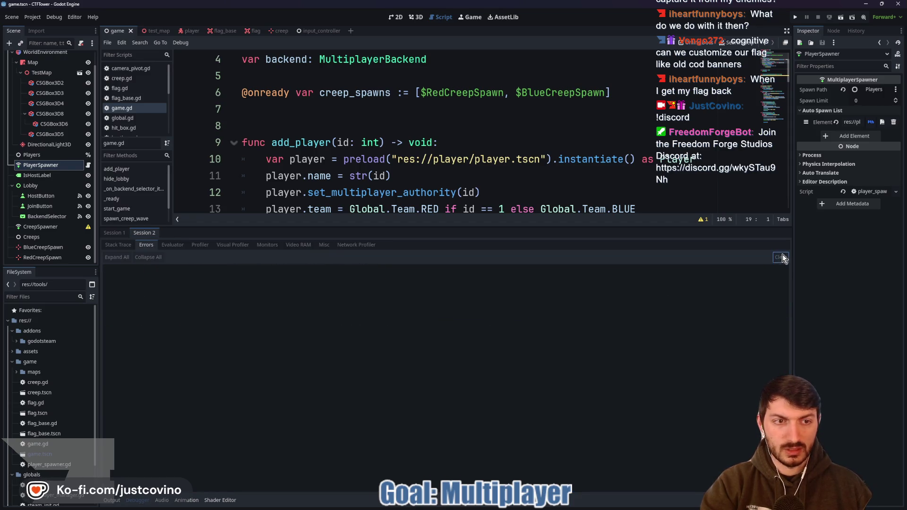
pyautogui.click(112, 500)
pyautogui.click(111, 500)
pyautogui.click(378, 325)
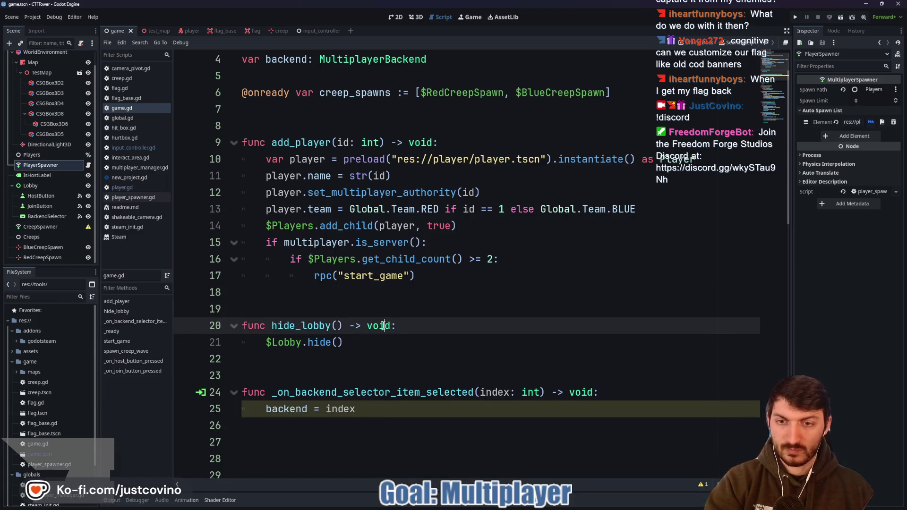
# - Bring the browser in front of Godot on the 'ToDo | By Status' Notion tab
pyautogui.click(373, 311)
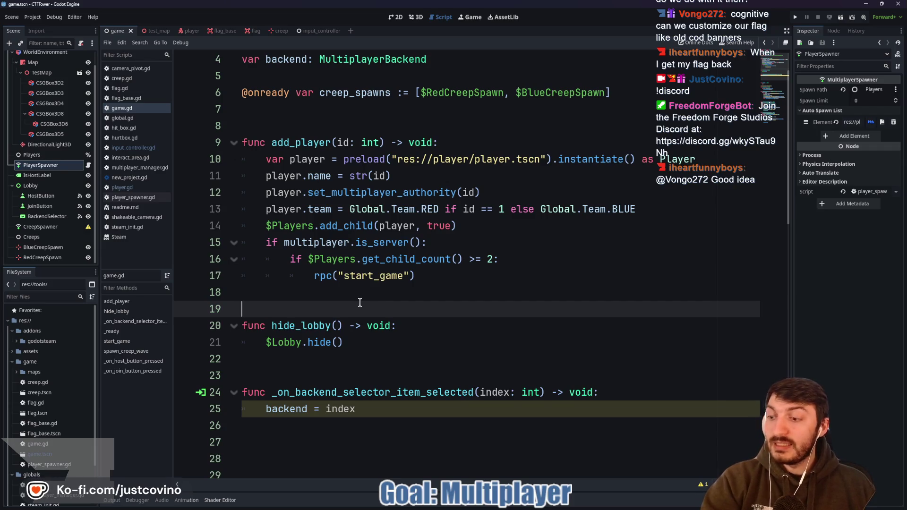
pyautogui.click(387, 298)
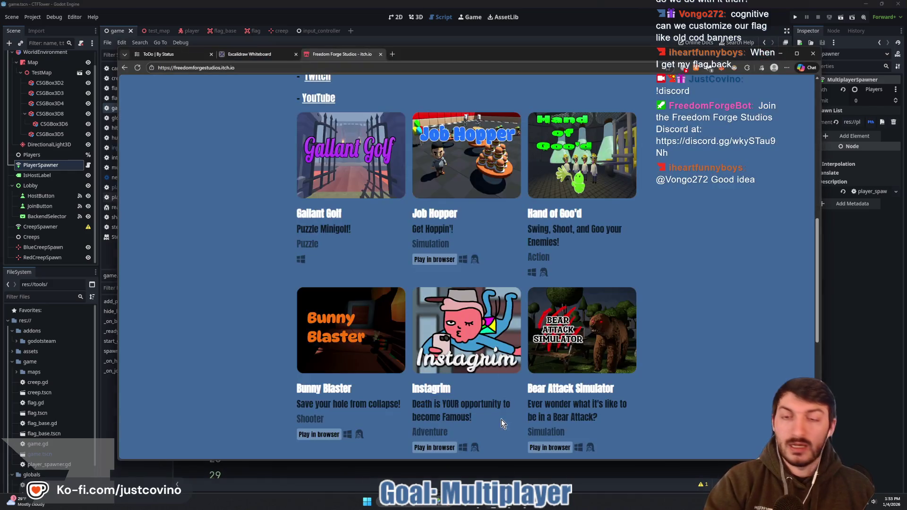
pyautogui.click(499, 508)
pyautogui.click(186, 54)
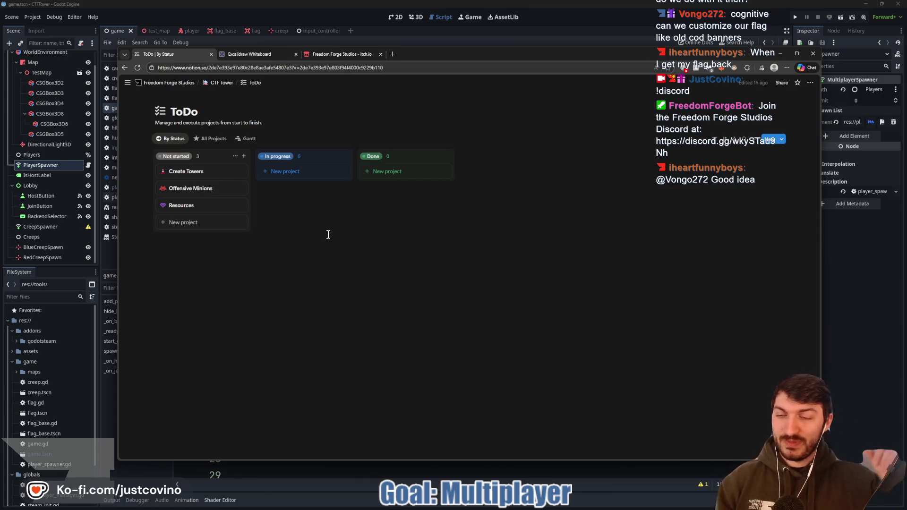
# - Open the Create Towers, Offensive Minions and Resources cards in turn, then go back to Godot
pyautogui.click(208, 175)
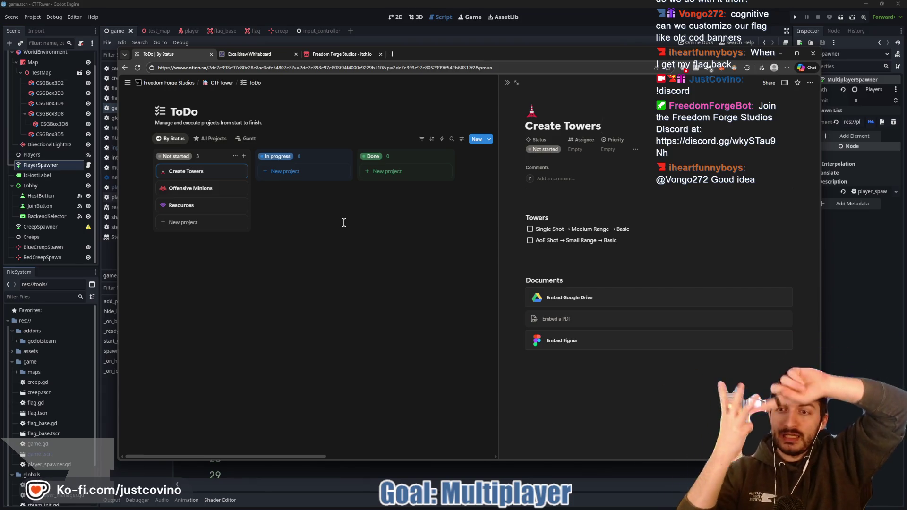
pyautogui.click(231, 188)
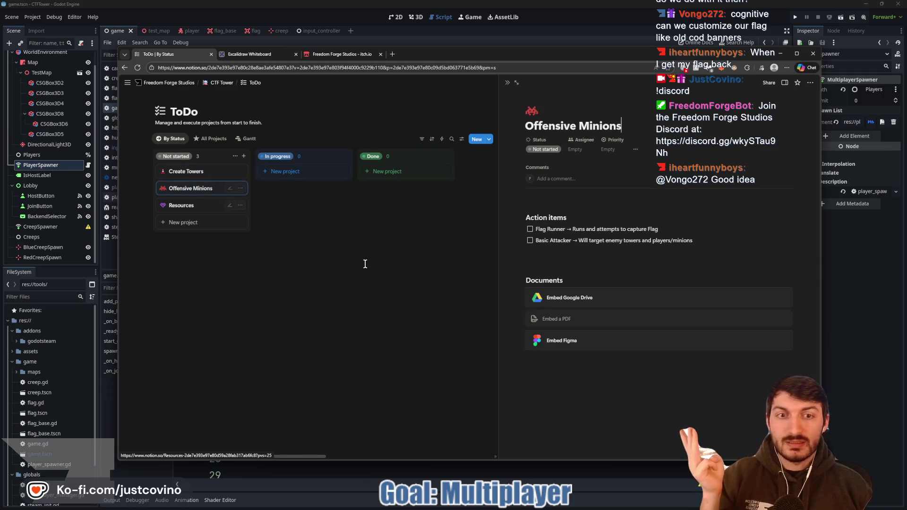
pyautogui.click(232, 206)
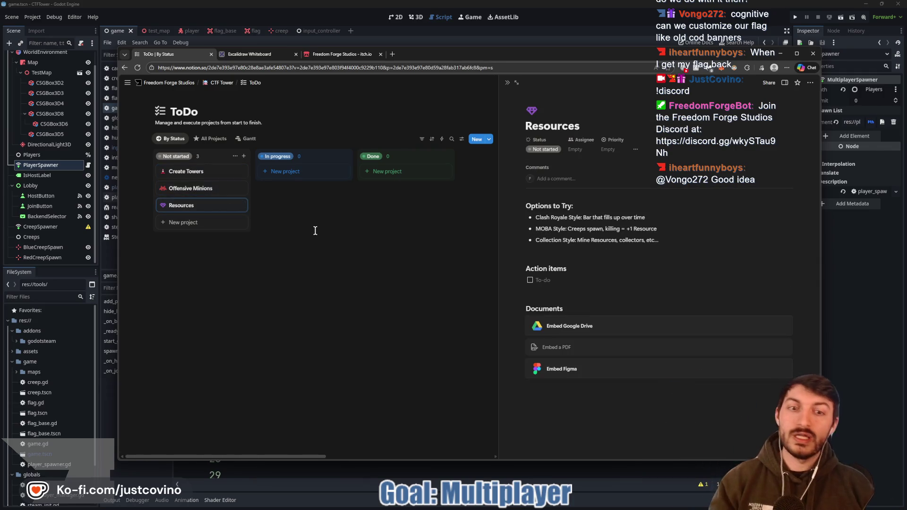
pyautogui.click(340, 249)
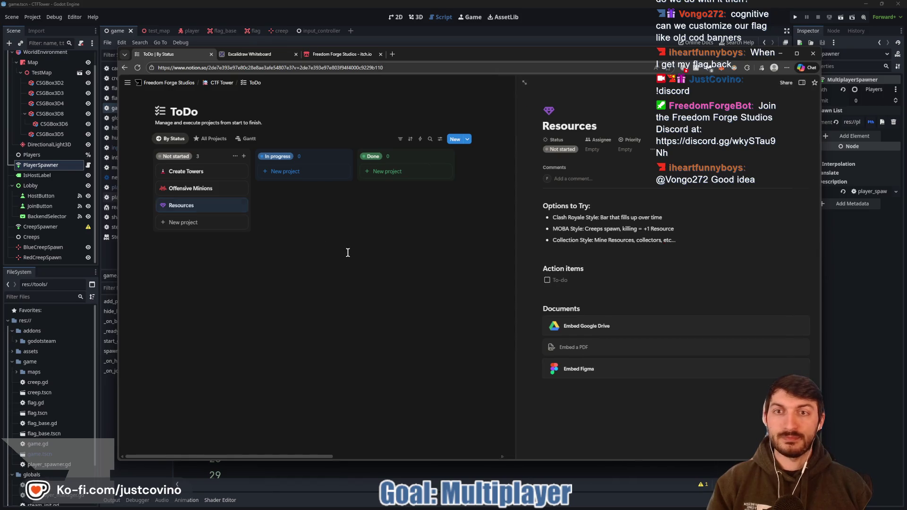
pyautogui.click(485, 44)
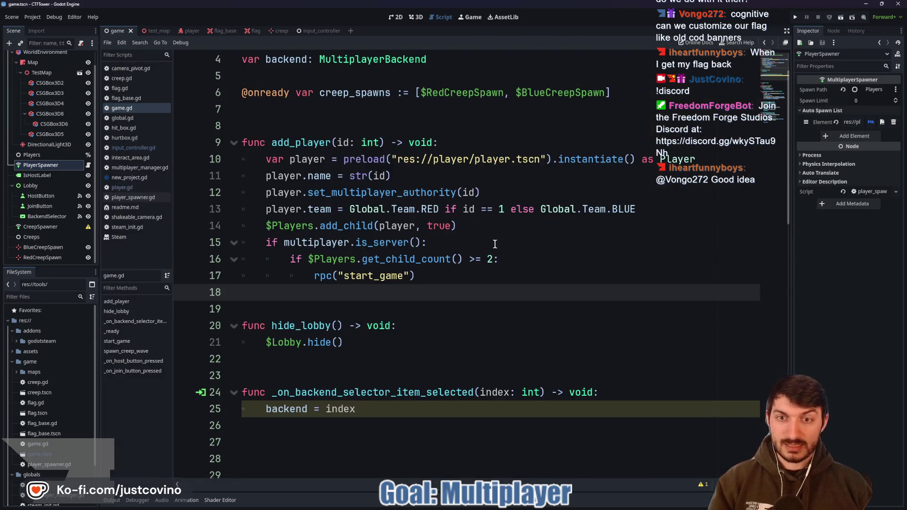
pyautogui.click(441, 282)
pyautogui.click(438, 297)
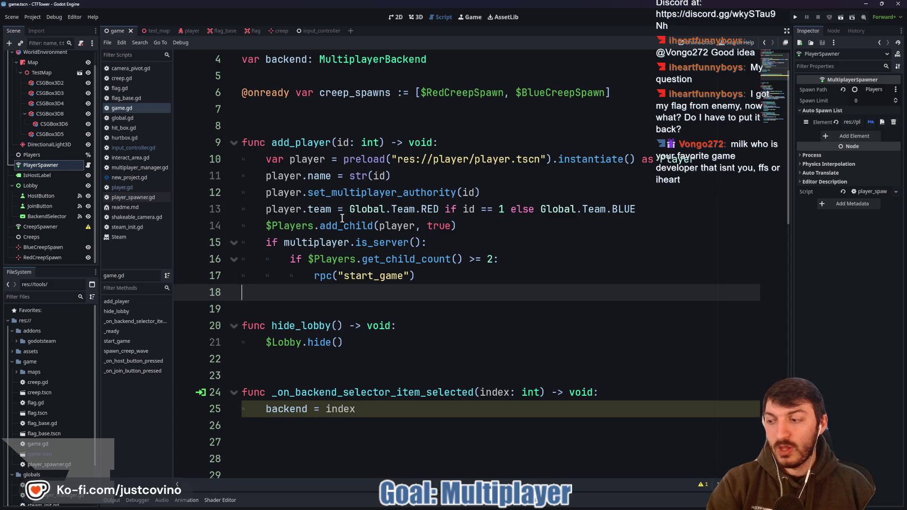
pyautogui.moveTo(339, 225)
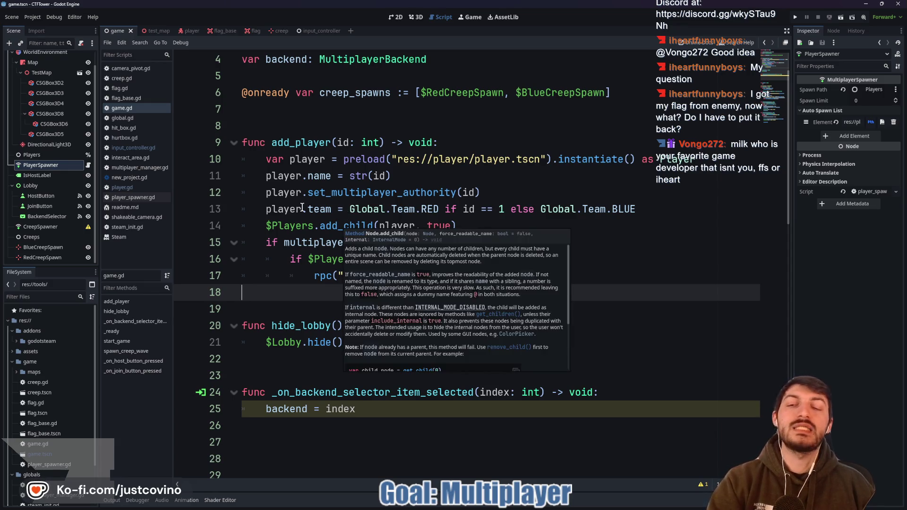
pyautogui.click(367, 112)
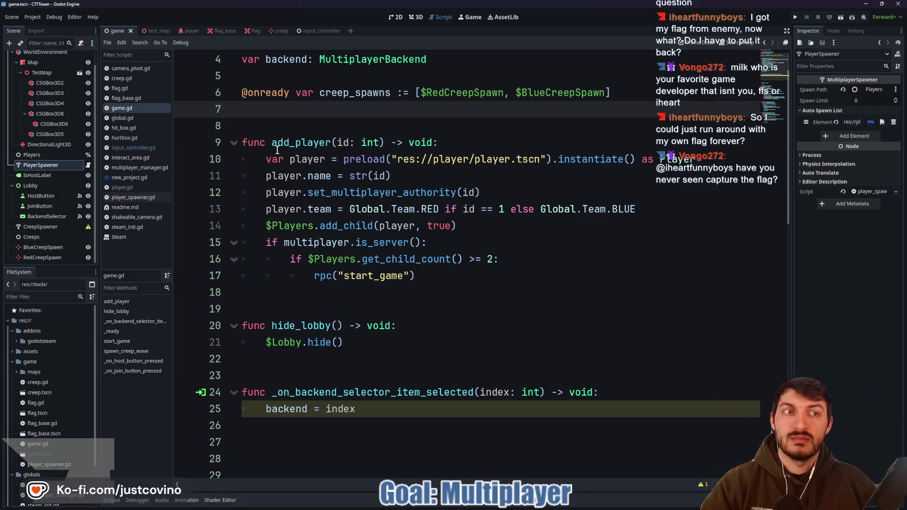
pyautogui.moveTo(540, 245)
pyautogui.mouseDown()
pyautogui.moveTo(563, 284)
pyautogui.moveTo(558, 242)
pyautogui.mouseUp()
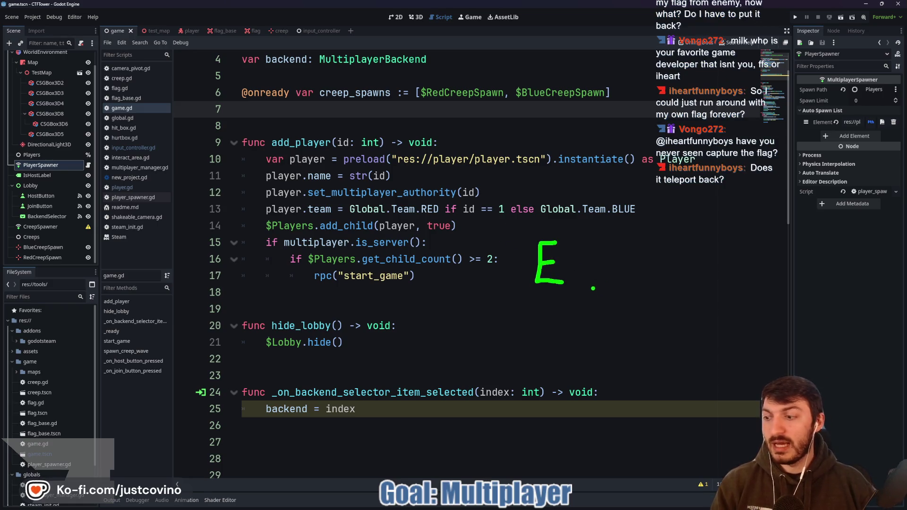
# - Look over add_player's team logic in game.gd, then bring the Notion ToDo board back up
pyautogui.moveTo(574, 240)
pyautogui.mouseDown()
pyautogui.moveTo(525, 232)
pyautogui.moveTo(618, 265)
pyautogui.mouseUp()
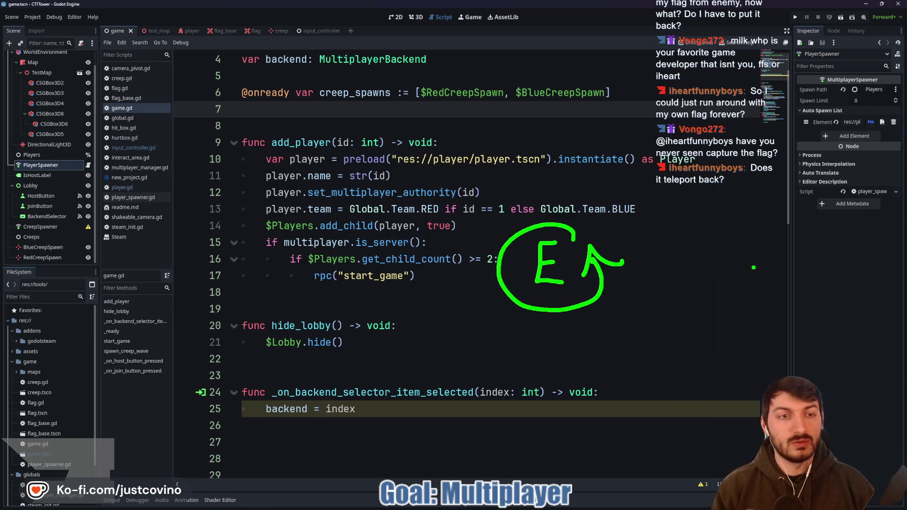
pyautogui.moveTo(836, 250)
pyautogui.mouseDown()
pyautogui.moveTo(630, 263)
pyautogui.moveTo(672, 283)
pyautogui.mouseUp()
pyautogui.press('Escape')
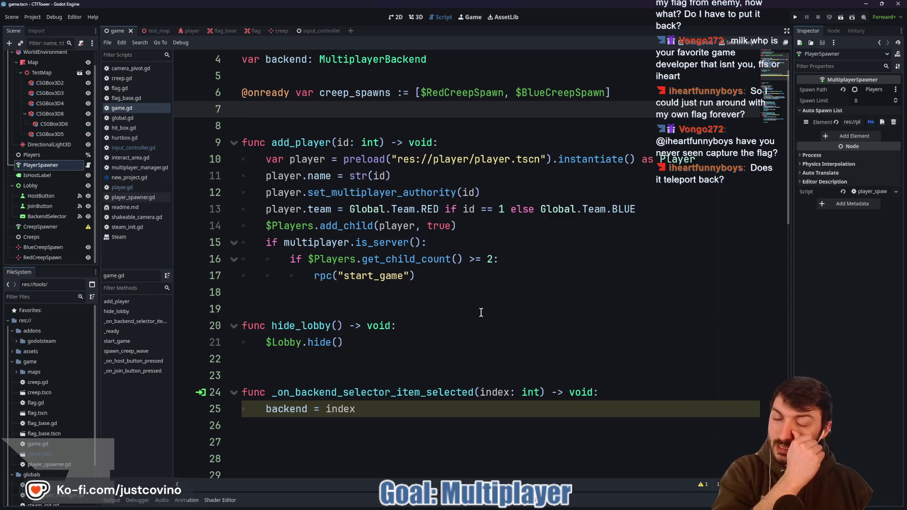
pyautogui.click(313, 293)
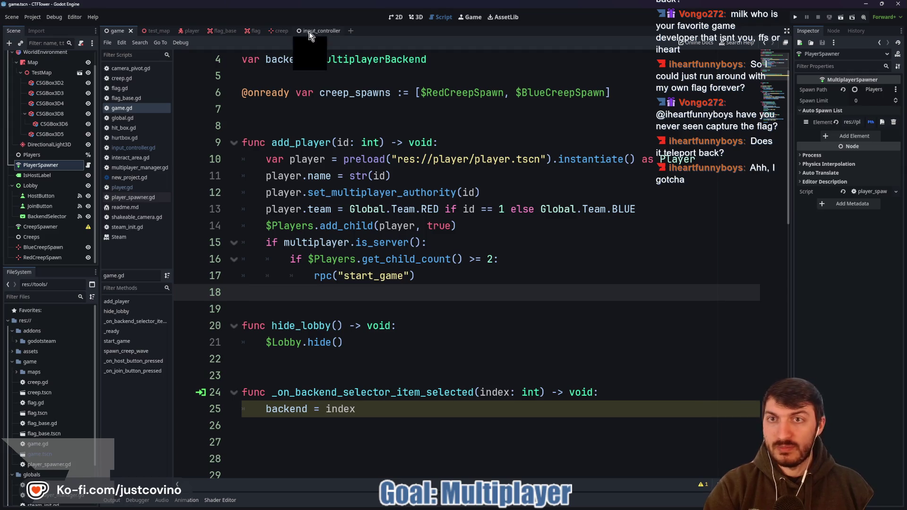
pyautogui.click(494, 506)
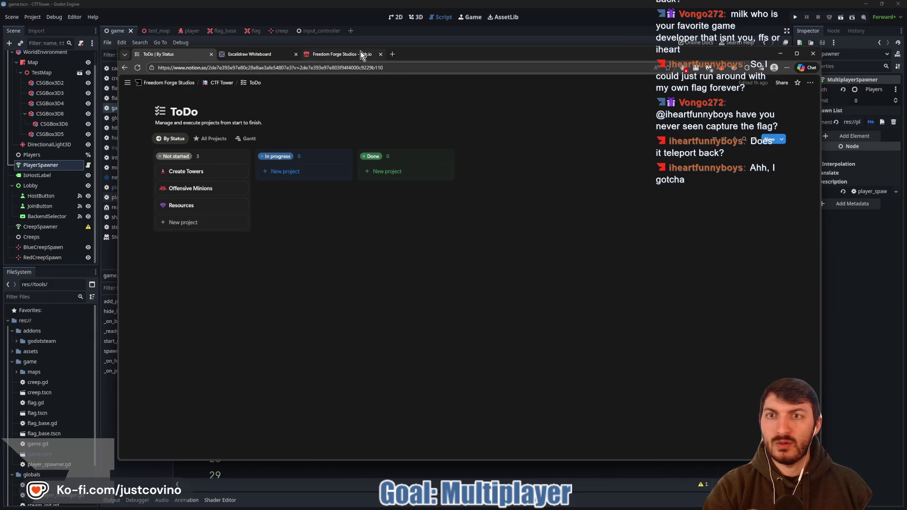
# - Bring the Godot editor forward and put the cursor on blank line 8 of game.gd
pyautogui.click(418, 46)
pyautogui.click(366, 123)
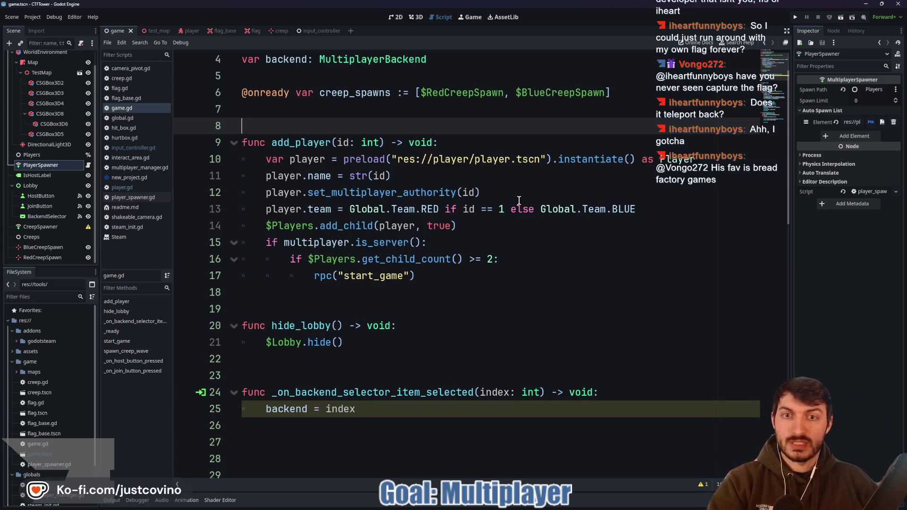
# - Read the set_multiplayer_authority docs tooltip in add_player, then switch to input_controller.gd
pyautogui.click(451, 178)
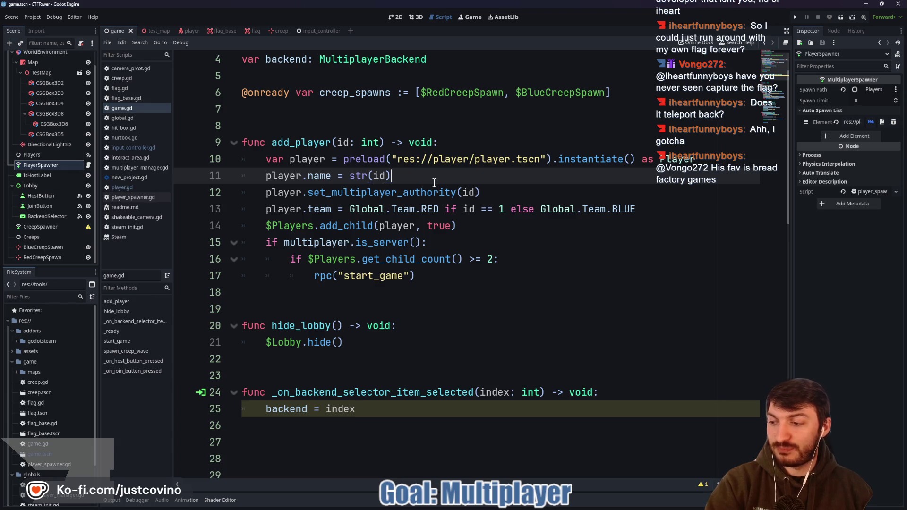
pyautogui.moveTo(432, 198)
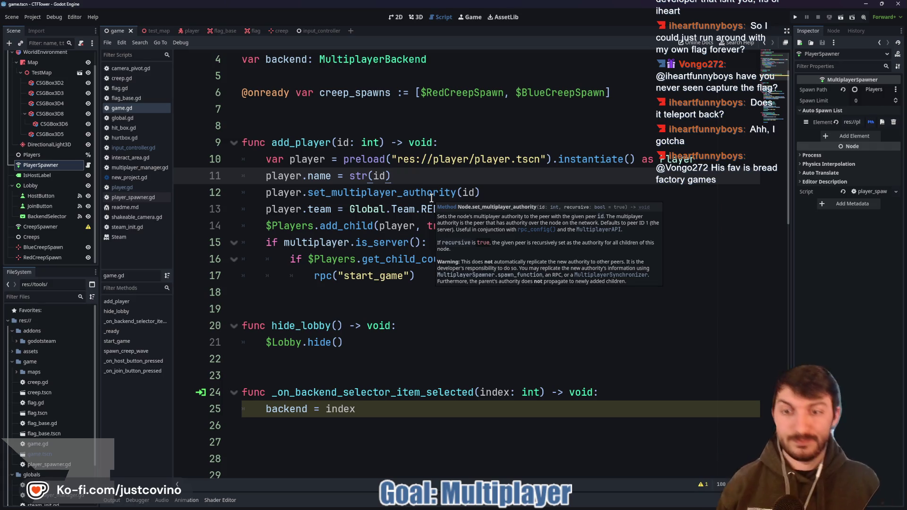
pyautogui.click(322, 31)
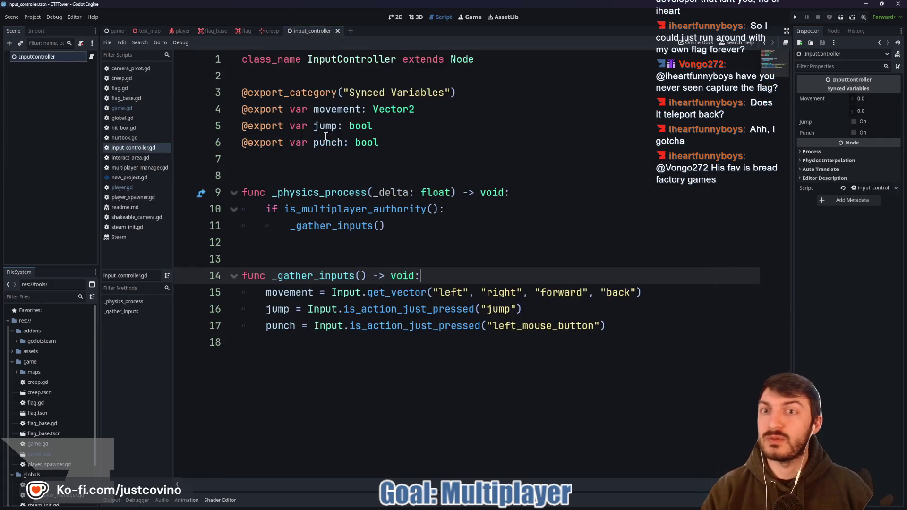
# - Switch to the player scene's player.gd and collapse the bottom Output panel to show more code
pyautogui.click(331, 276)
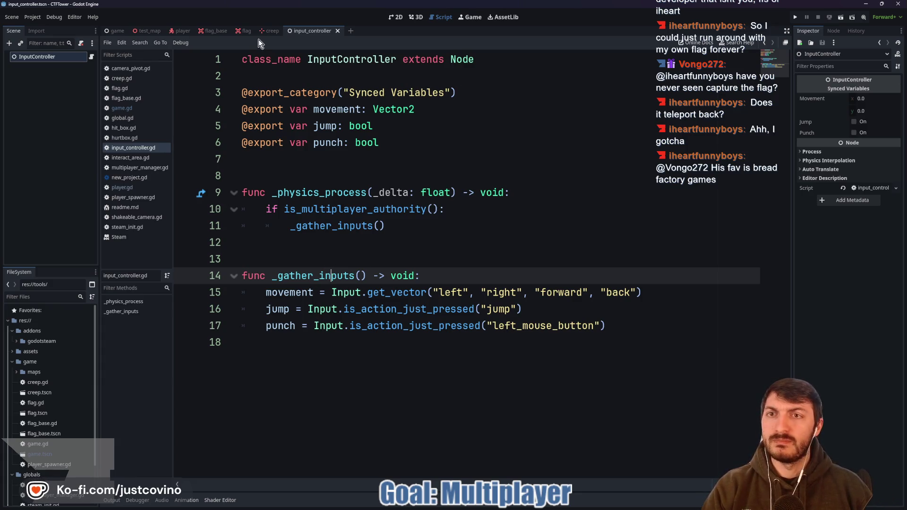
pyautogui.click(180, 31)
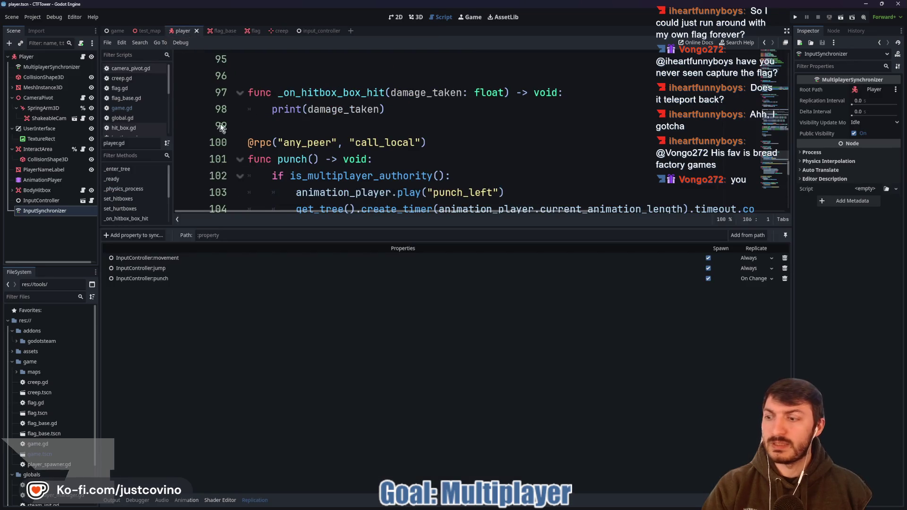
pyautogui.click(112, 500)
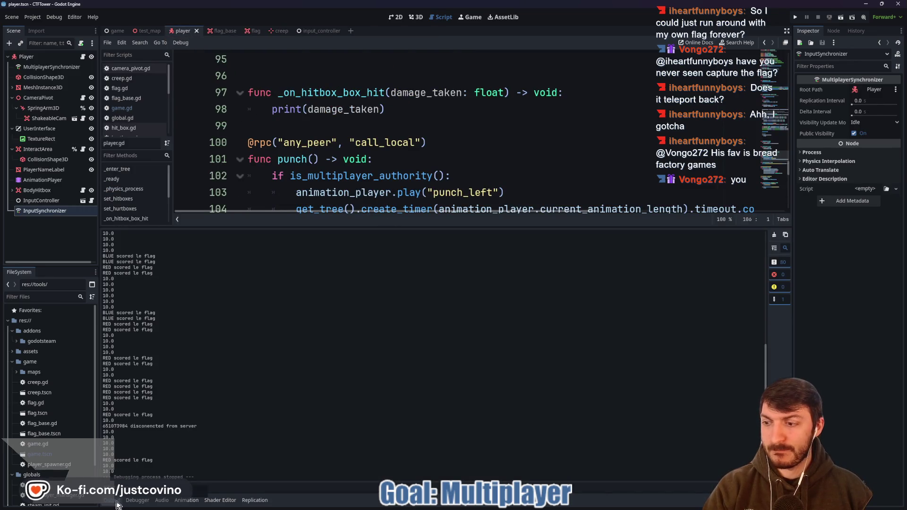
pyautogui.click(112, 500)
pyautogui.click(356, 301)
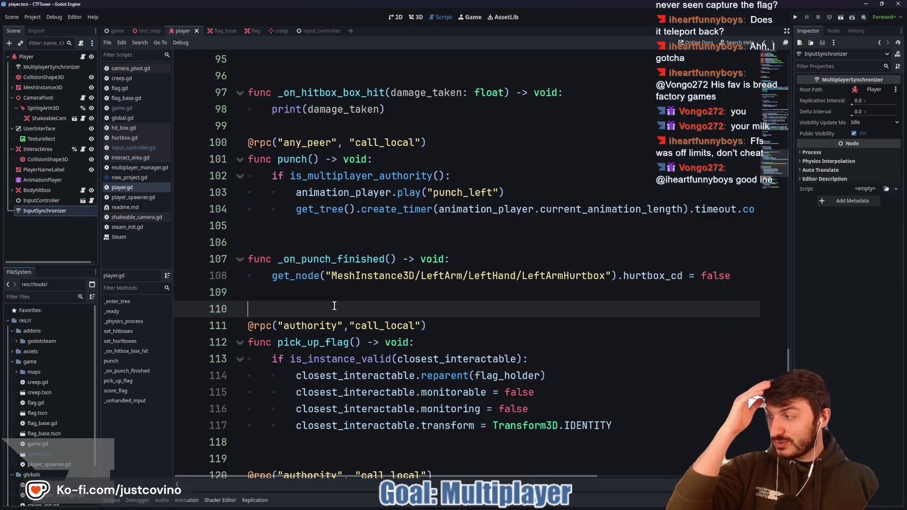
# - Insert a blank line after the hitbox handler at line 99 and save the player scene
pyautogui.click(320, 126)
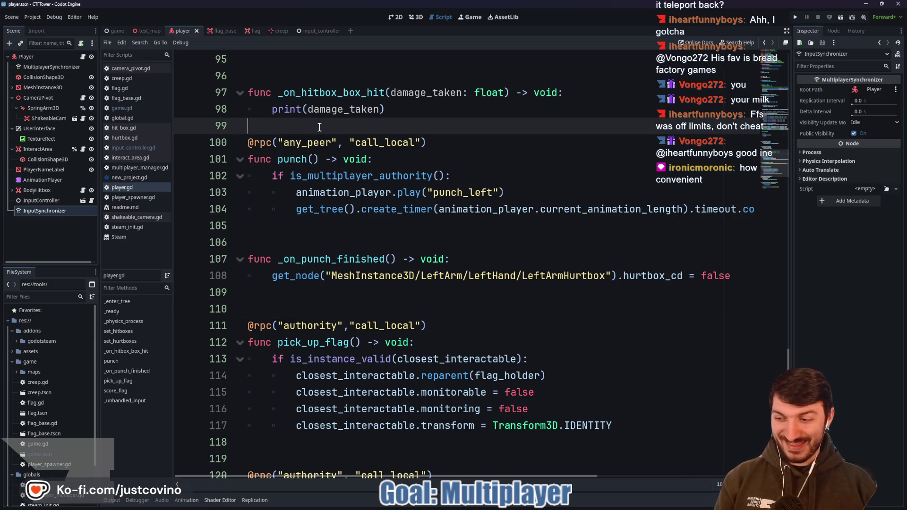
pyautogui.press('Return')
pyautogui.hotkey('ctrl', 's')
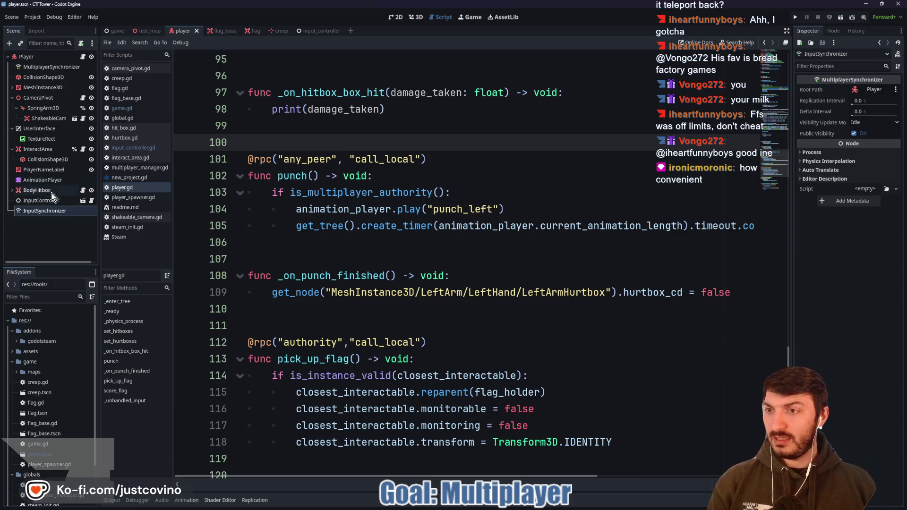
# - Inspect the Player root node, then return to the ##Stats## section at the top of player.gd
pyautogui.click(25, 57)
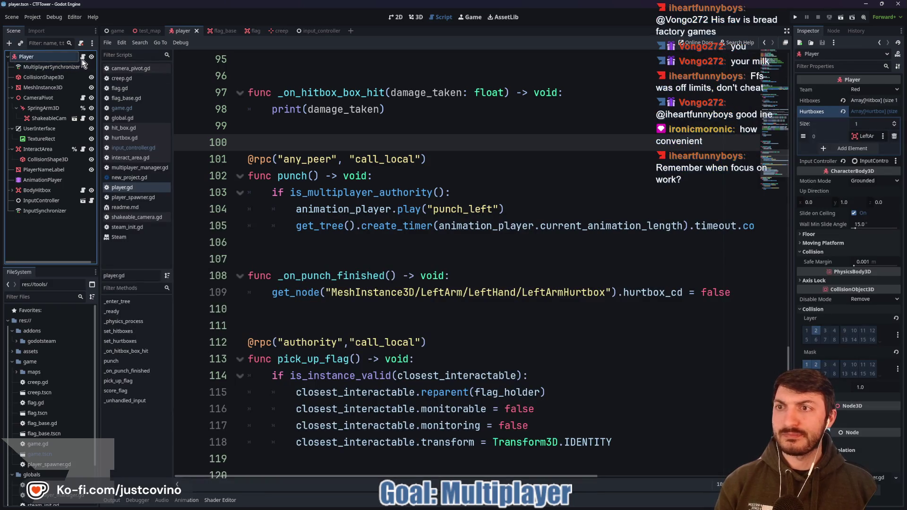
pyautogui.click(293, 142)
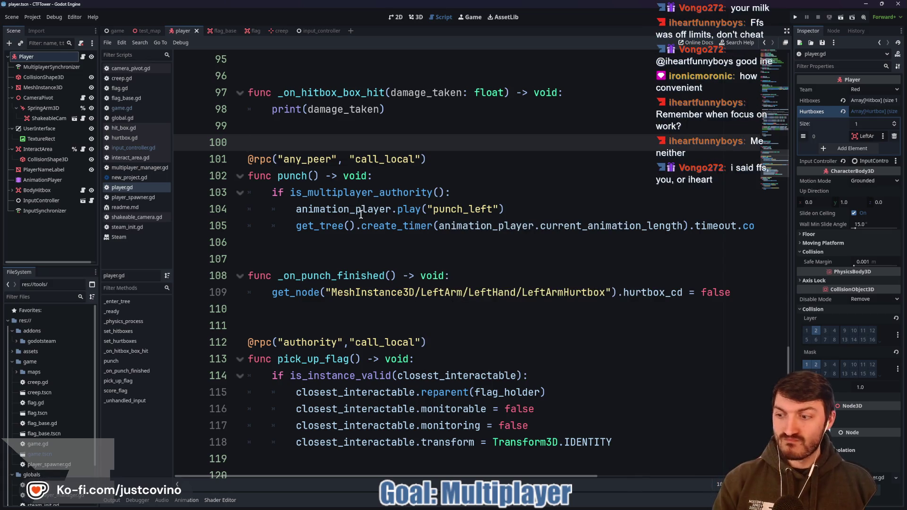
pyautogui.scroll(5, 361, 214)
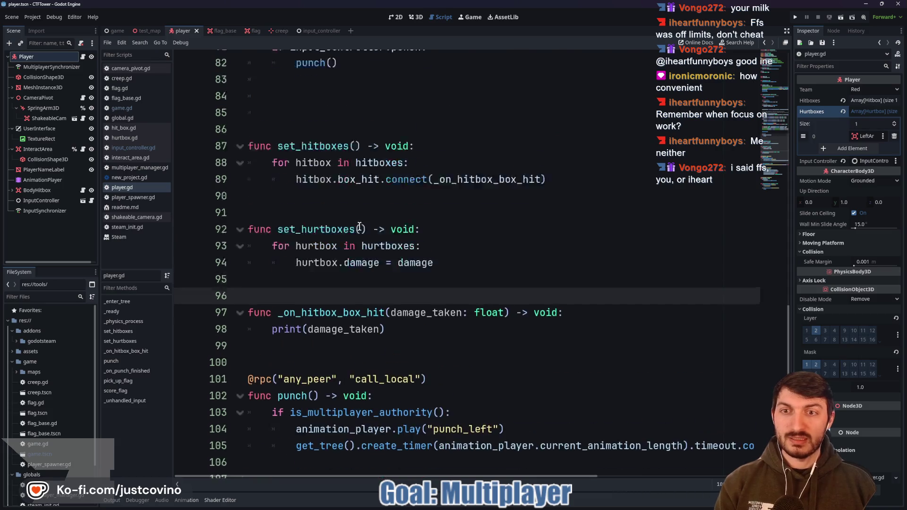
pyautogui.scroll(3, 360, 228)
pyautogui.scroll(8, 325, 239)
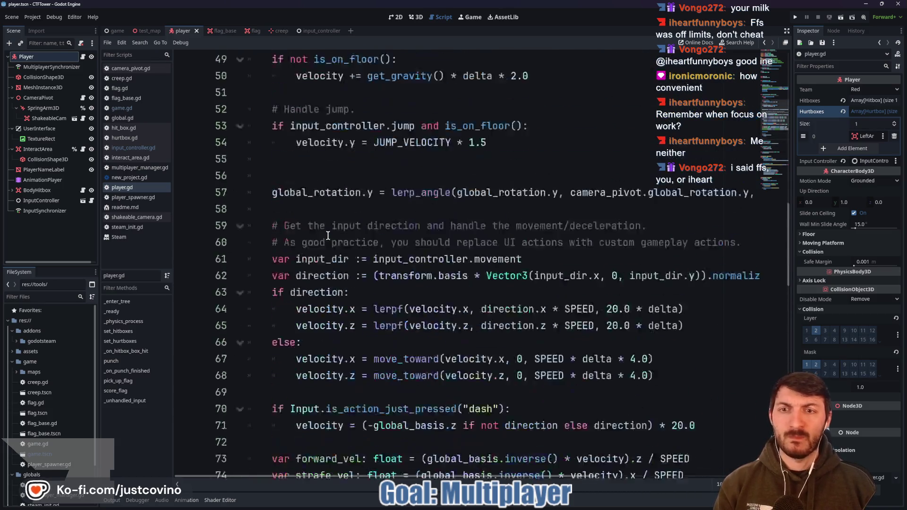
pyautogui.scroll(15, 328, 235)
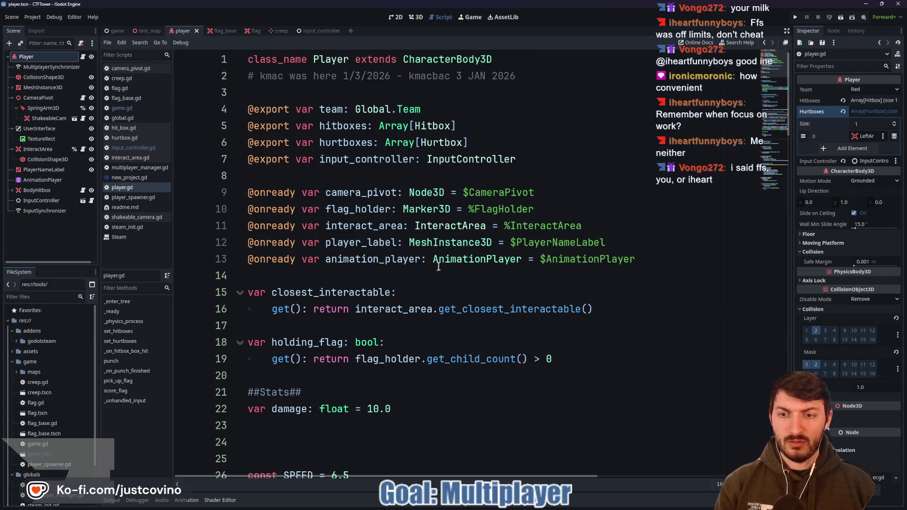
pyautogui.scroll(-2, 438, 267)
pyautogui.click(305, 311)
# - Add 'var health: float = 10.0' on a new line under ##Stats##, save, and scroll through player.gd
pyautogui.click(325, 300)
pyautogui.press('Return')
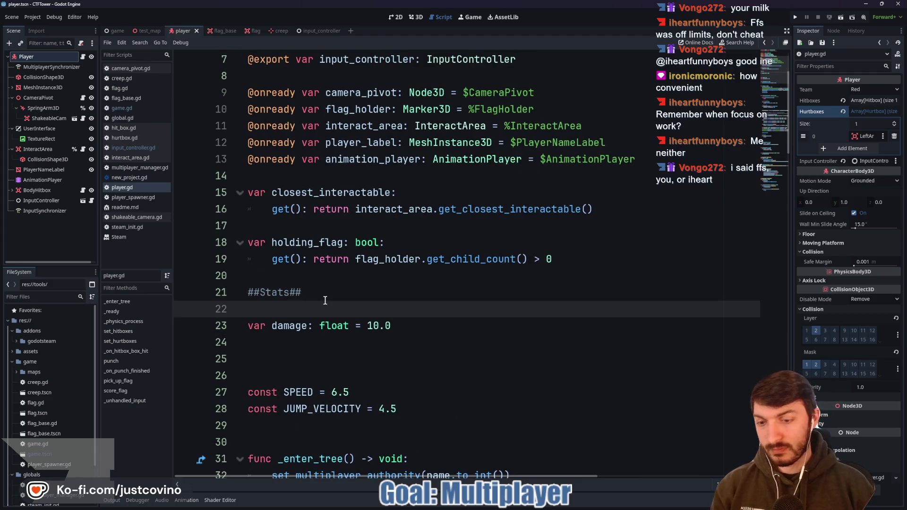
pyautogui.write('var health: ')
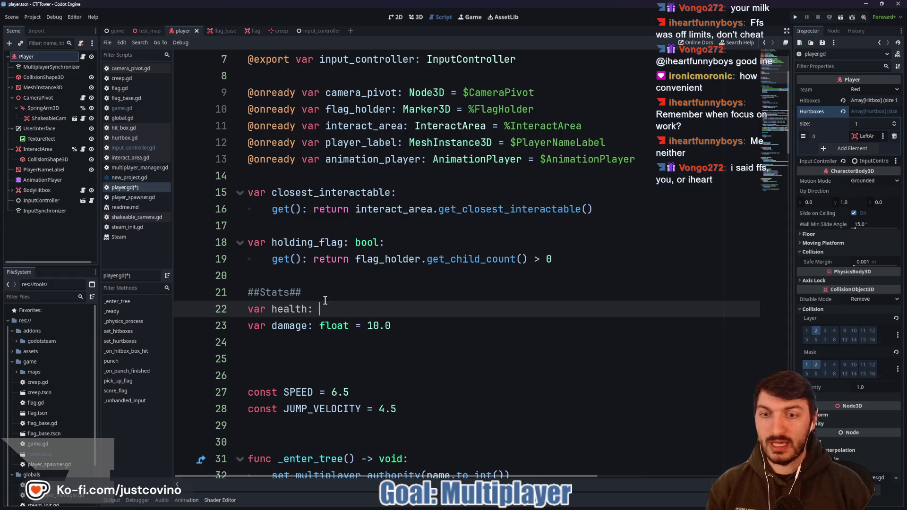
pyautogui.write('float = ')
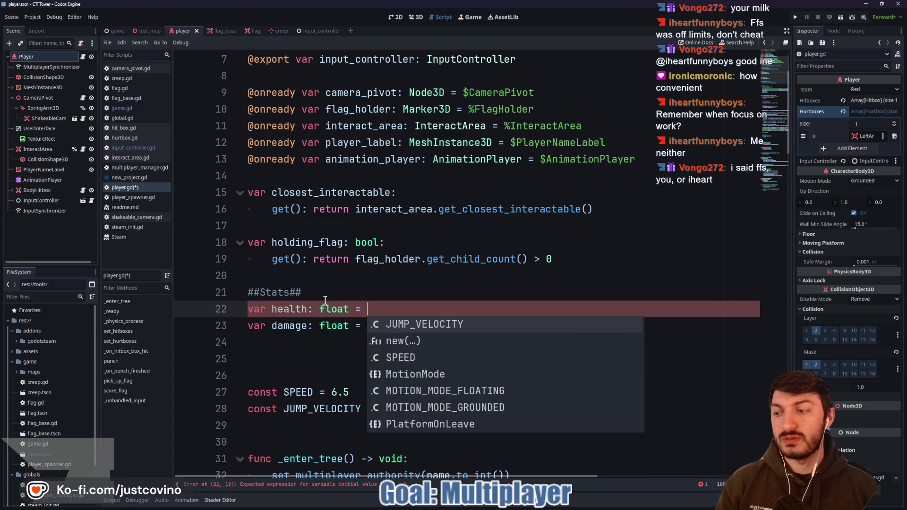
pyautogui.write('10.0')
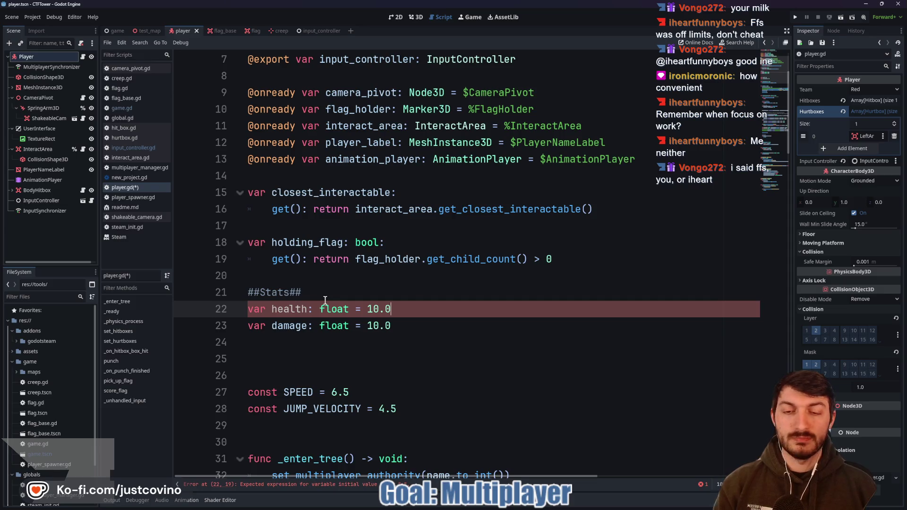
pyautogui.hotkey('ctrl', 's')
pyautogui.scroll(-3, 423, 319)
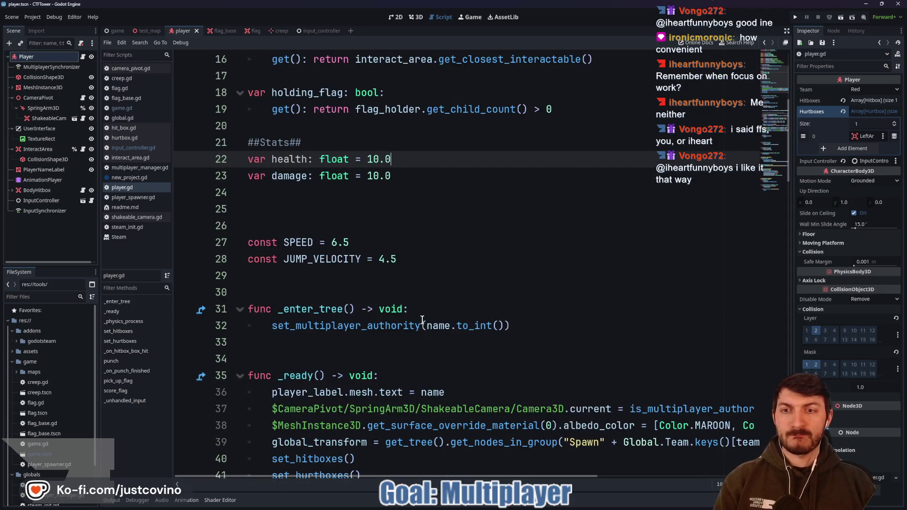
pyautogui.scroll(-20, 422, 319)
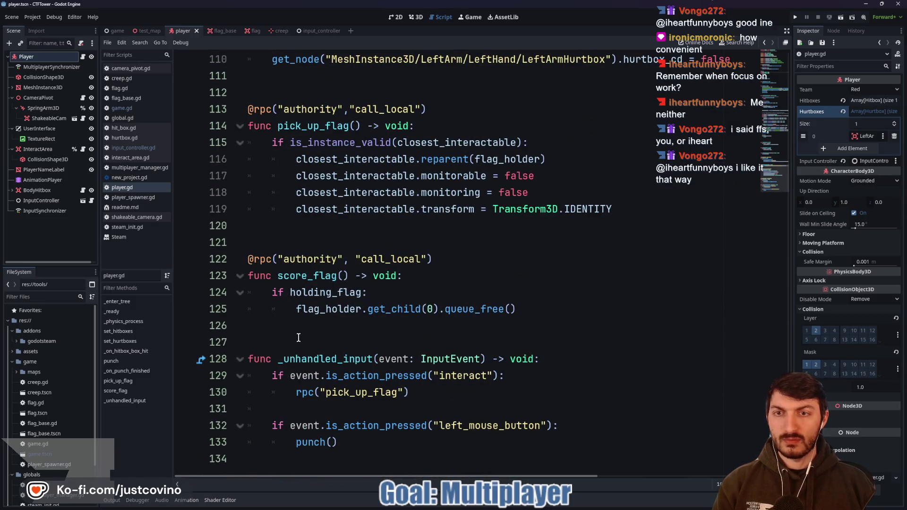
pyautogui.scroll(4, 299, 338)
pyautogui.scroll(-2, 292, 284)
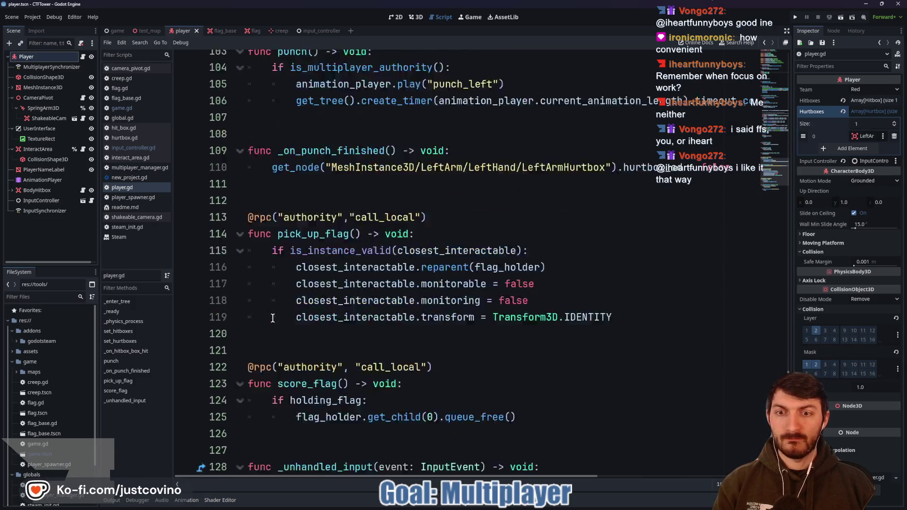
pyautogui.scroll(-2, 272, 318)
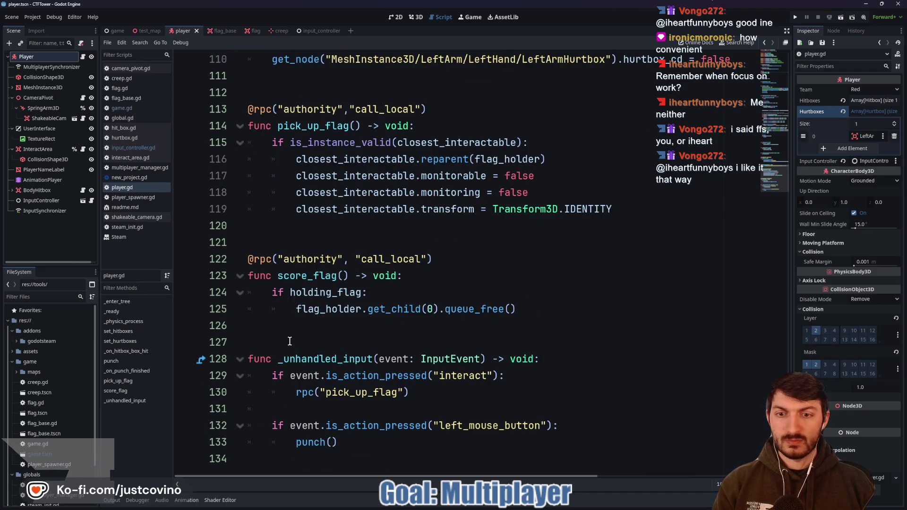